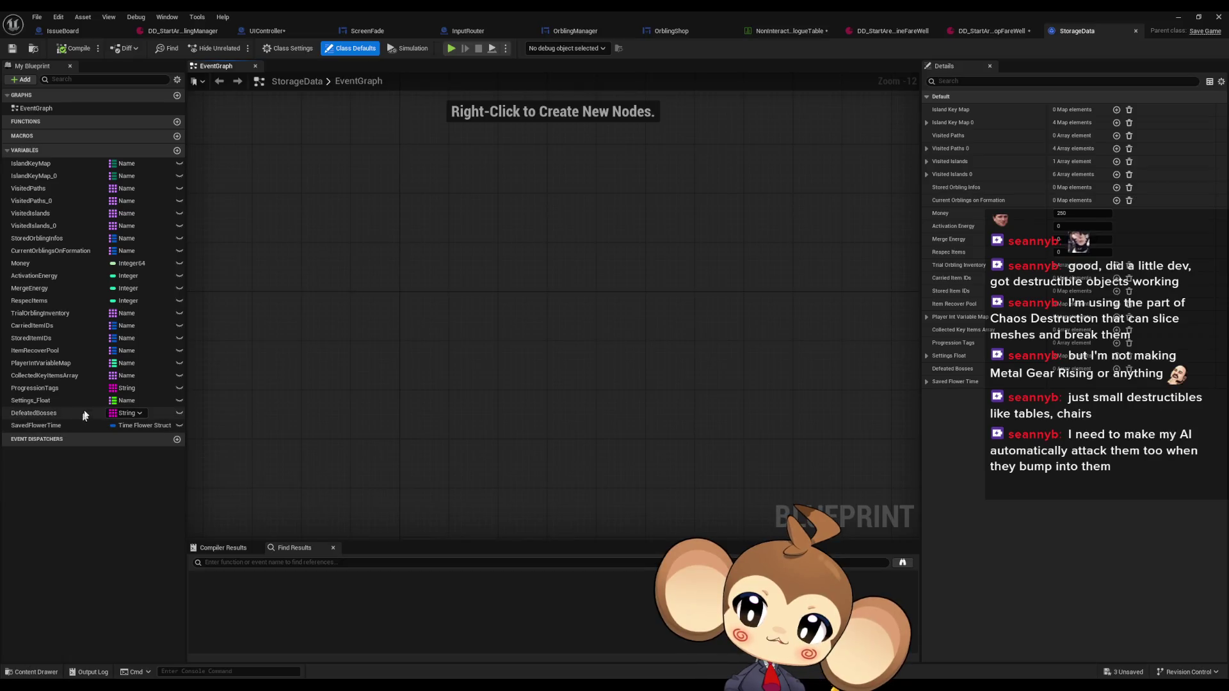
Step: Open StorageDataController beside the restored StorageData Blueprint and maximize its editor
click(31, 389)
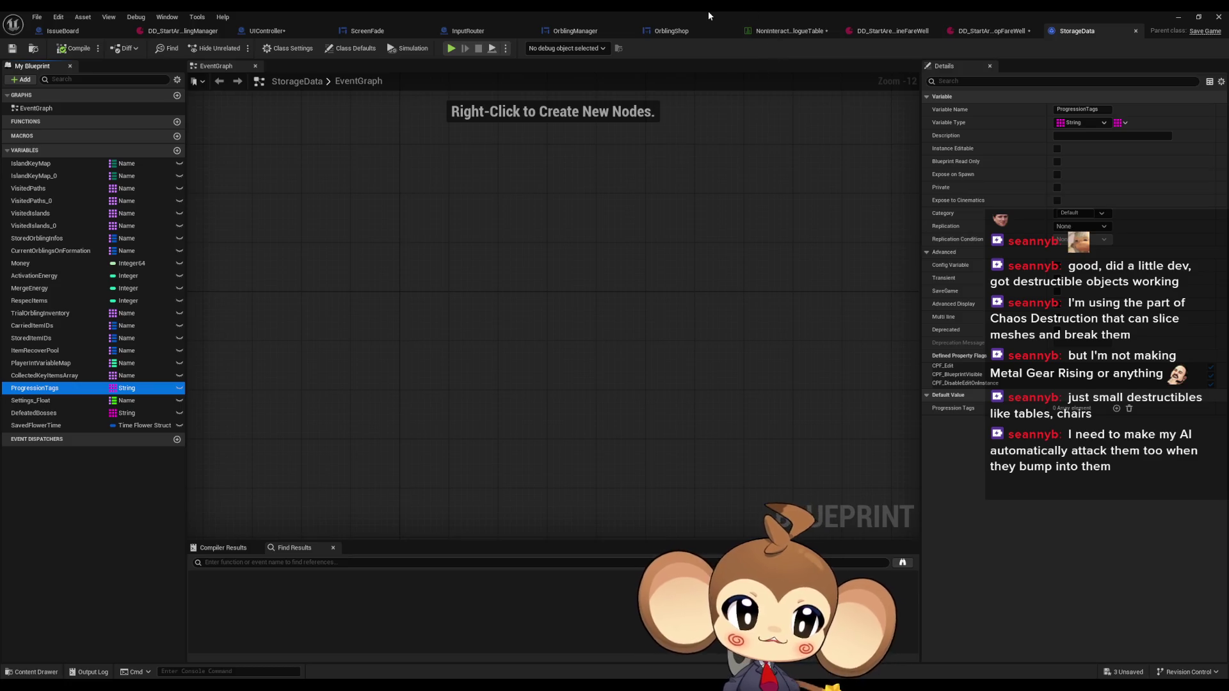
double_click(708, 10)
mouse_move(725, 212)
mouse_down()
mouse_move(567, 82)
mouse_move(584, 202)
mouse_up()
double_click(740, 496)
double_click(583, 202)
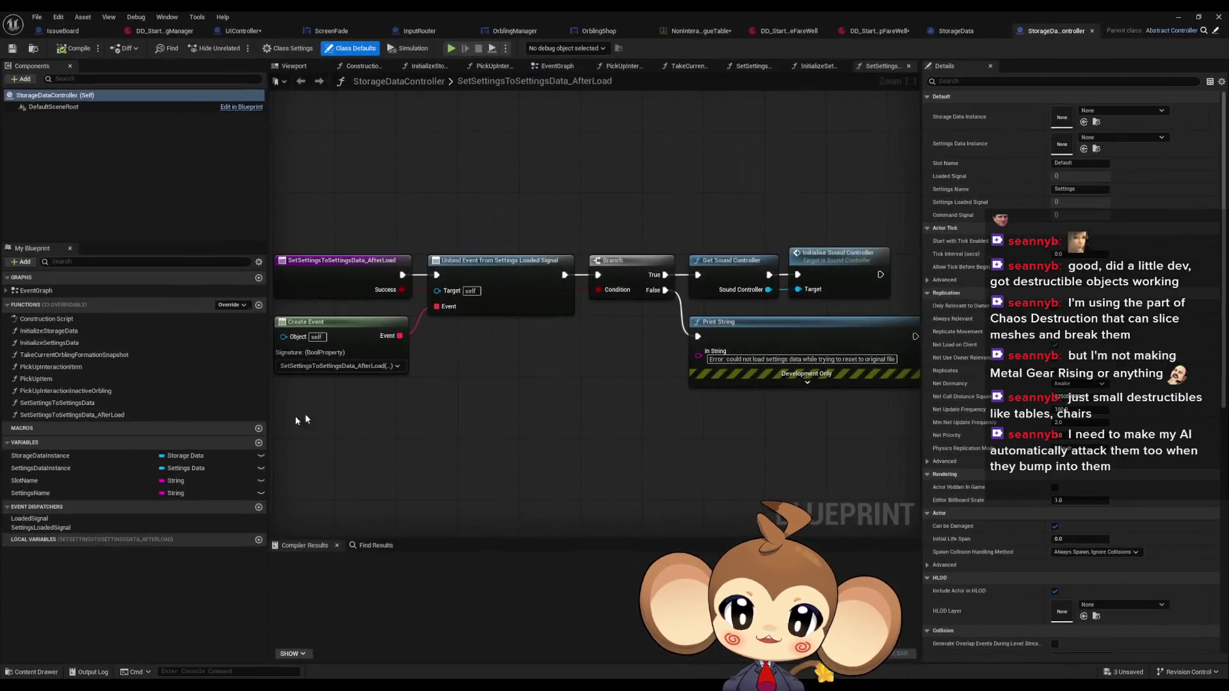
Step: Open the InitializeStorageData function and place a StorageDataInstance getter near the SET node
double_click(99, 331)
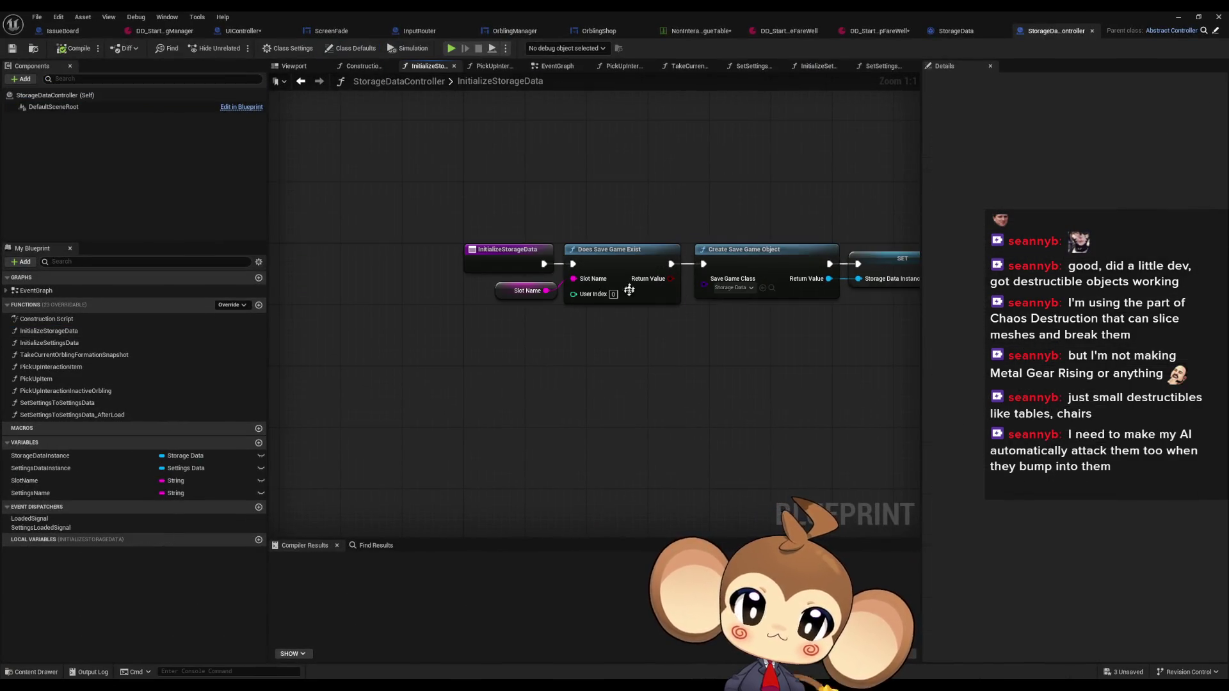
mouse_move(735, 249)
mouse_down()
mouse_move(741, 285)
mouse_move(613, 349)
mouse_up()
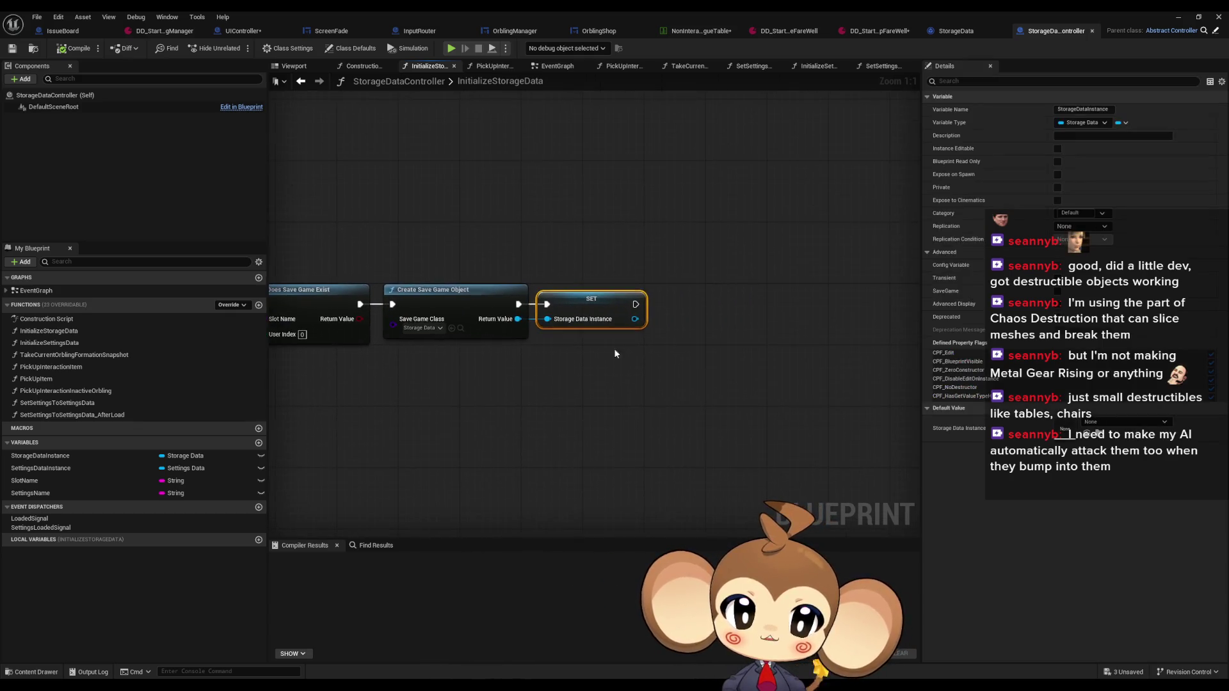
click(613, 348)
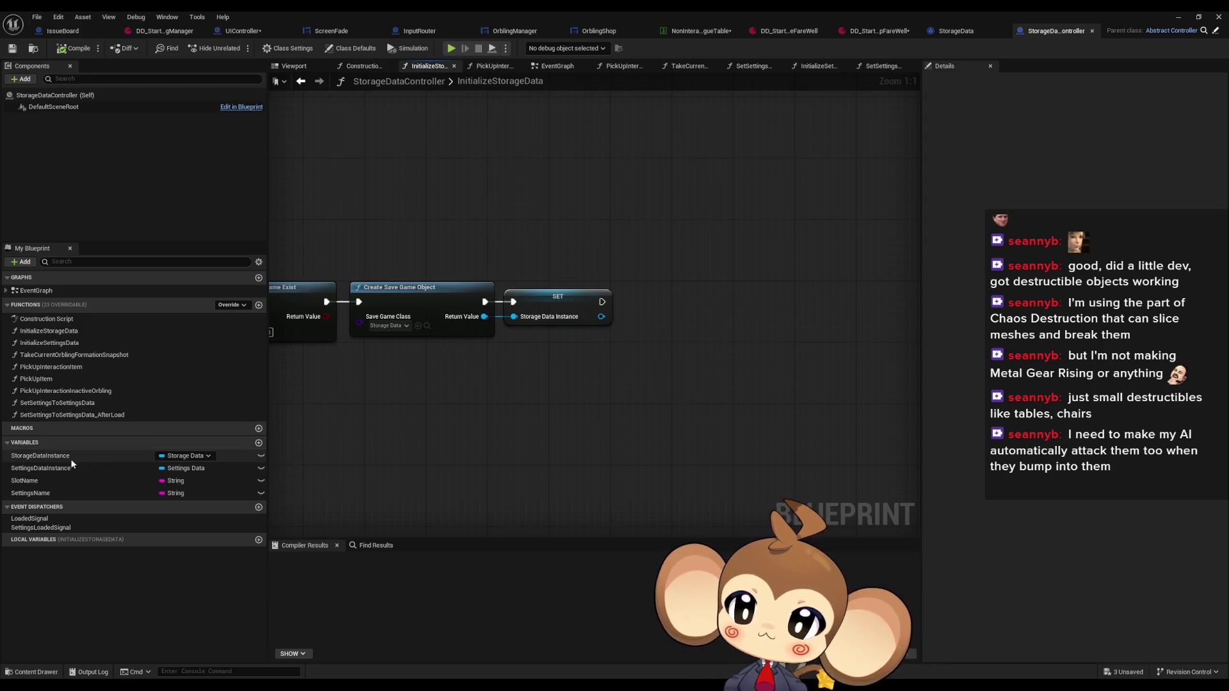
mouse_move(65, 456)
mouse_down()
mouse_move(501, 378)
mouse_move(537, 398)
mouse_up()
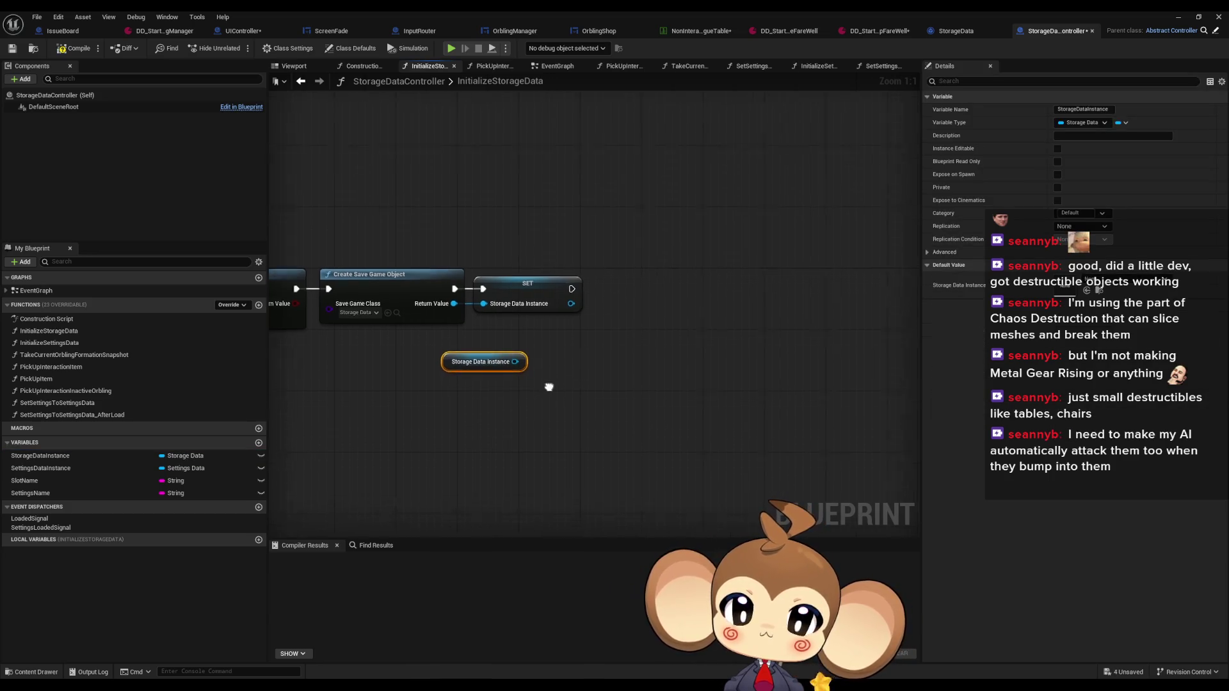
Step: Get Progression Tags from the storage data instance and feed it into a new AddUnique node
mouse_move(500, 359)
mouse_down()
mouse_move(581, 370)
mouse_move(588, 350)
mouse_up()
text(prog)
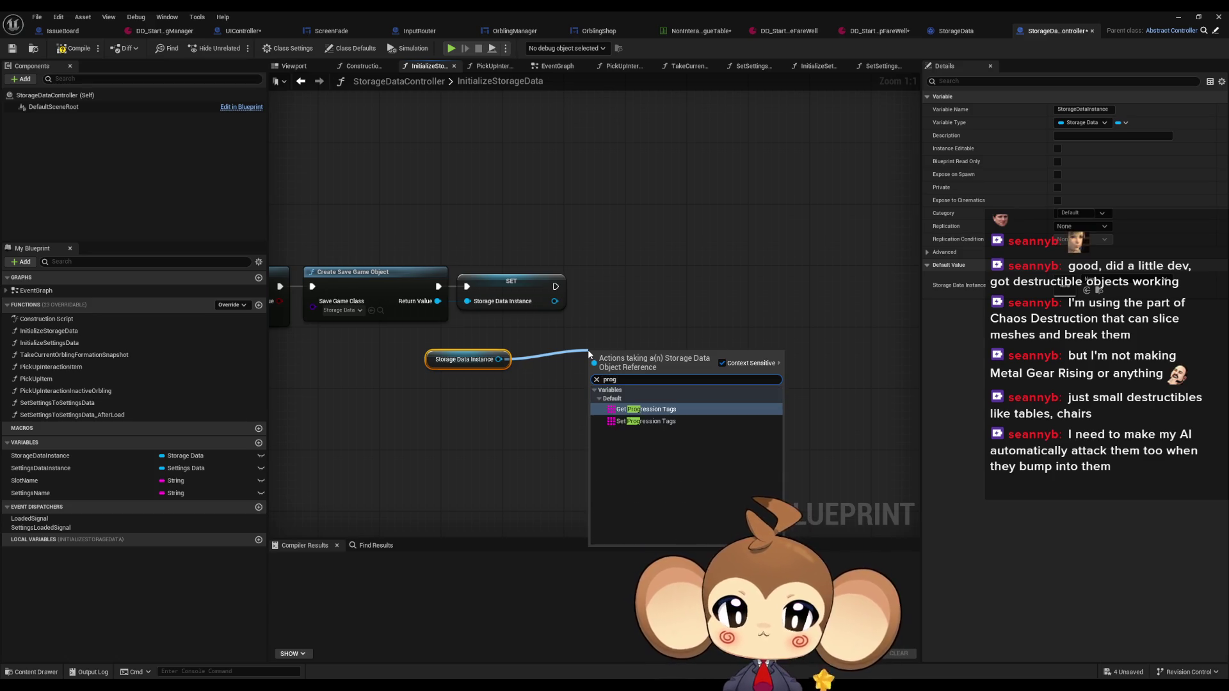
key(Return)
mouse_move(690, 359)
mouse_down()
mouse_move(747, 353)
mouse_move(592, 328)
mouse_up()
text(add uniq)
key(Return)
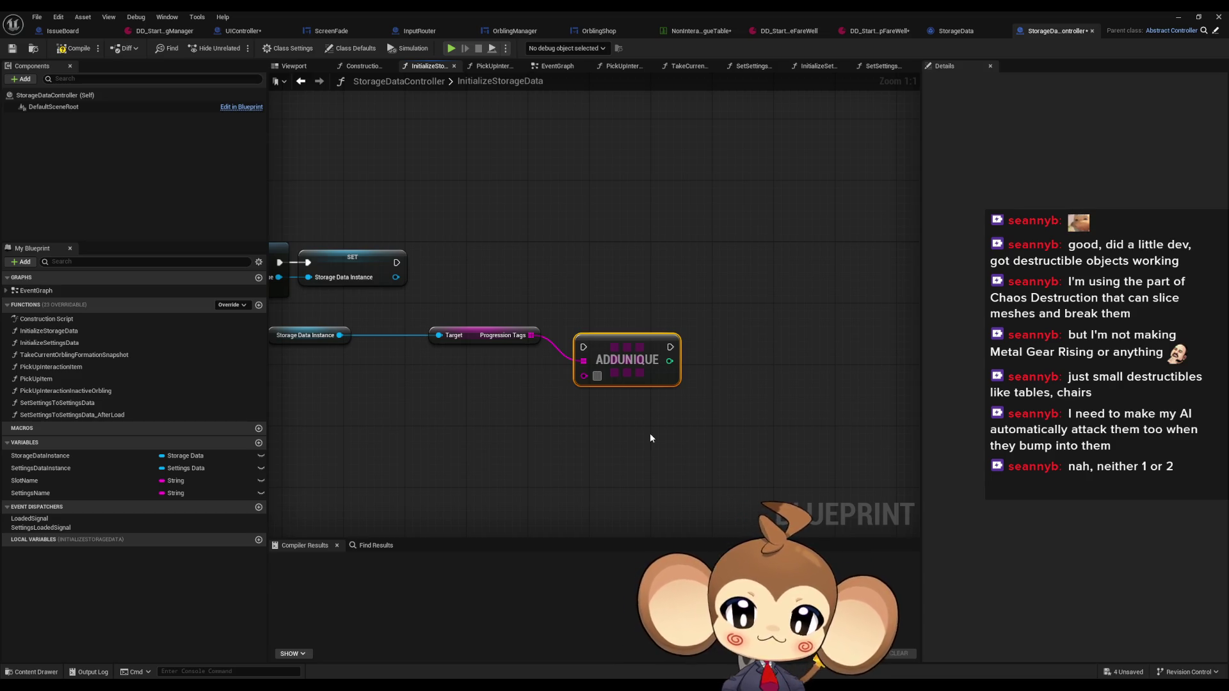
drag(468, 339, 400, 340)
Step: Wire the SET node's exec output into AddUnique and position AddUnique right beside SET
click(509, 390)
drag(626, 359, 555, 320)
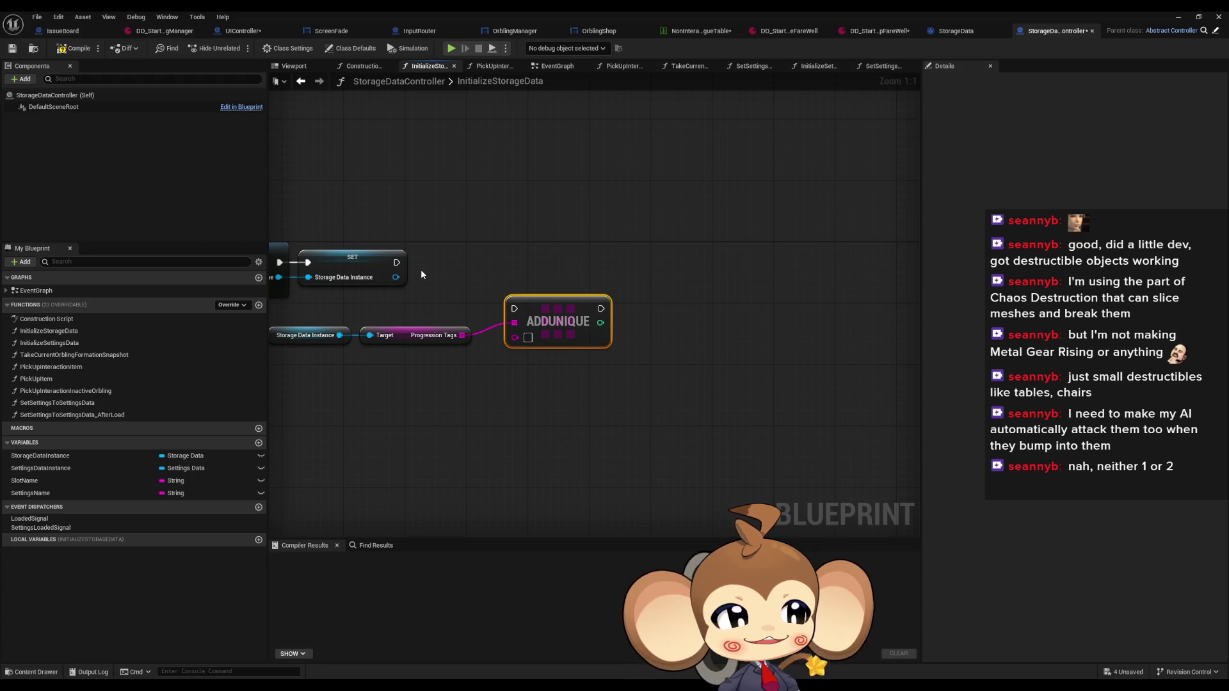
mouse_move(397, 263)
mouse_down()
mouse_move(517, 309)
mouse_move(543, 274)
mouse_up()
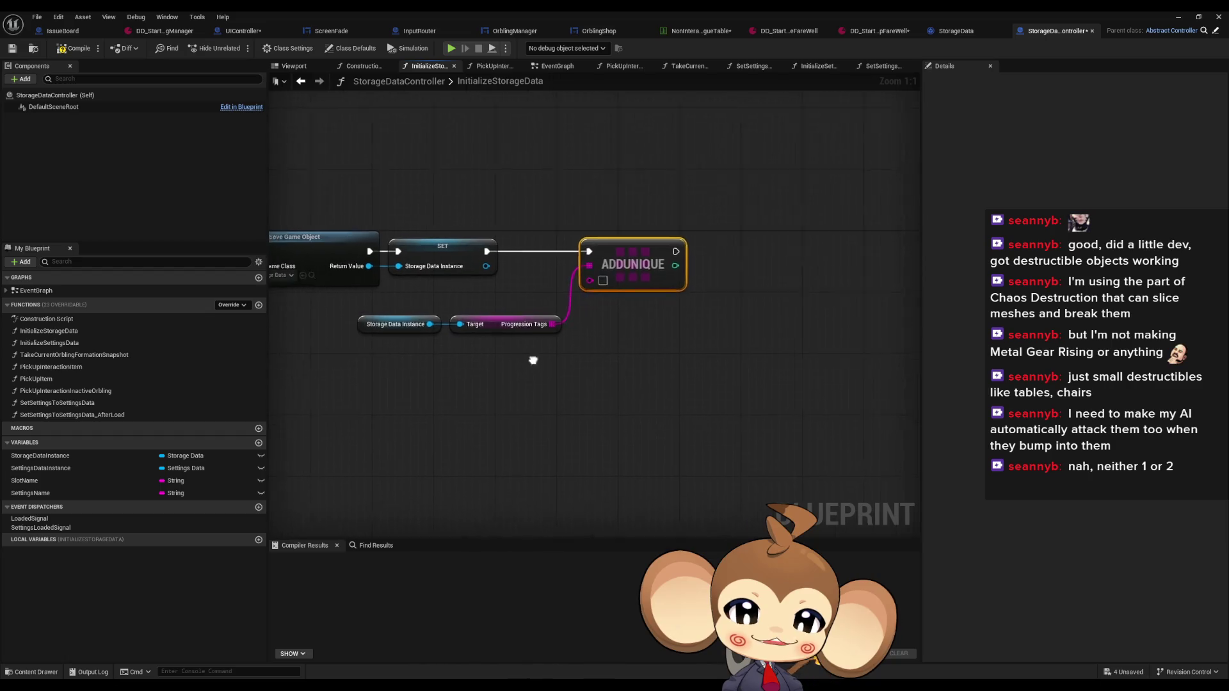
mouse_move(465, 295)
mouse_down()
mouse_move(540, 334)
mouse_move(474, 308)
mouse_up()
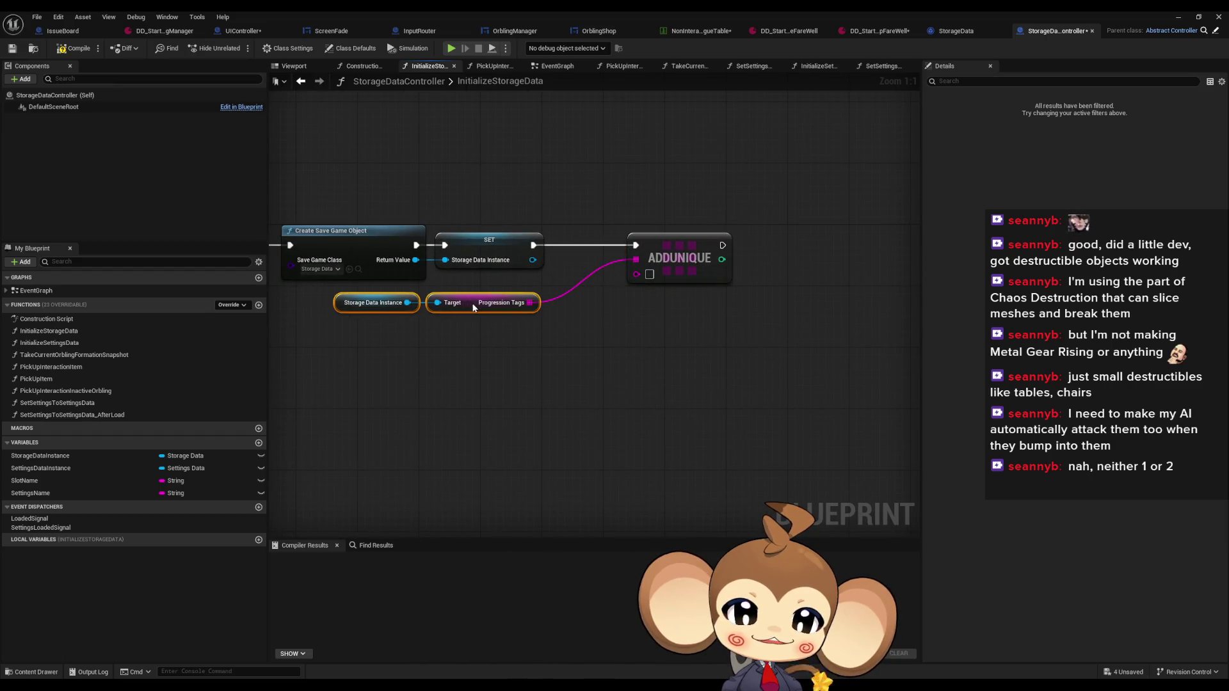
click(593, 303)
drag(678, 256, 608, 256)
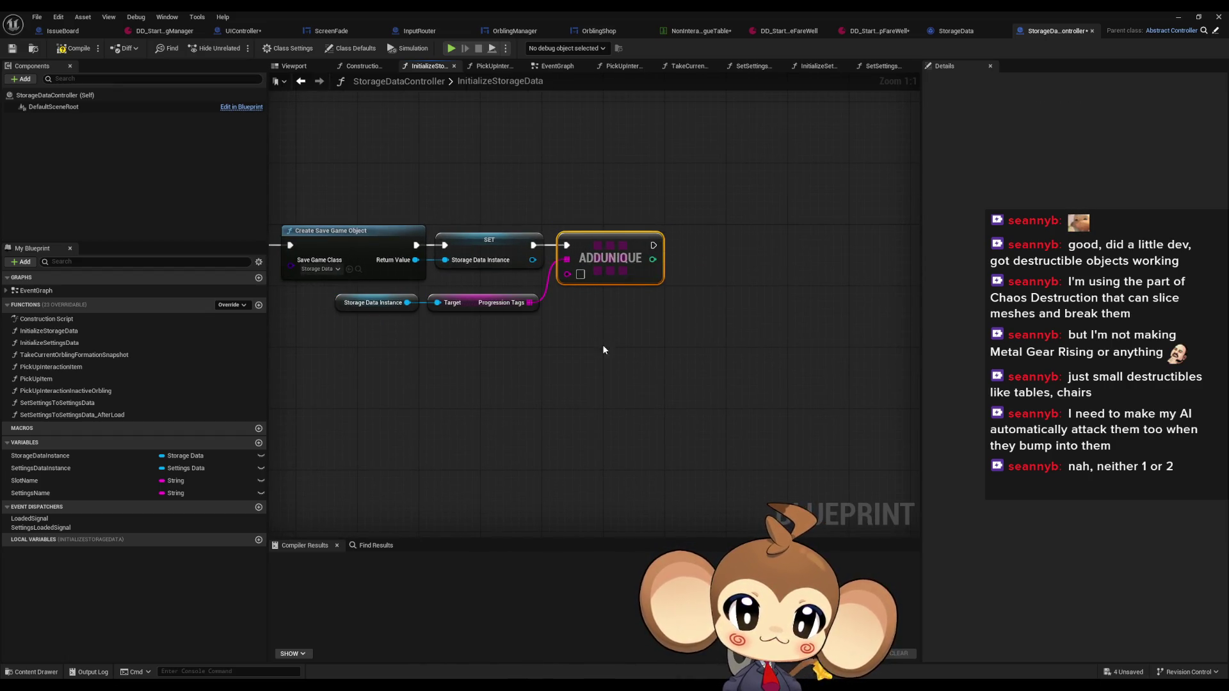
Step: Set the AddUnique item value to Default and return to the farewell dialogue asset
click(580, 274)
text(De)
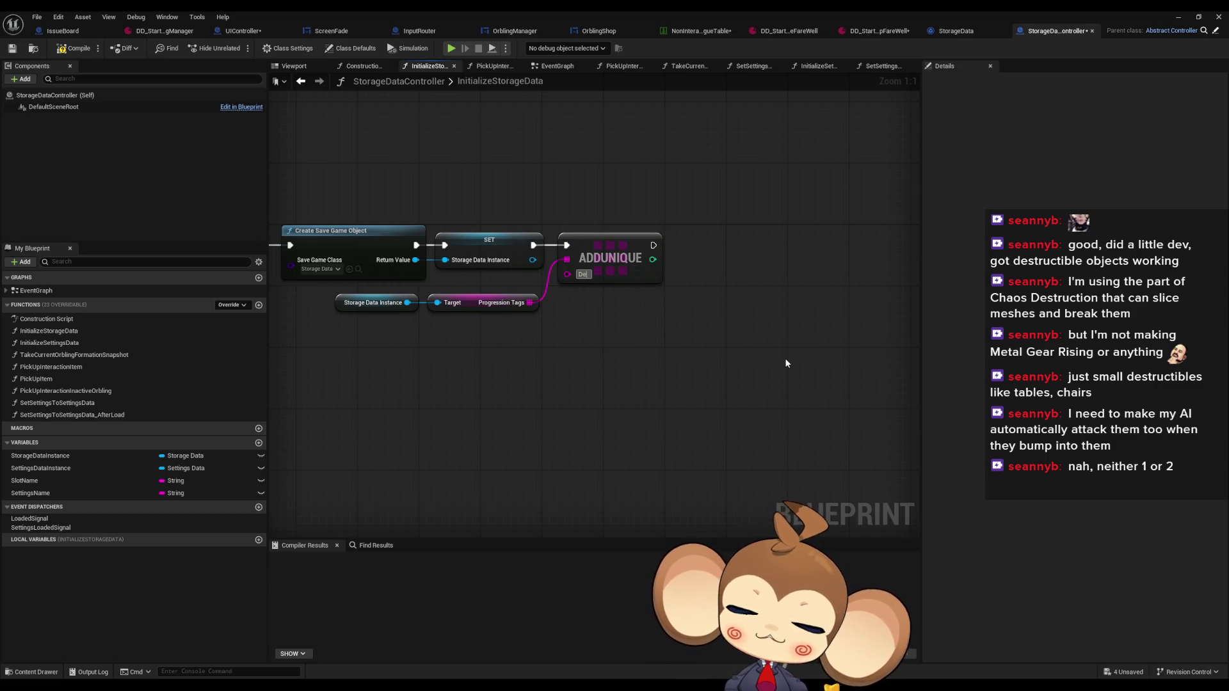
text(fault)
drag(600, 183, 667, 376)
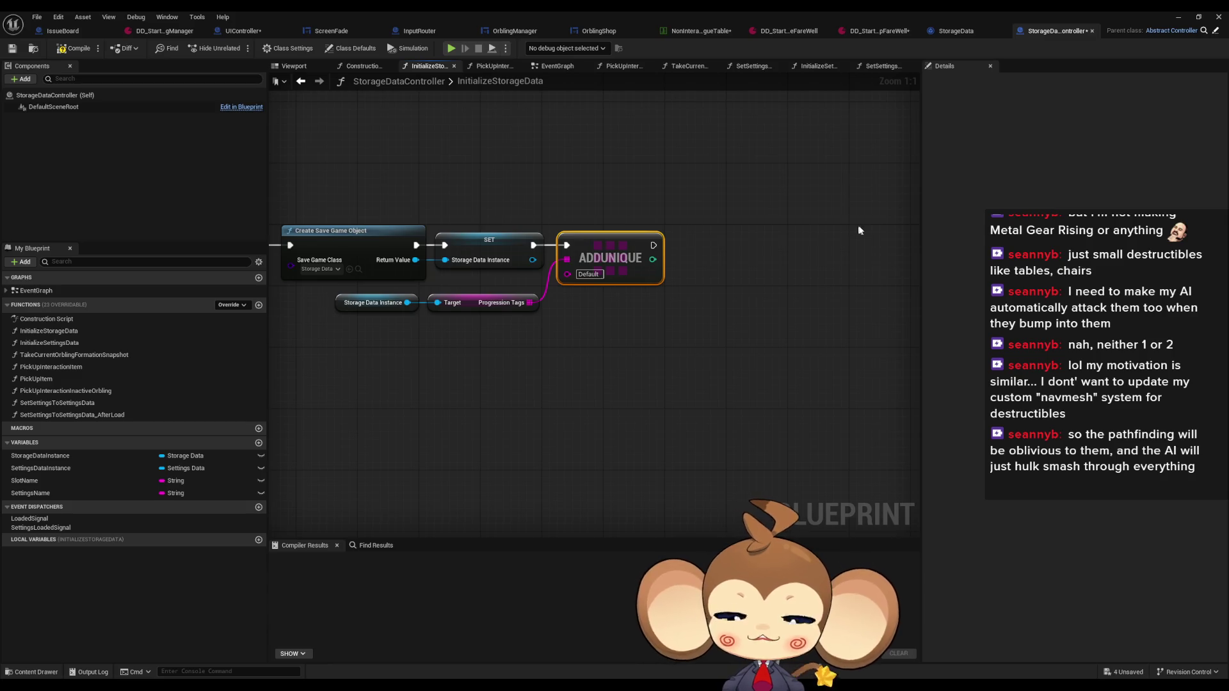
click(872, 32)
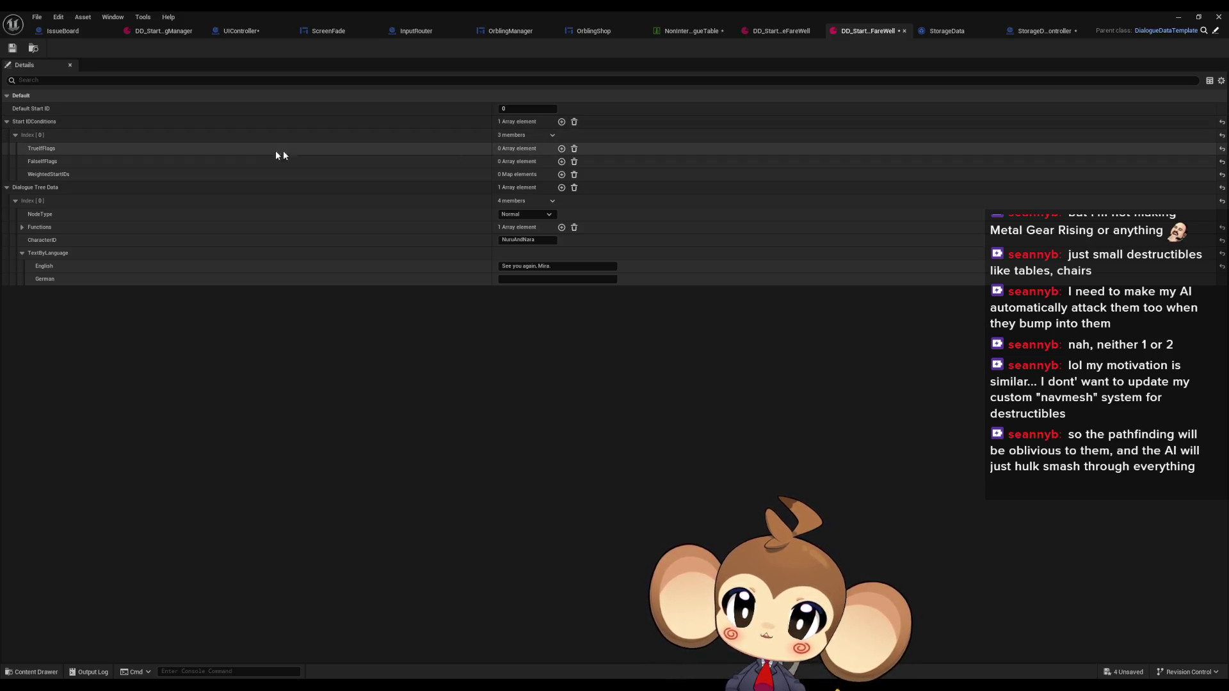
Step: Add a Default entry to TrueIfFlags, then add one WeightedStartIDs entry
click(561, 149)
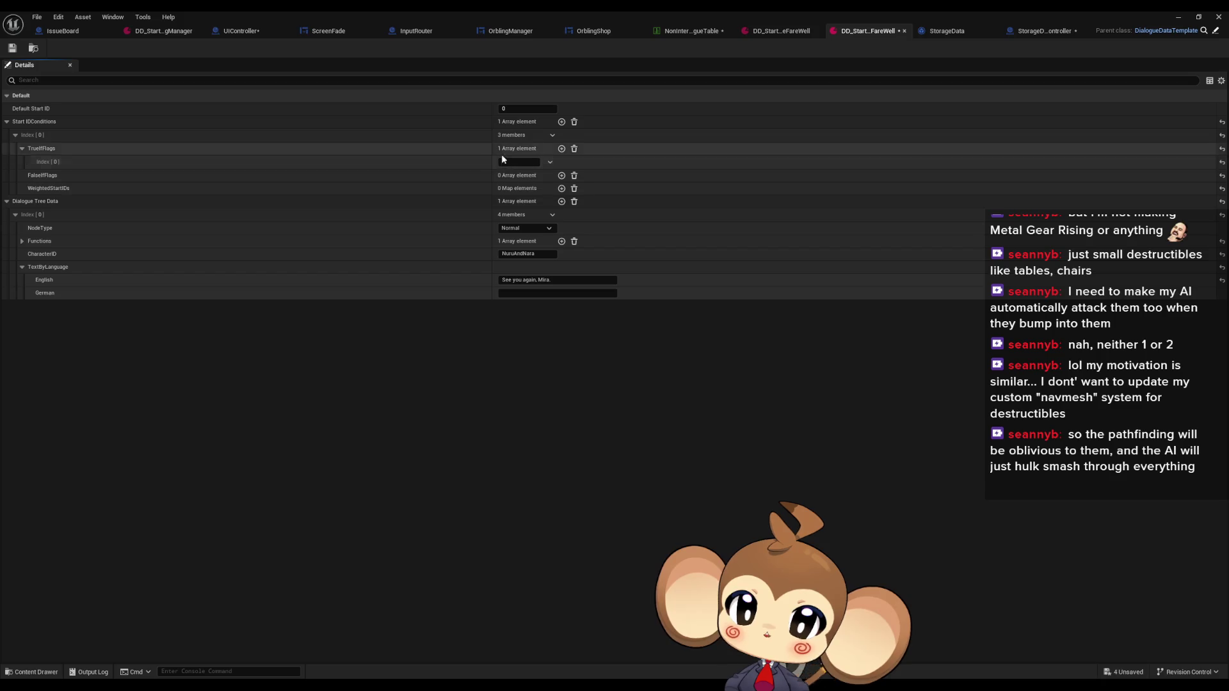
click(520, 161)
text(efault)
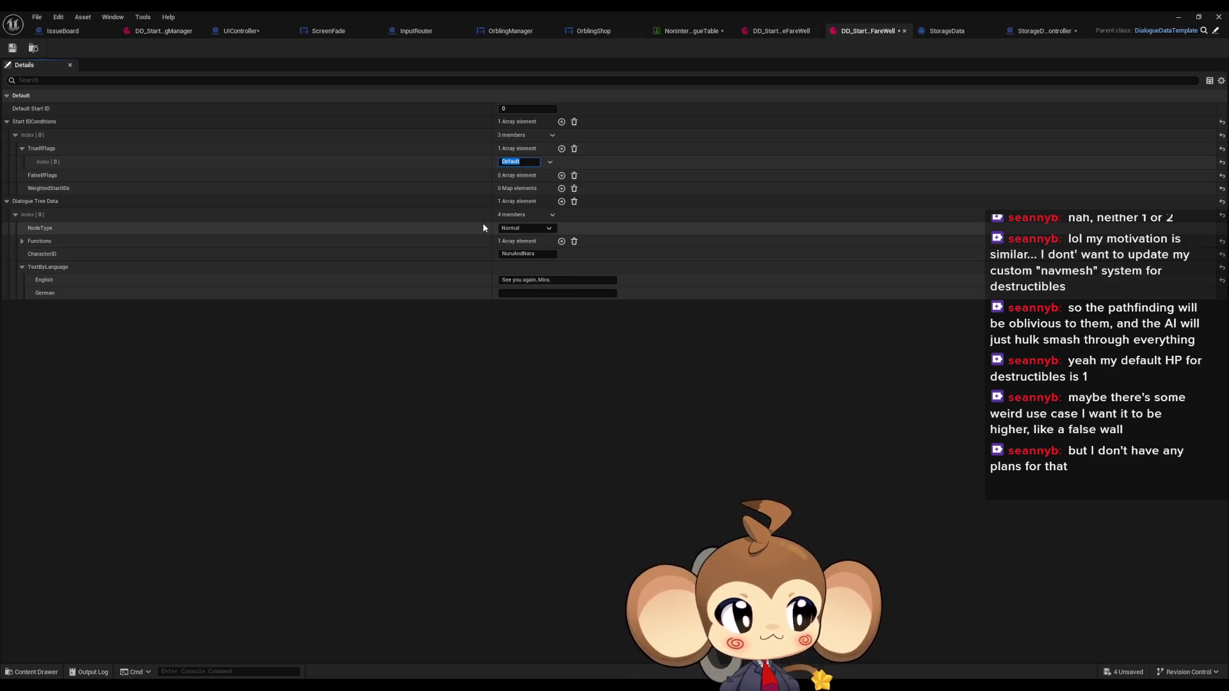
click(475, 363)
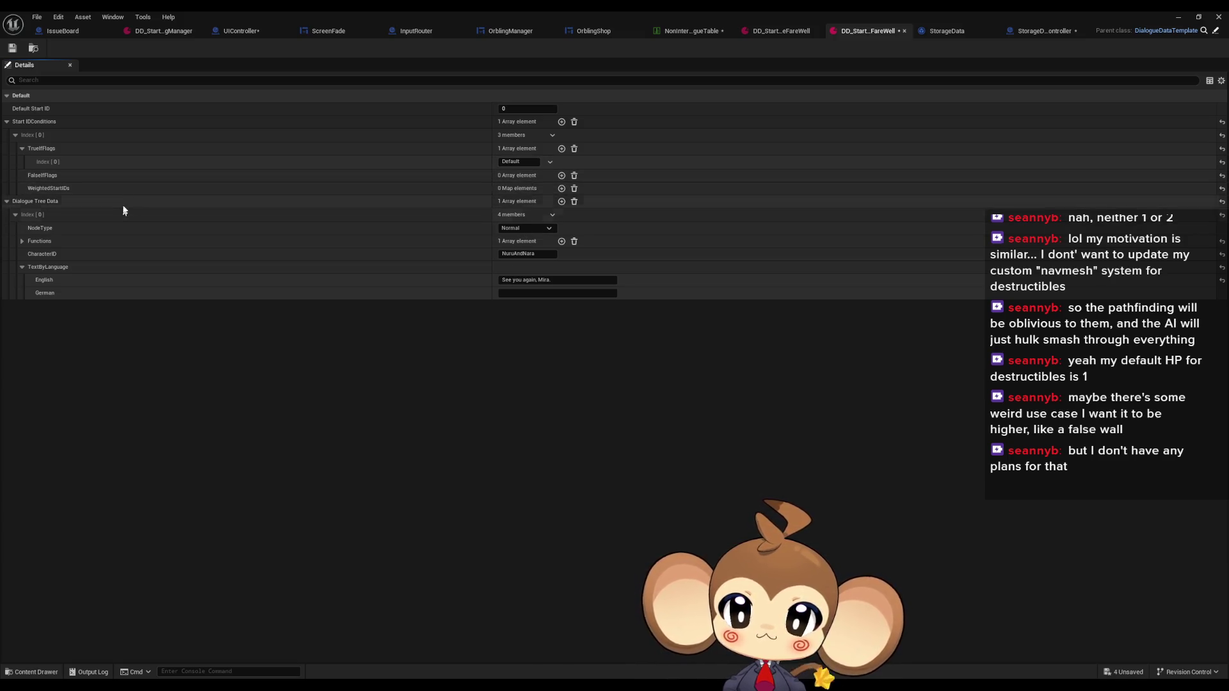
click(562, 190)
Step: Create three WeightedStartIDs entries with keys 0, 1 and 2
click(562, 189)
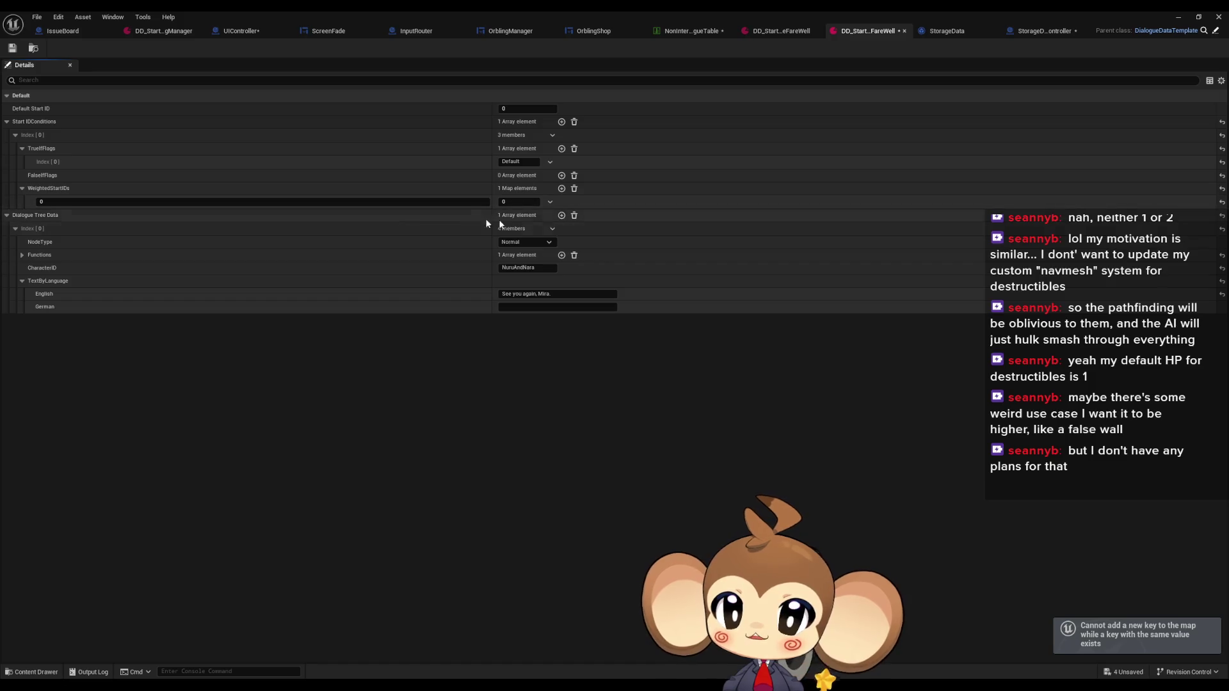
click(135, 203)
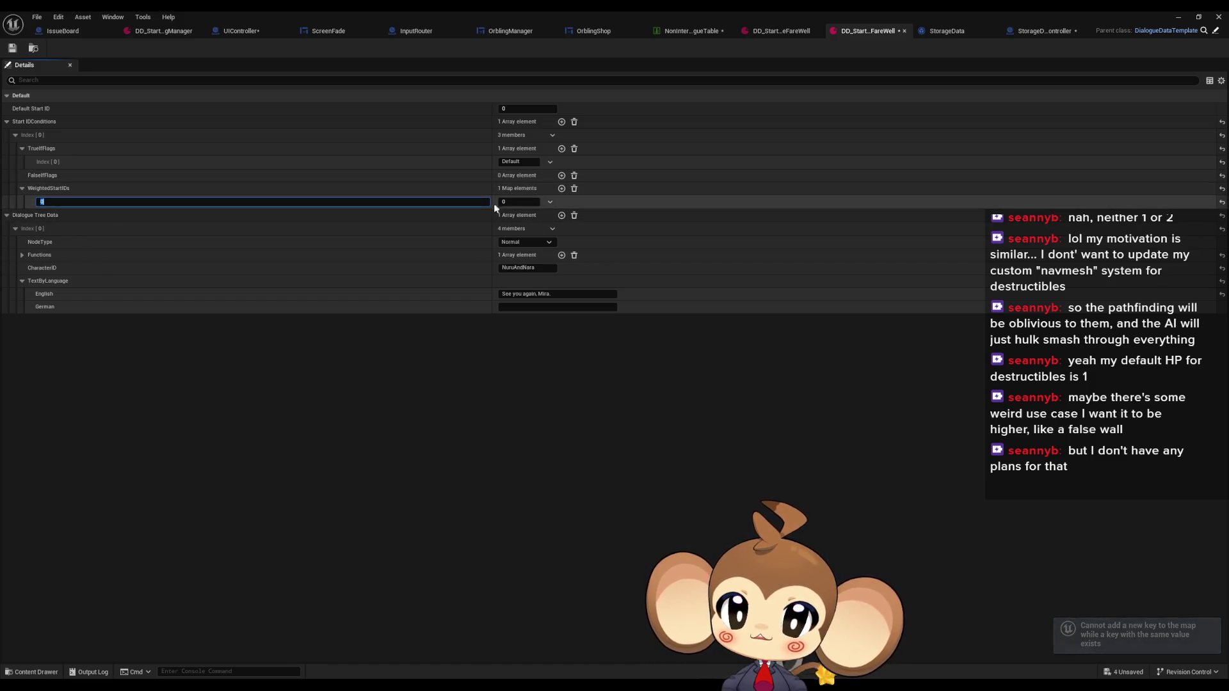
text(3)
click(561, 190)
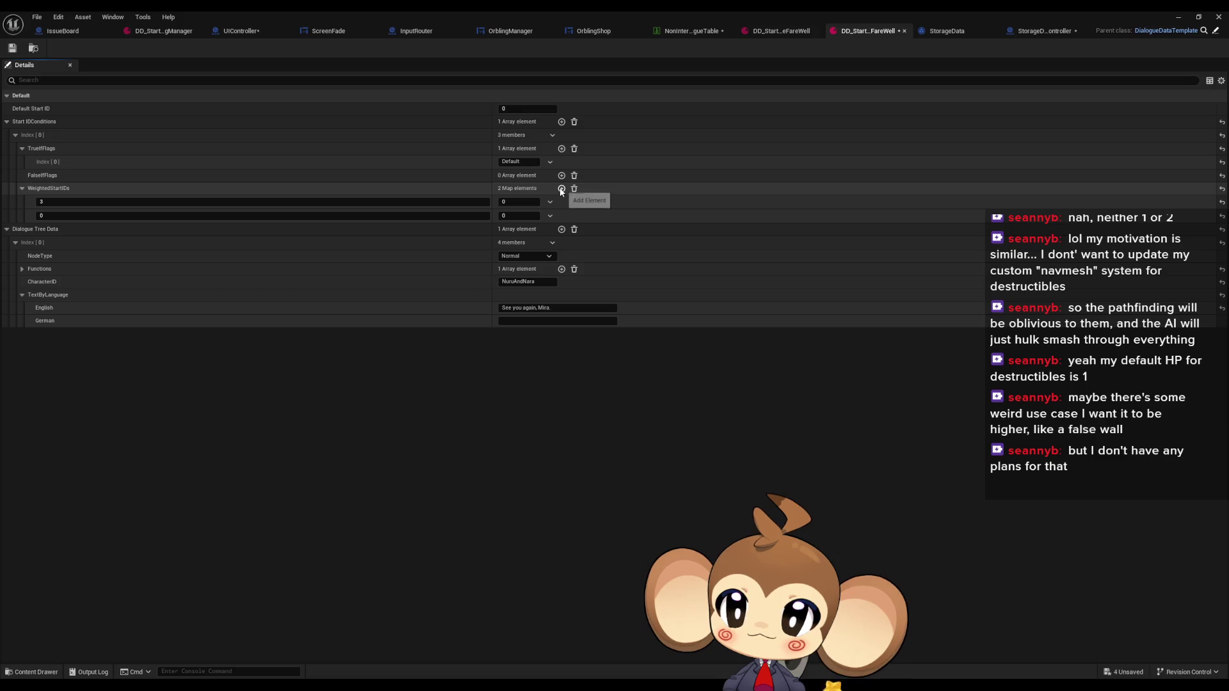
click(128, 215)
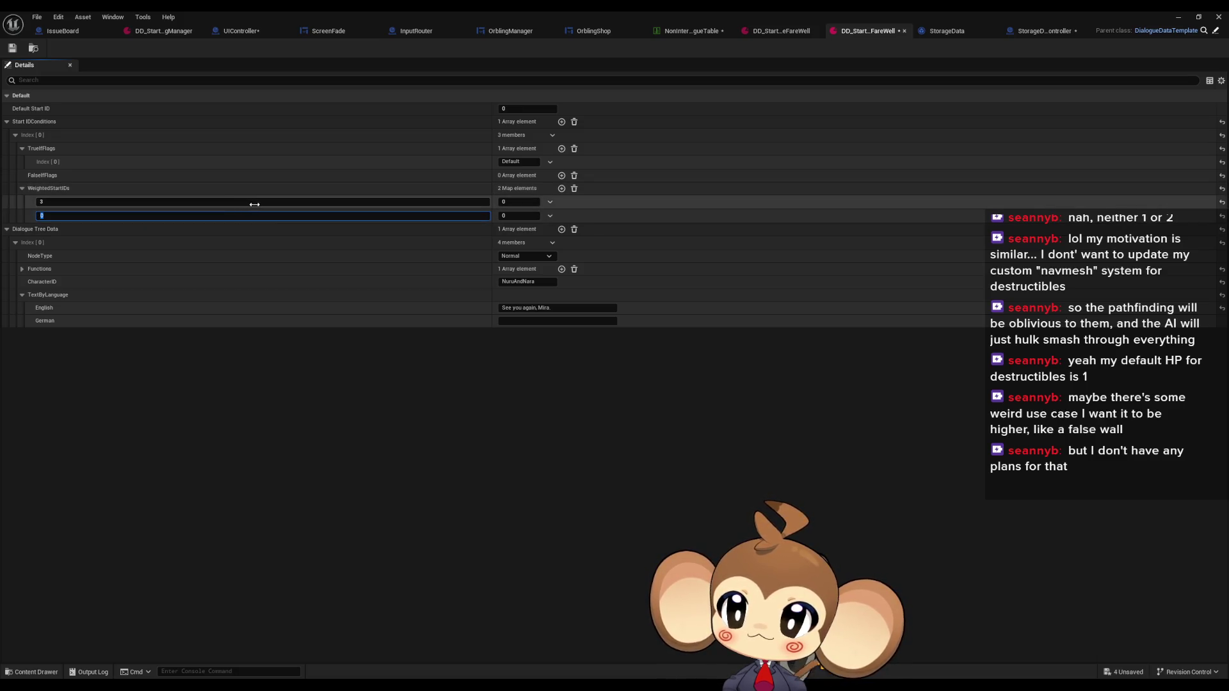
text(2)
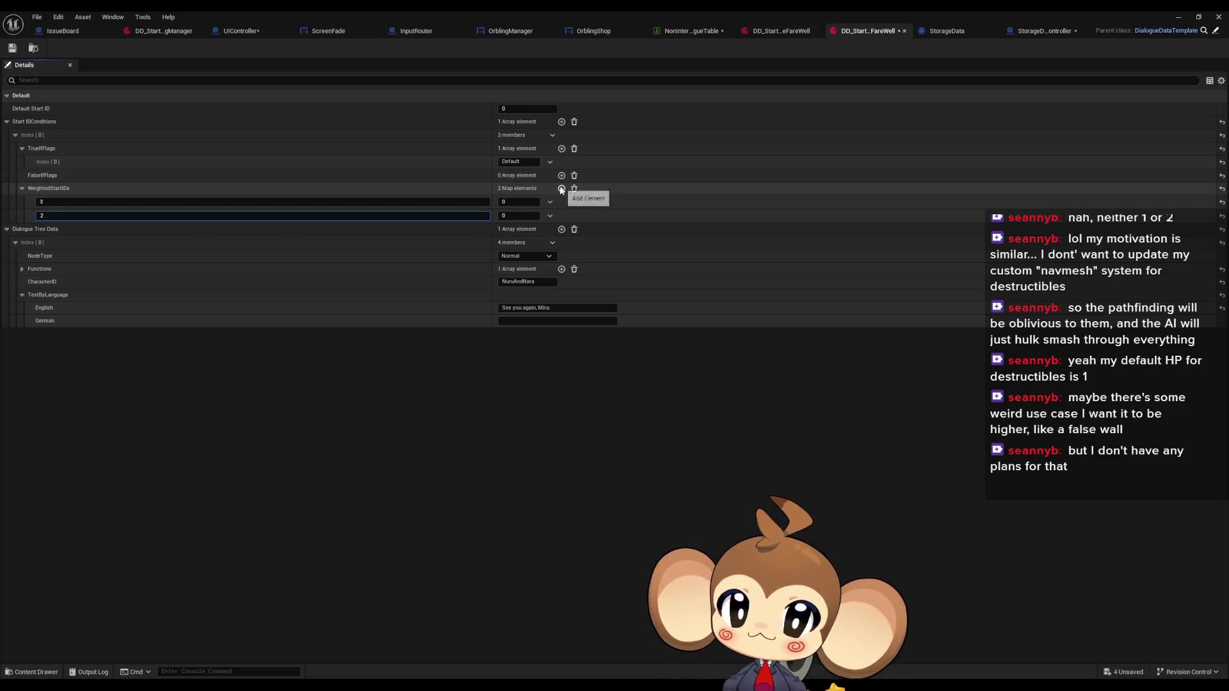
click(562, 188)
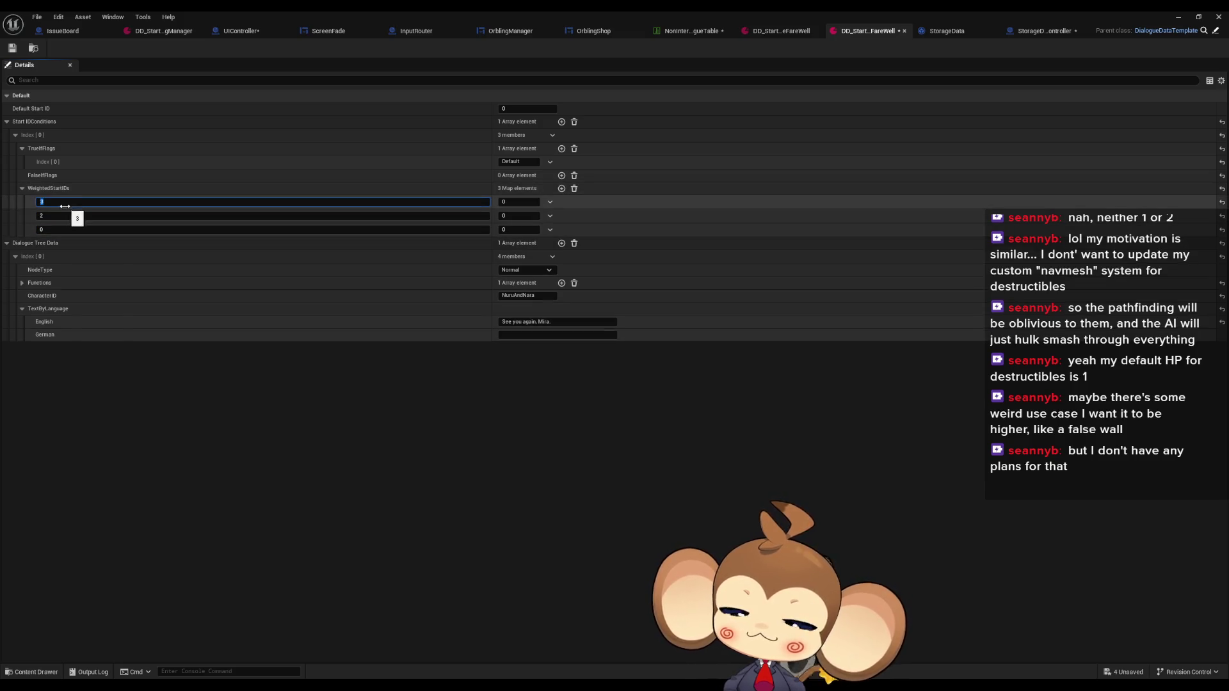
click(41, 230)
text(2)
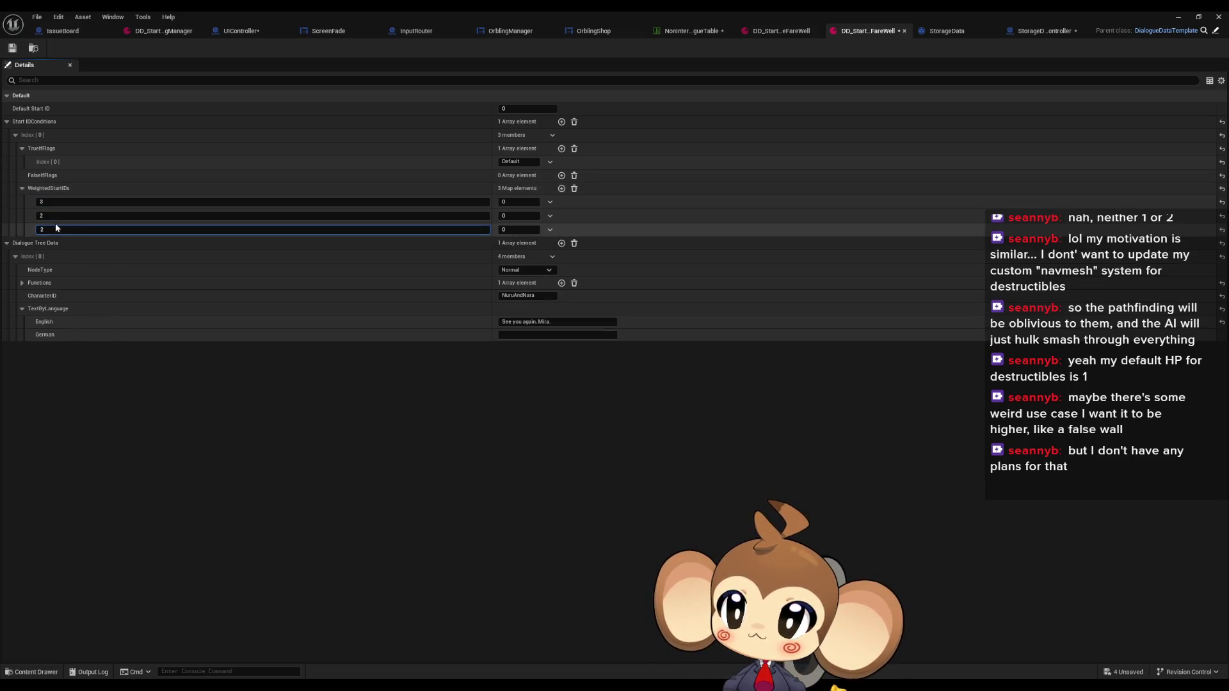
click(64, 215)
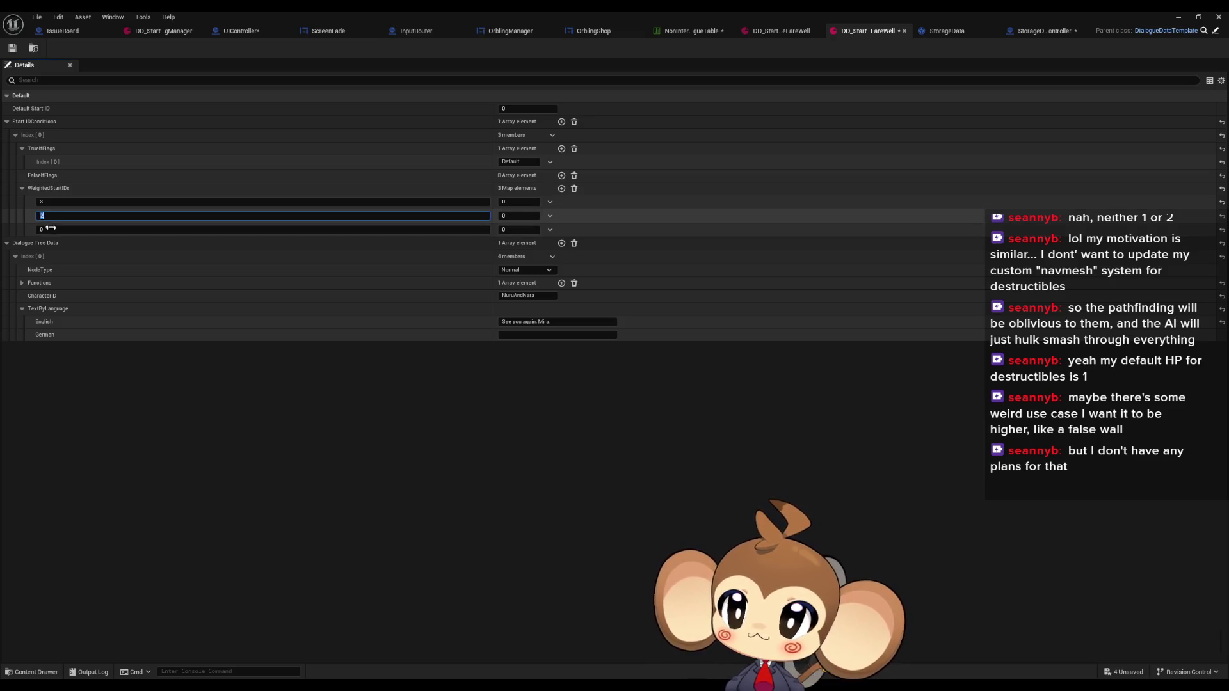
text(1)
key(Return)
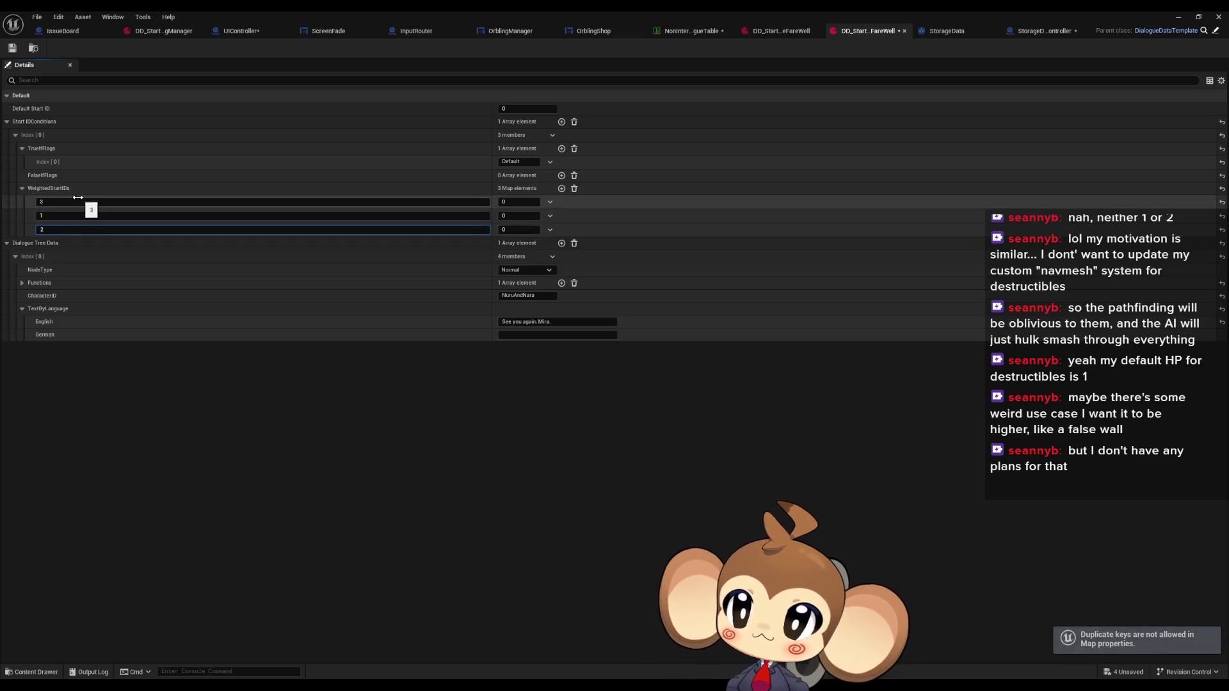
click(92, 202)
text(0)
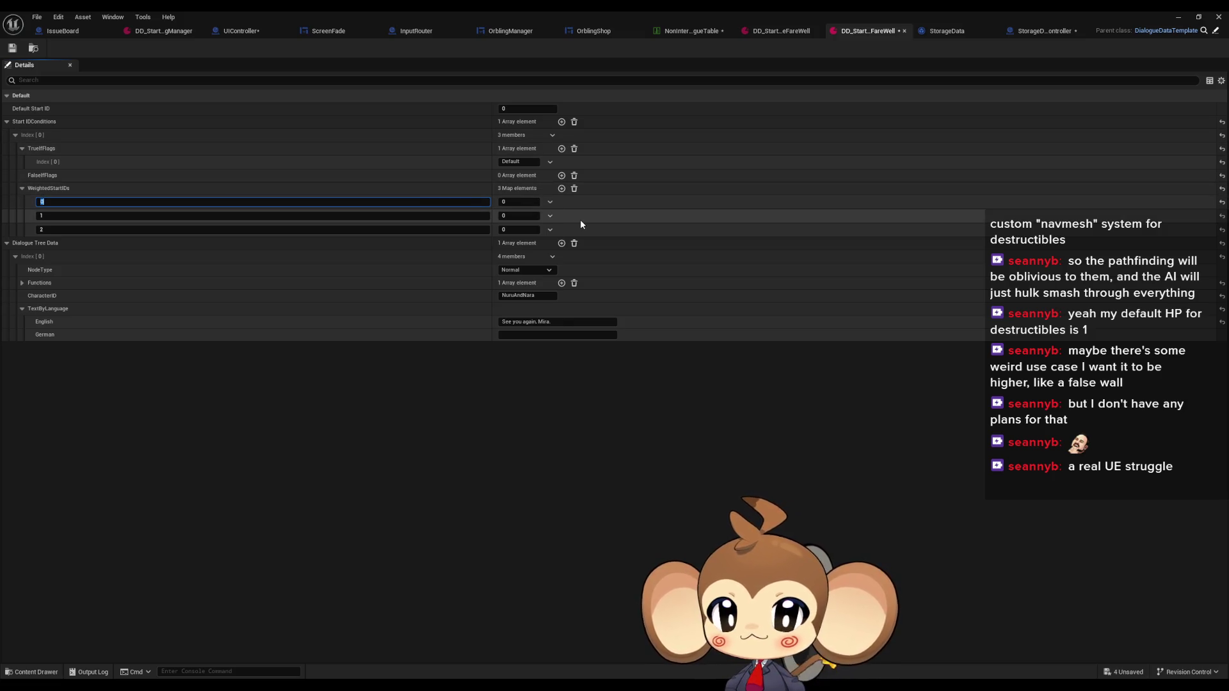
Step: Give weighted start IDs 0, 1 and 2 a weight of 1 each
click(516, 202)
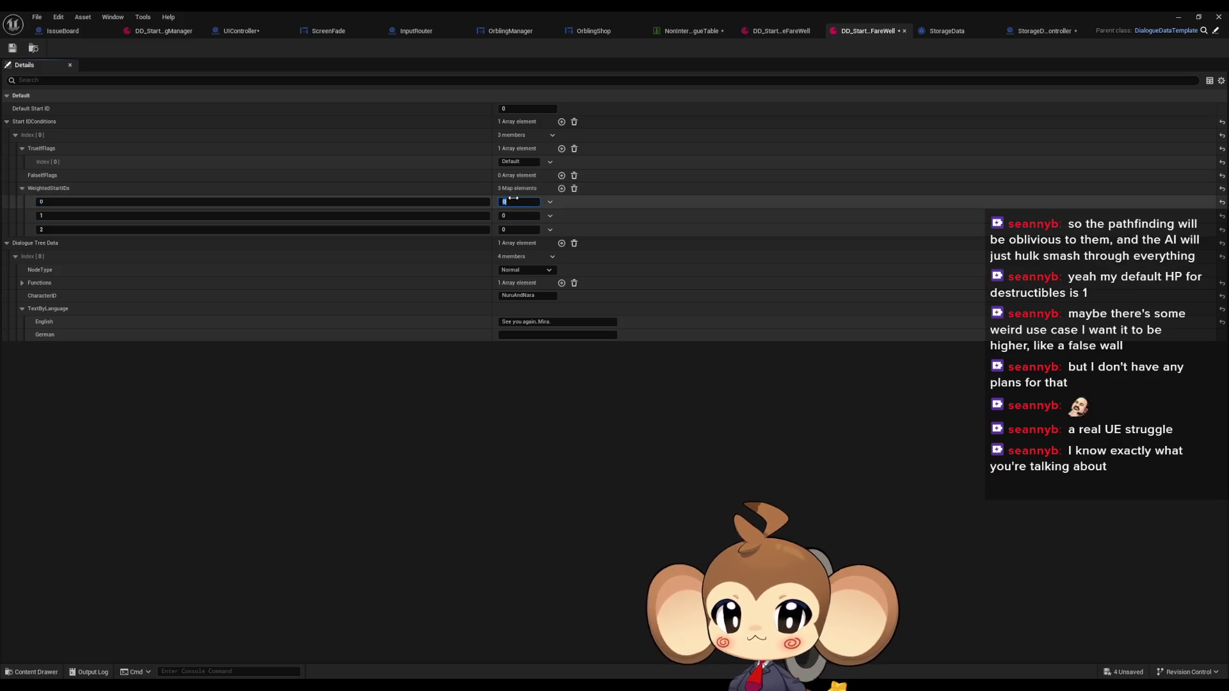
text(1)
click(519, 216)
text(1)
click(519, 229)
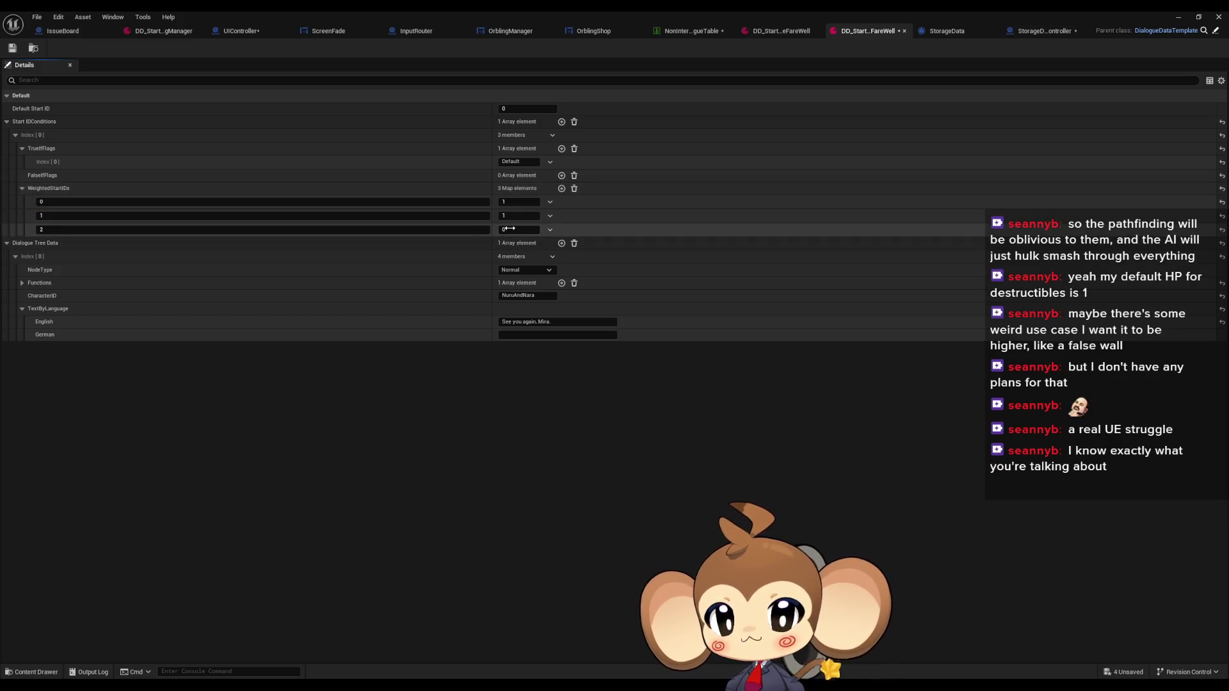
text(1)
click(494, 402)
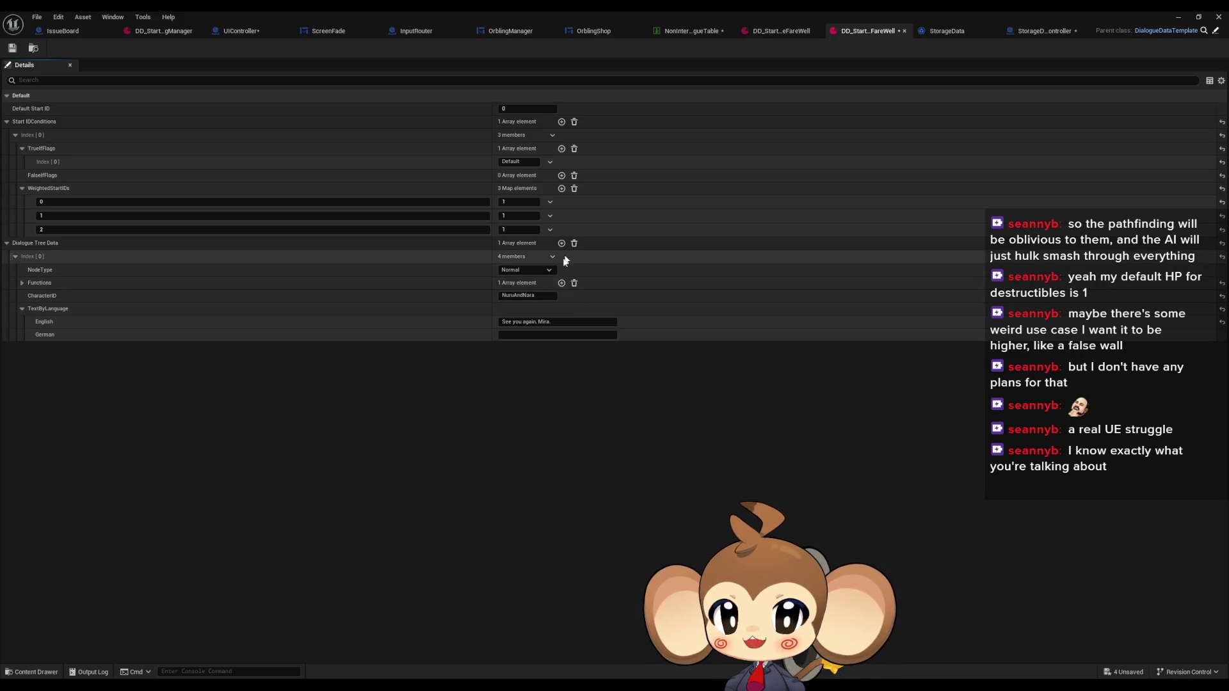
Step: Float the asset editor window toward the upper left and step back in the Content Browser
click(524, 295)
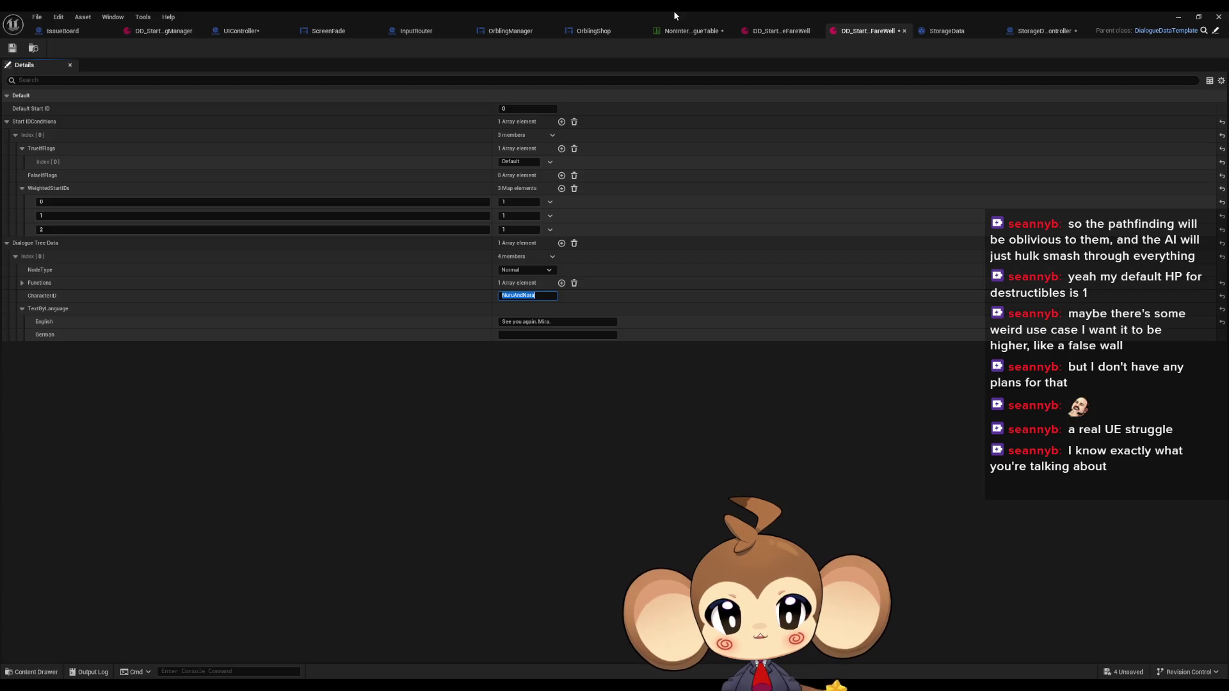
double_click(673, 11)
drag(722, 203, 458, 83)
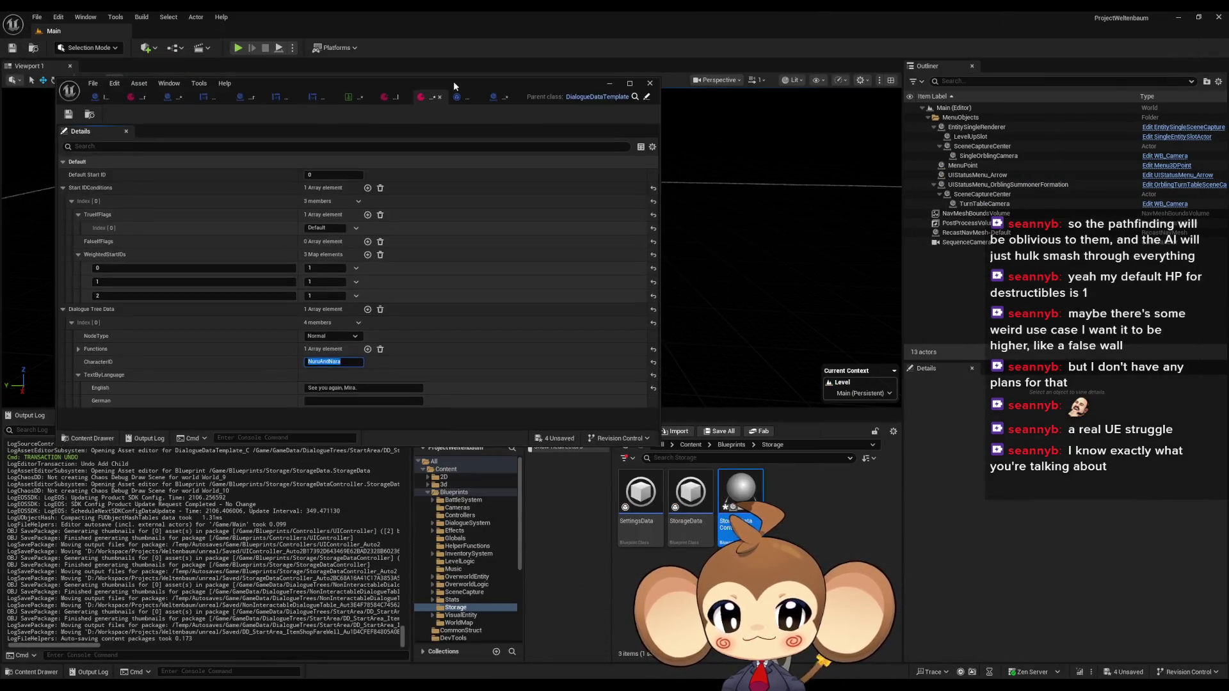
key(alt+Left)
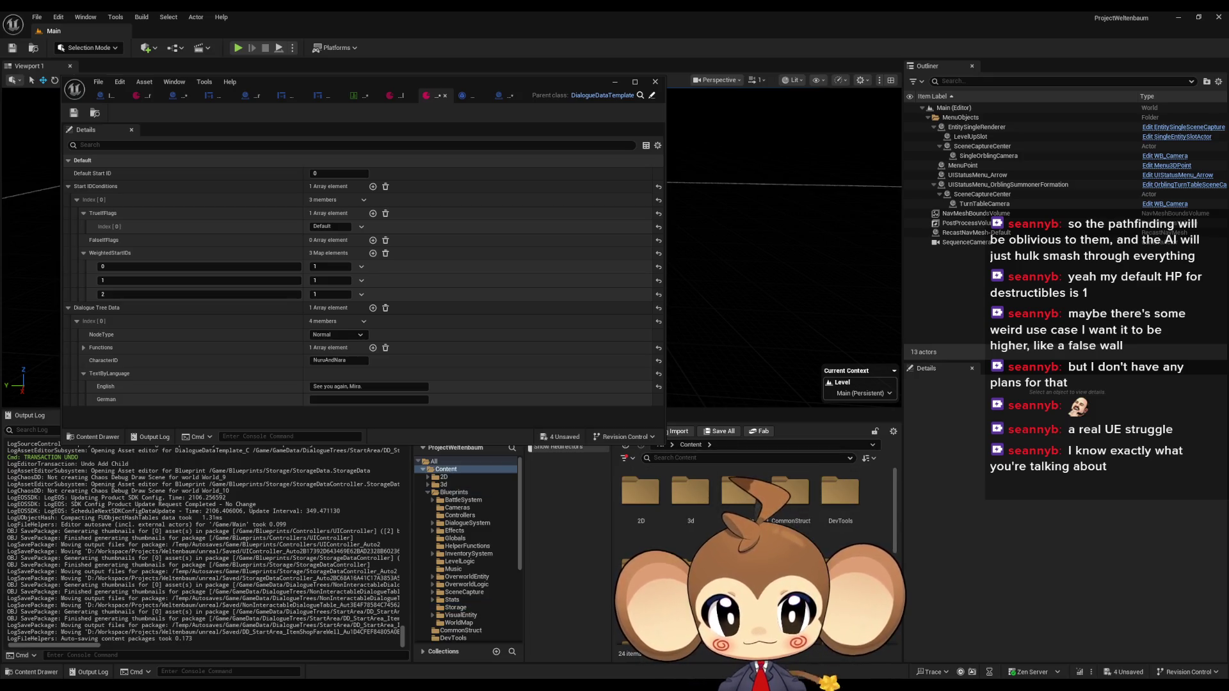
Step: Open DialogueCharacterTable from DialogueTrees and copy the ShopKeeperKaron row name
key(alt+Left)
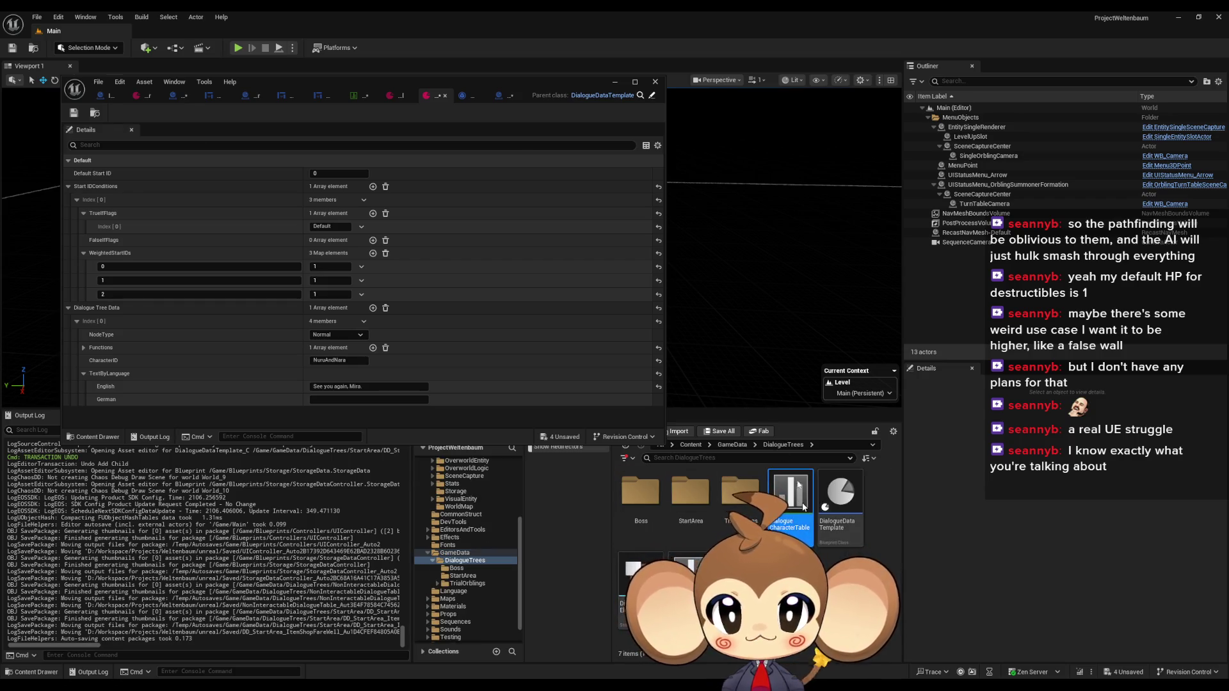
double_click(811, 503)
double_click(459, 82)
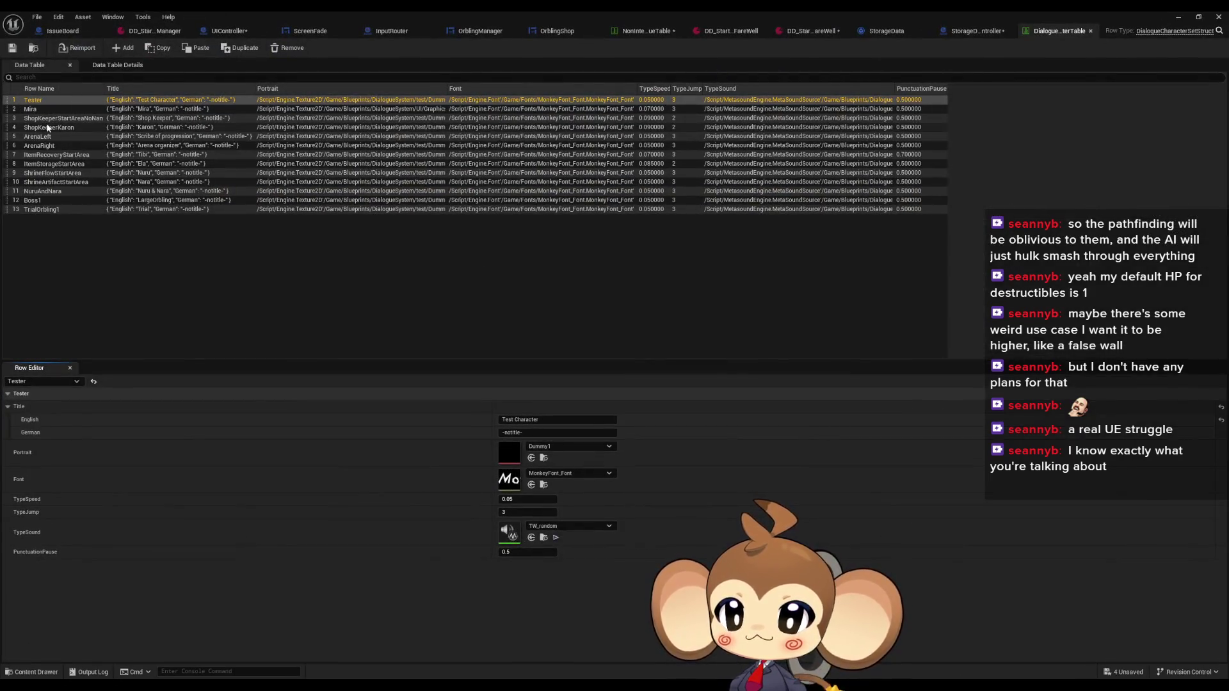
click(62, 129)
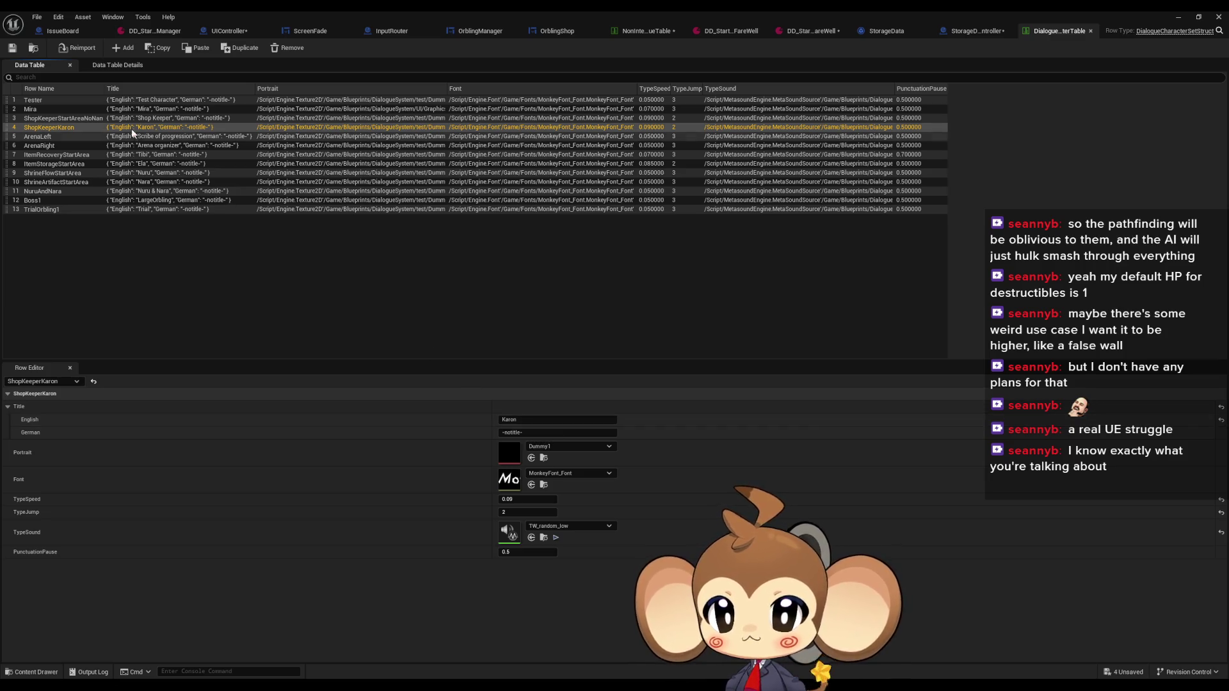
double_click(96, 128)
key(ctrl+c)
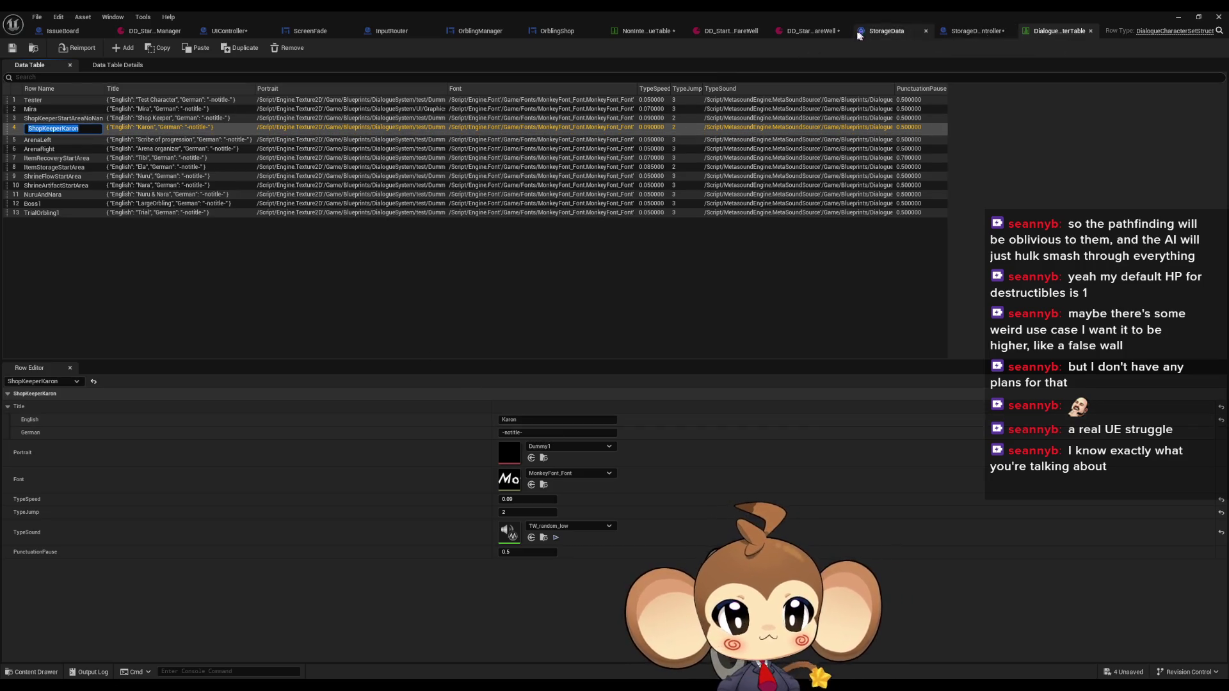
Step: Paste ShopKeeperKaron as the farewell asset's CharacterID
click(808, 31)
click(525, 294)
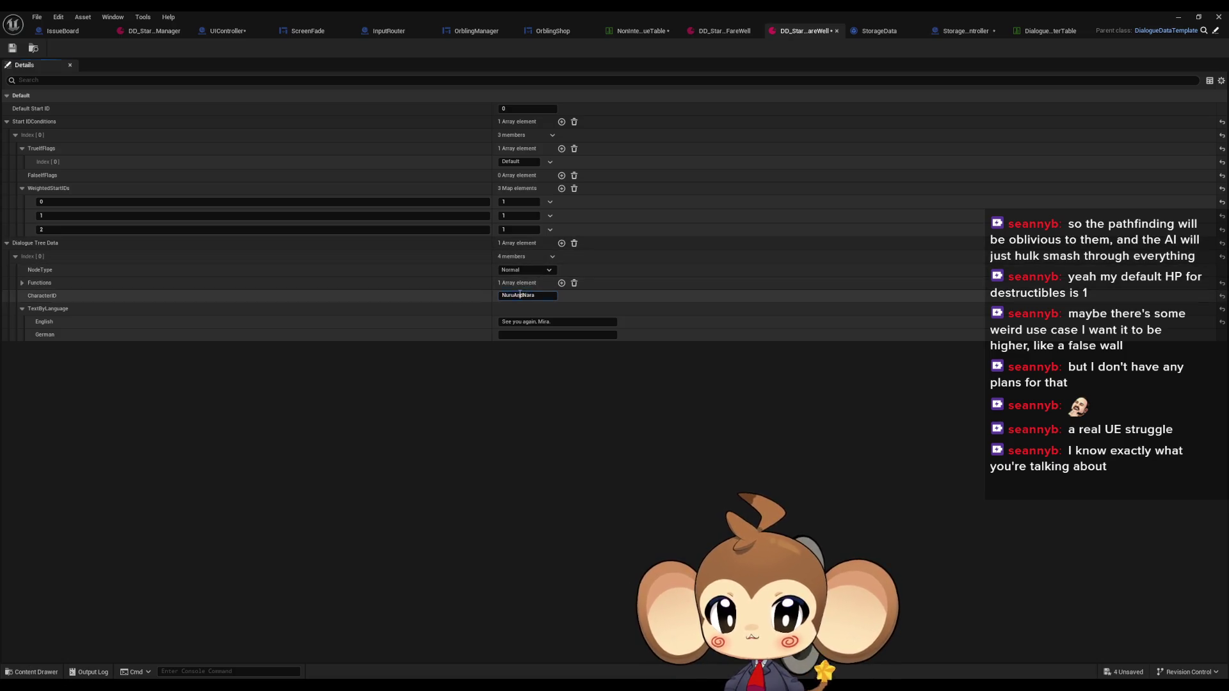
key(ctrl+v)
key(Return)
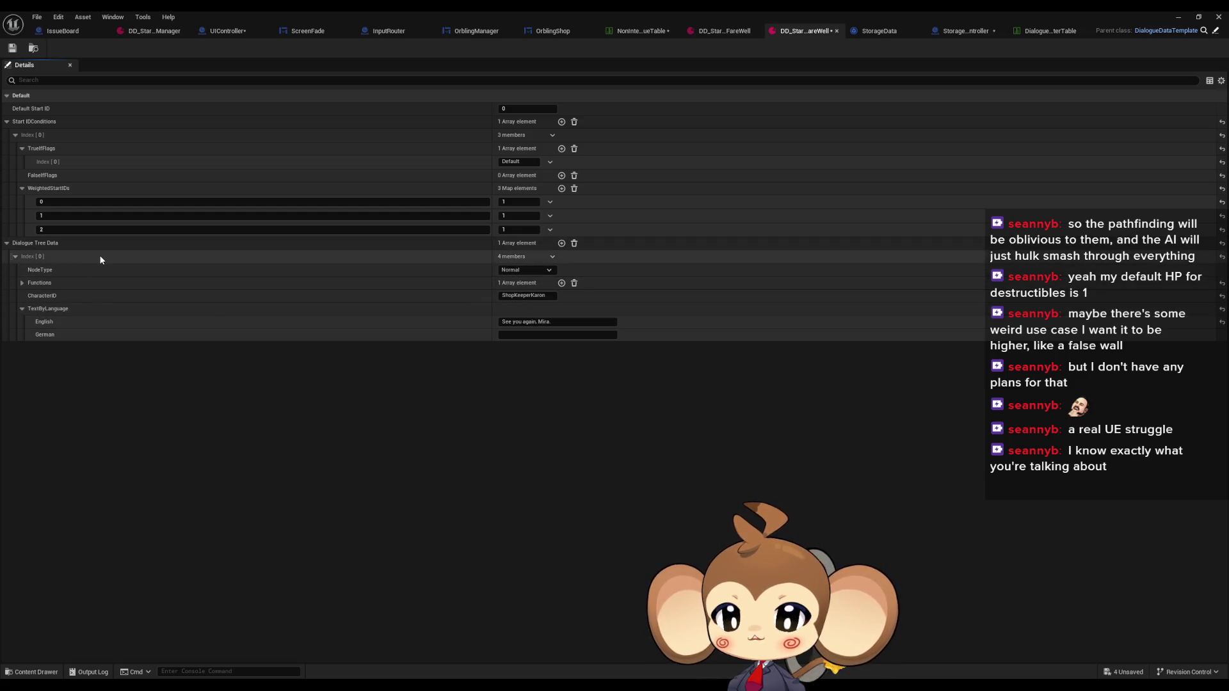
Step: Add two more Dialogue Tree Data entries and expand their TextByLanguage fields
click(562, 244)
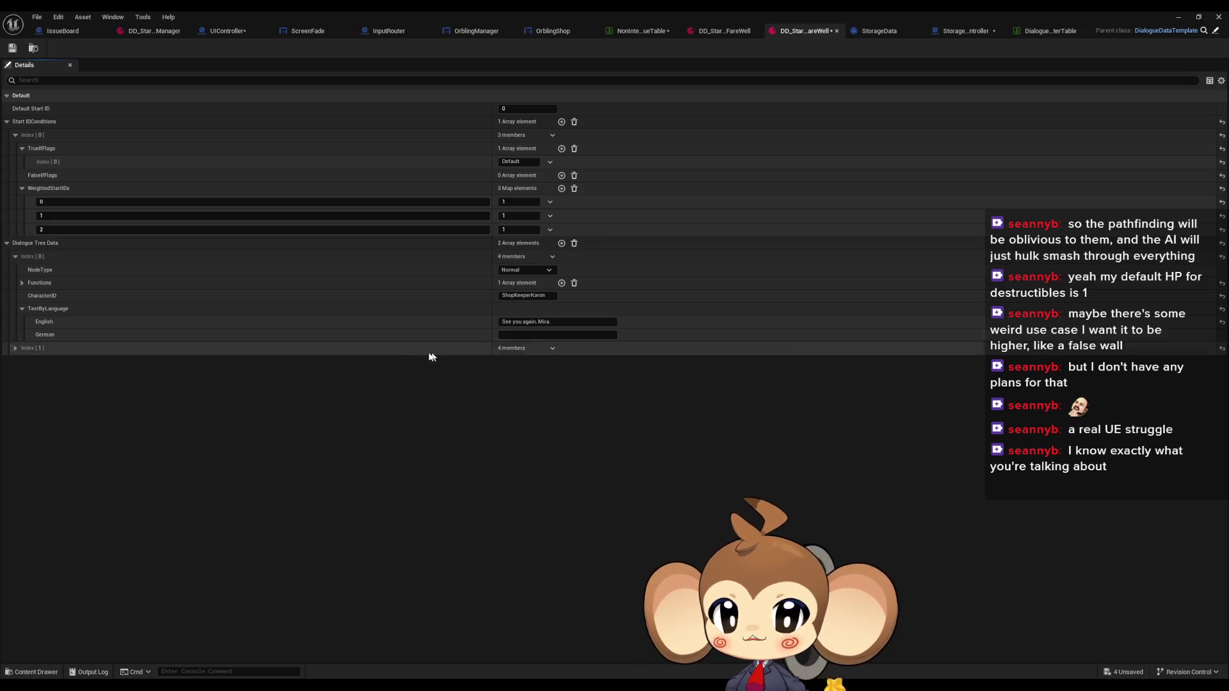
click(561, 244)
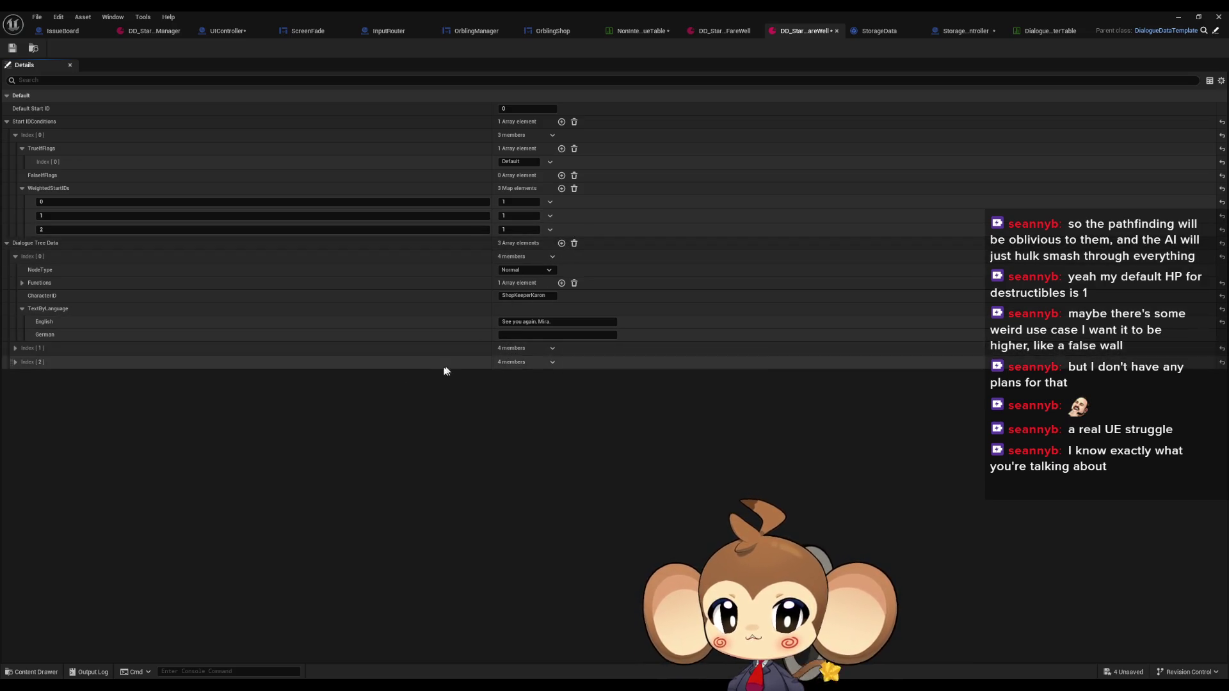
click(15, 362)
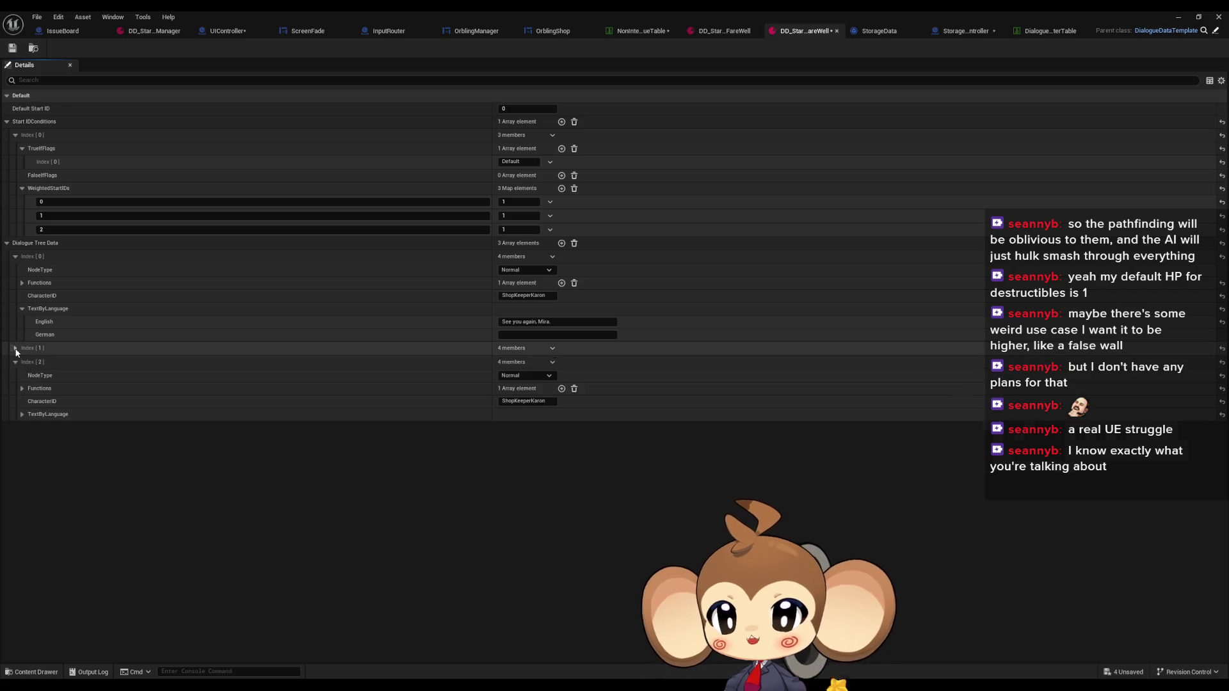
click(15, 348)
click(22, 465)
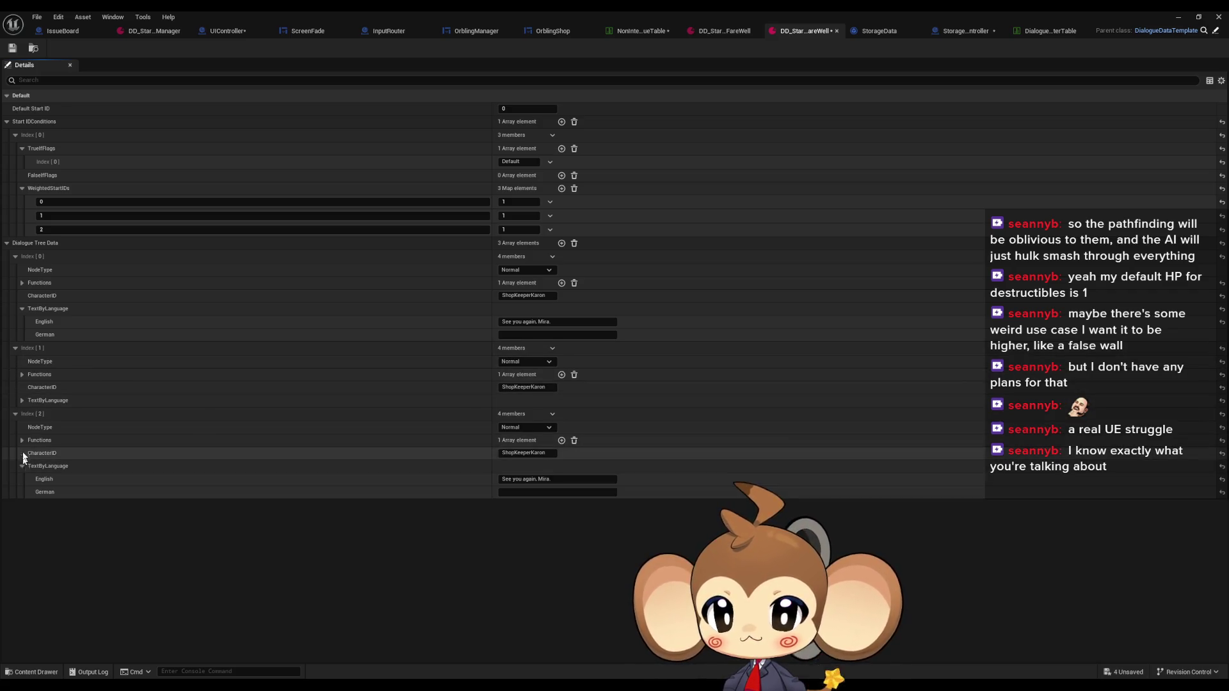
click(22, 401)
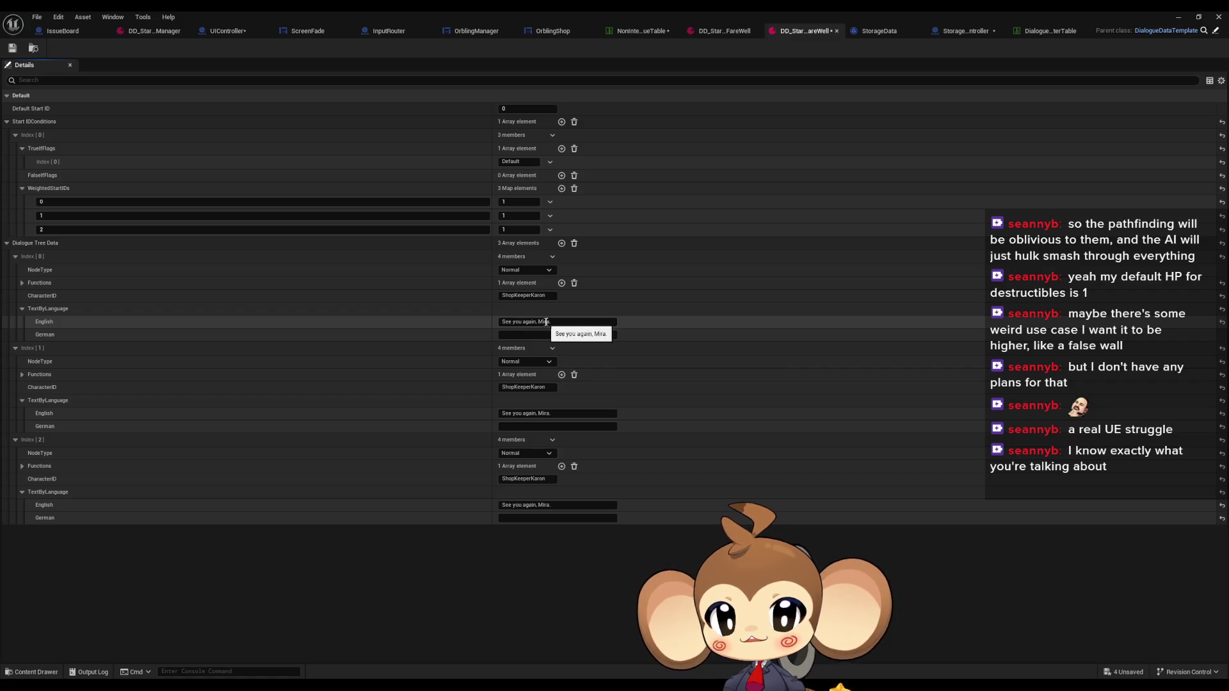
click(542, 414)
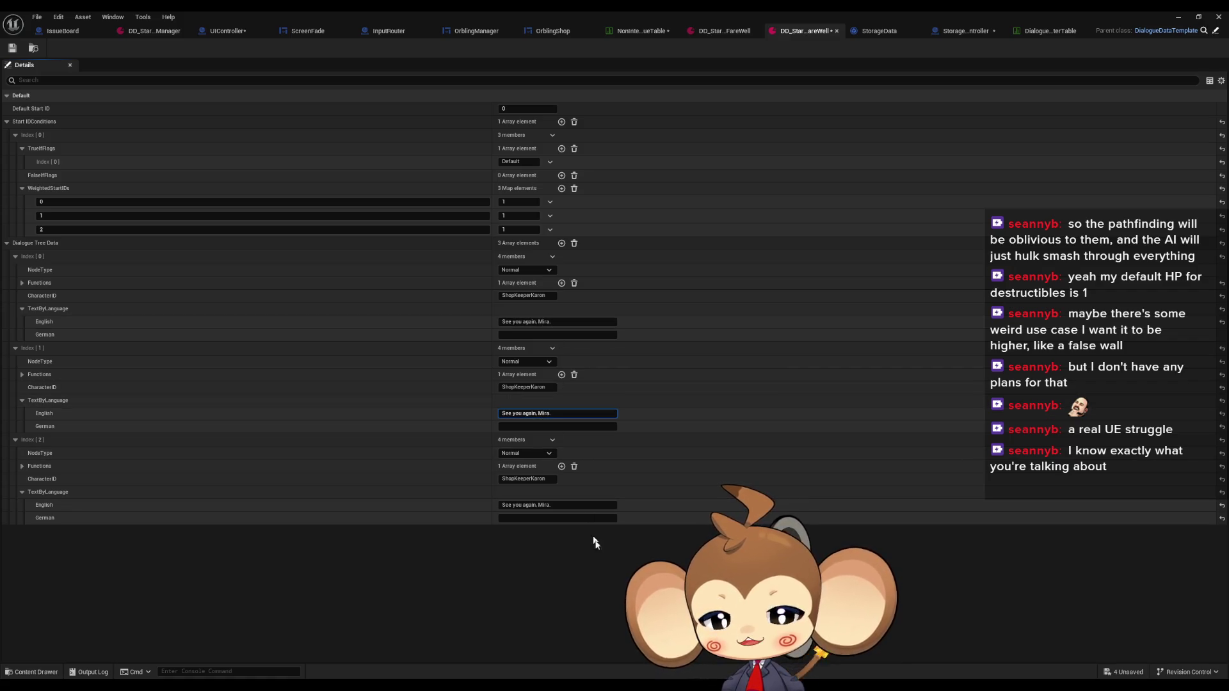
Step: Replace the second and third English lines with 'Save travels.' and 'Take care out there.', then save
key(ctrl+a)
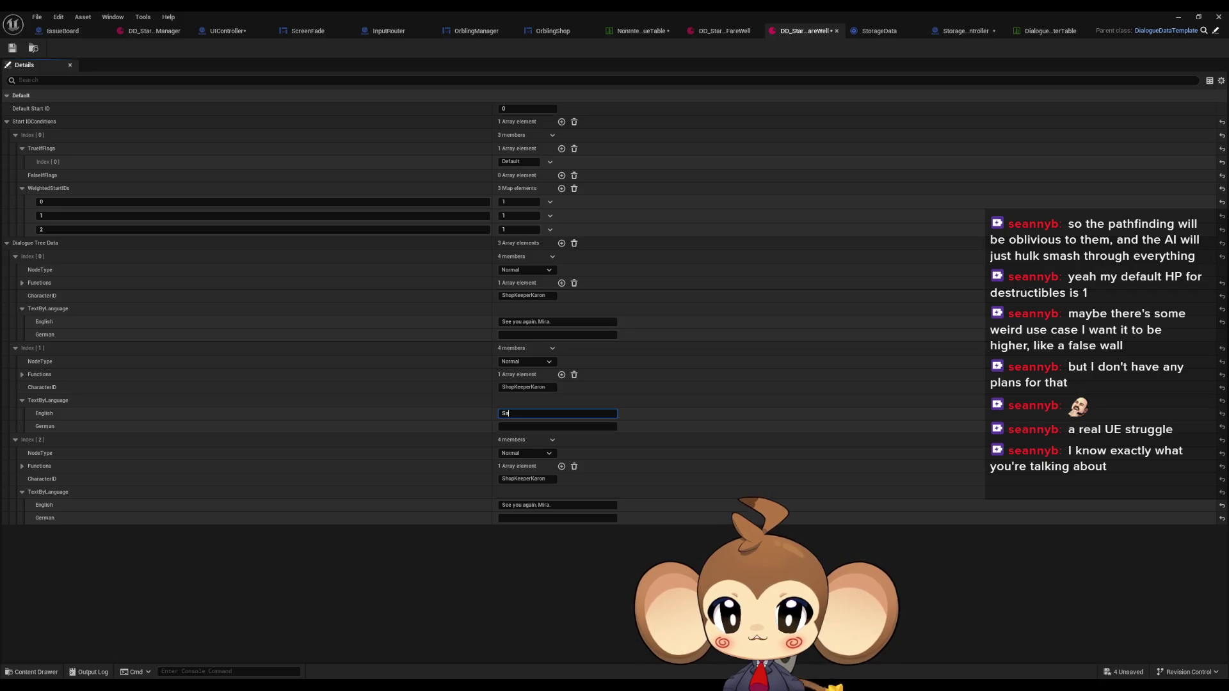
text(Save travels.)
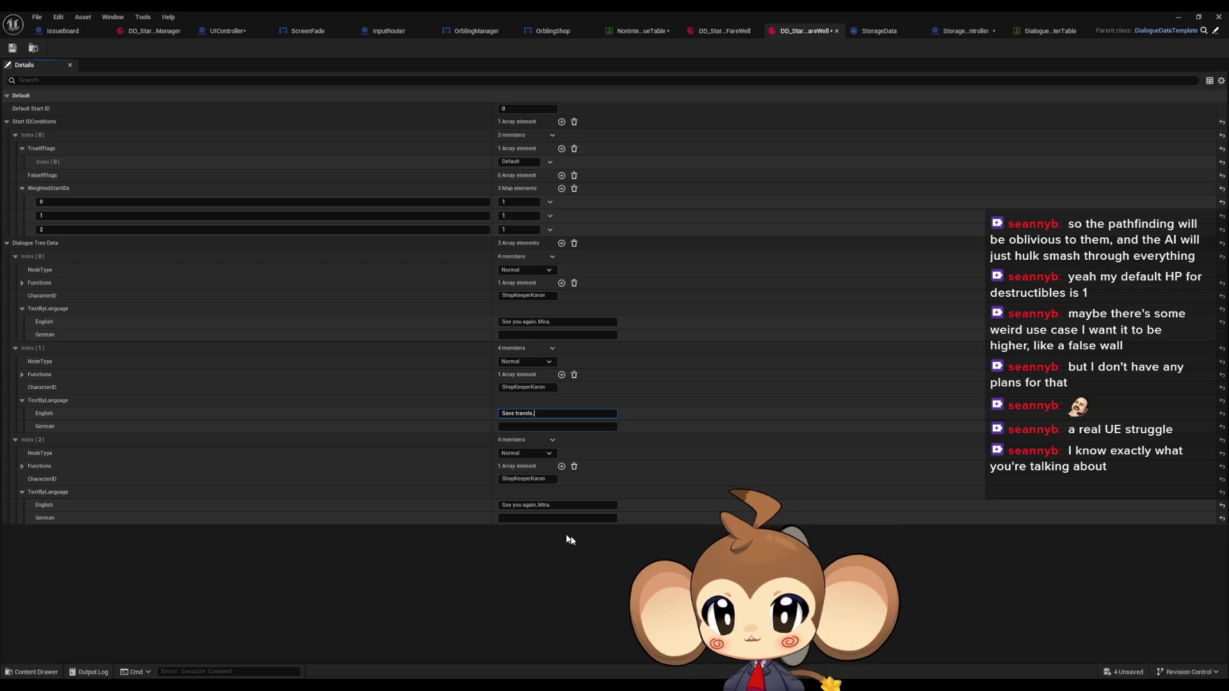
click(540, 505)
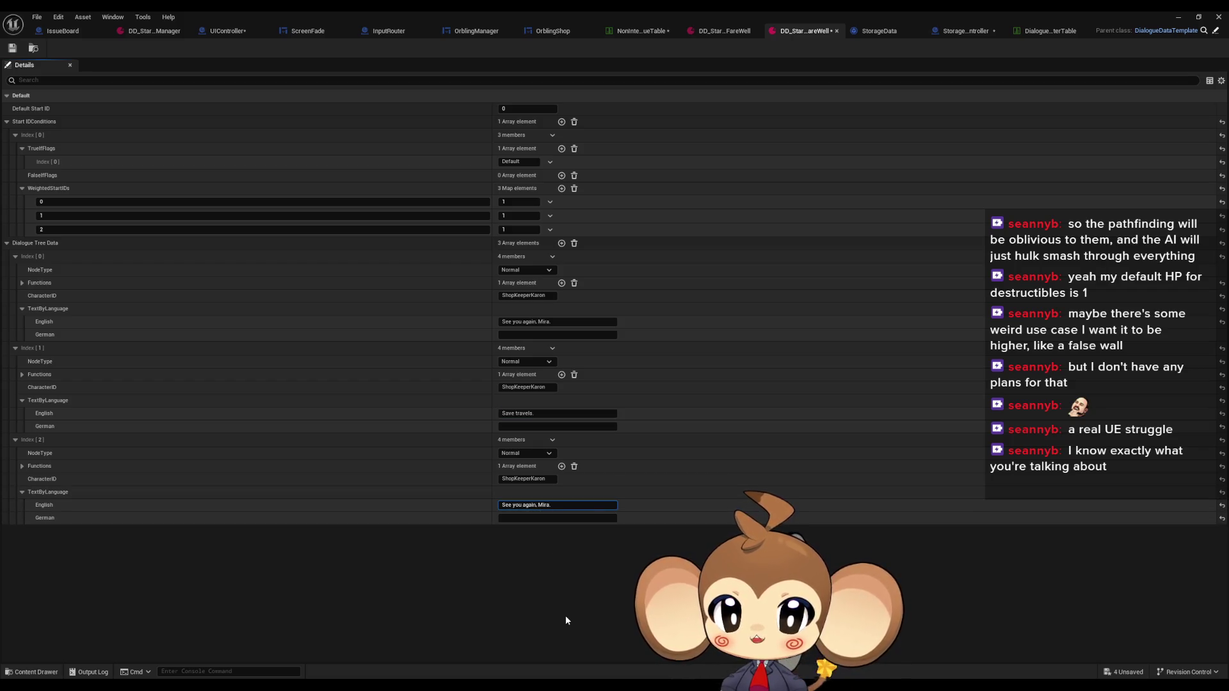
key(ctrl+a)
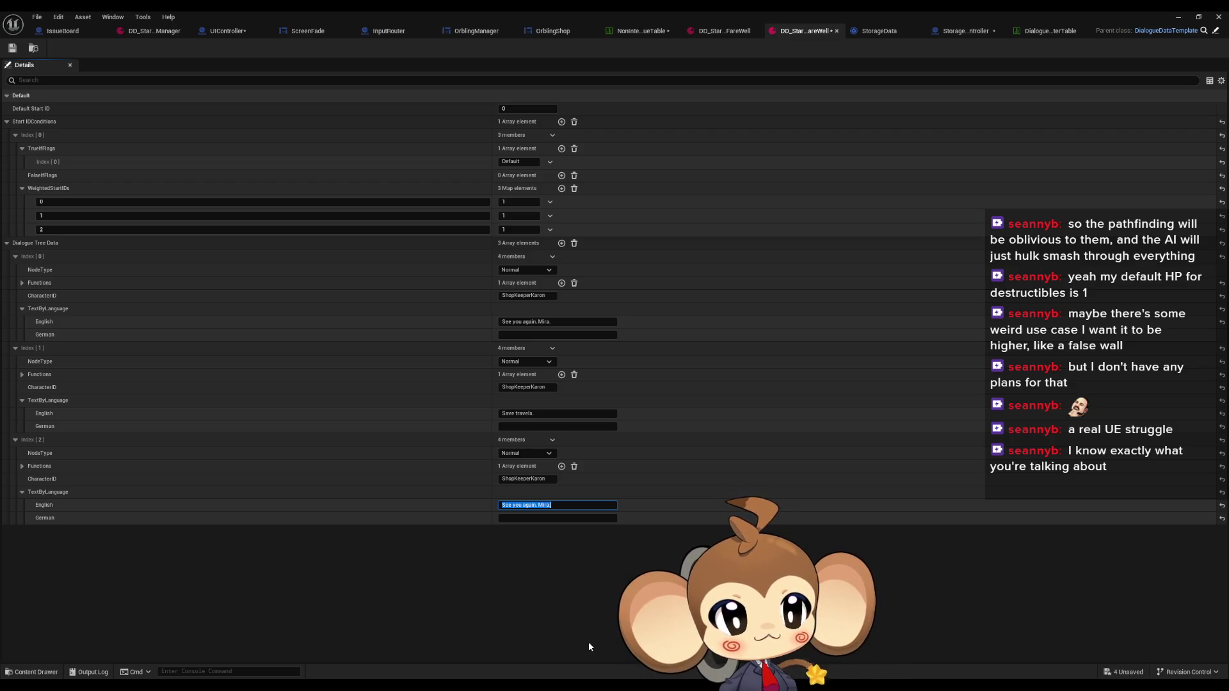
text(Take ca)
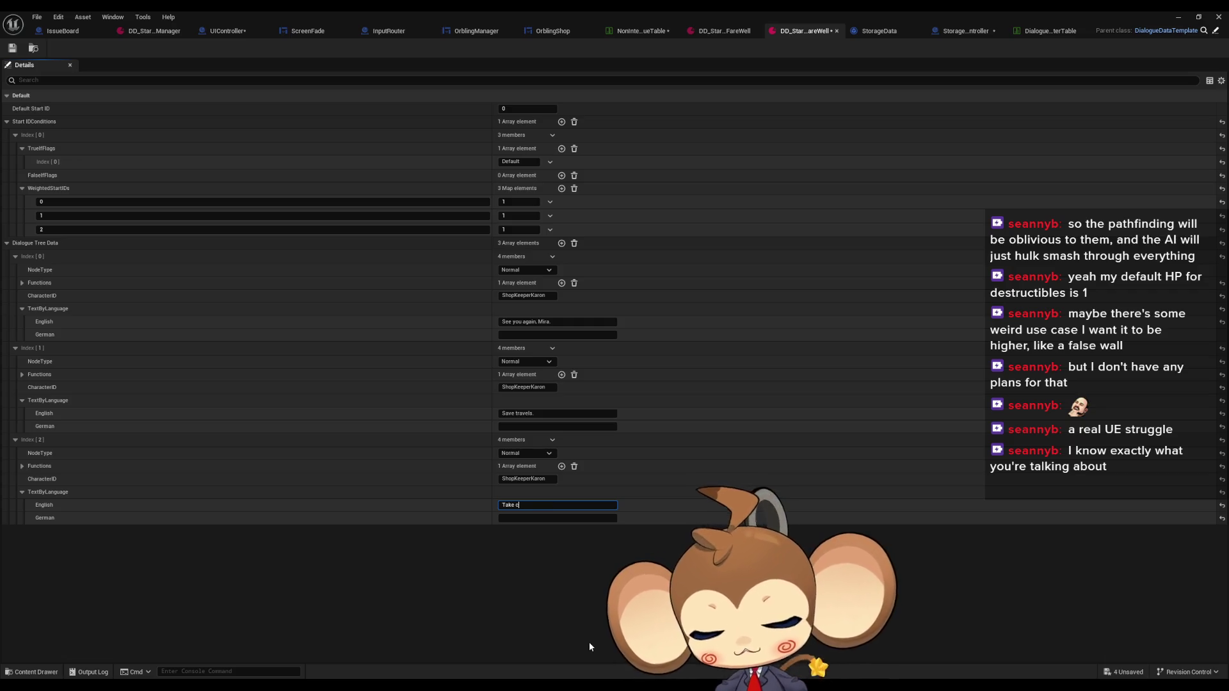
text(re)
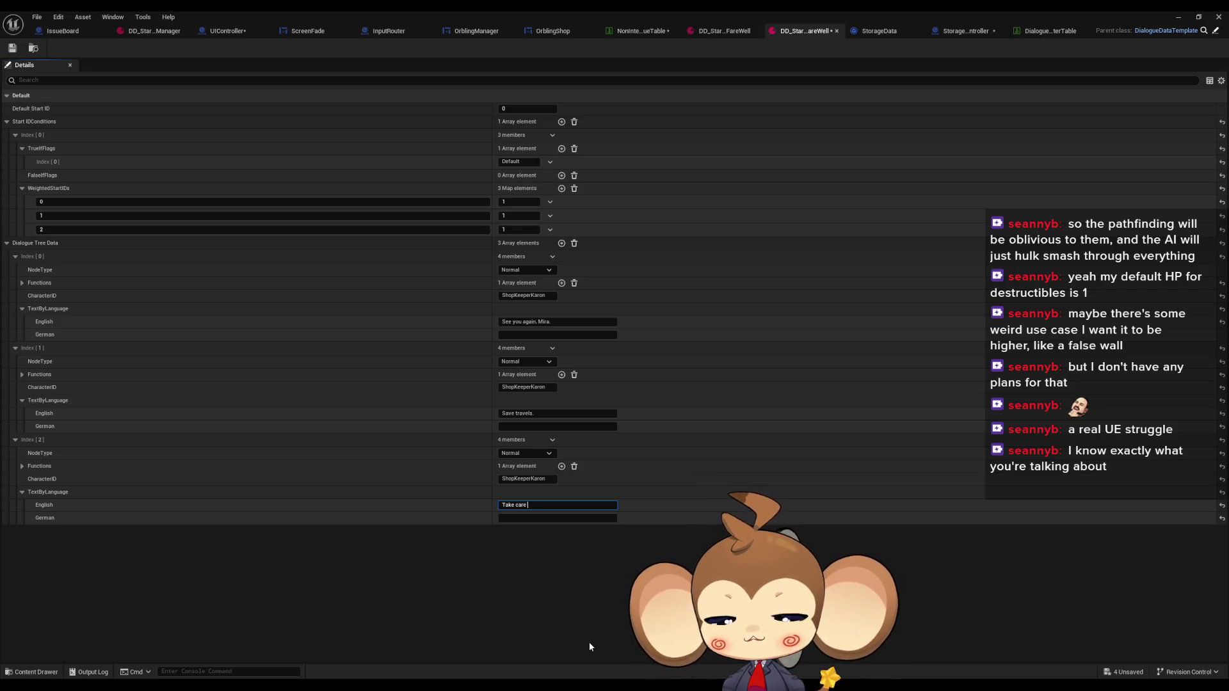
text( out there.)
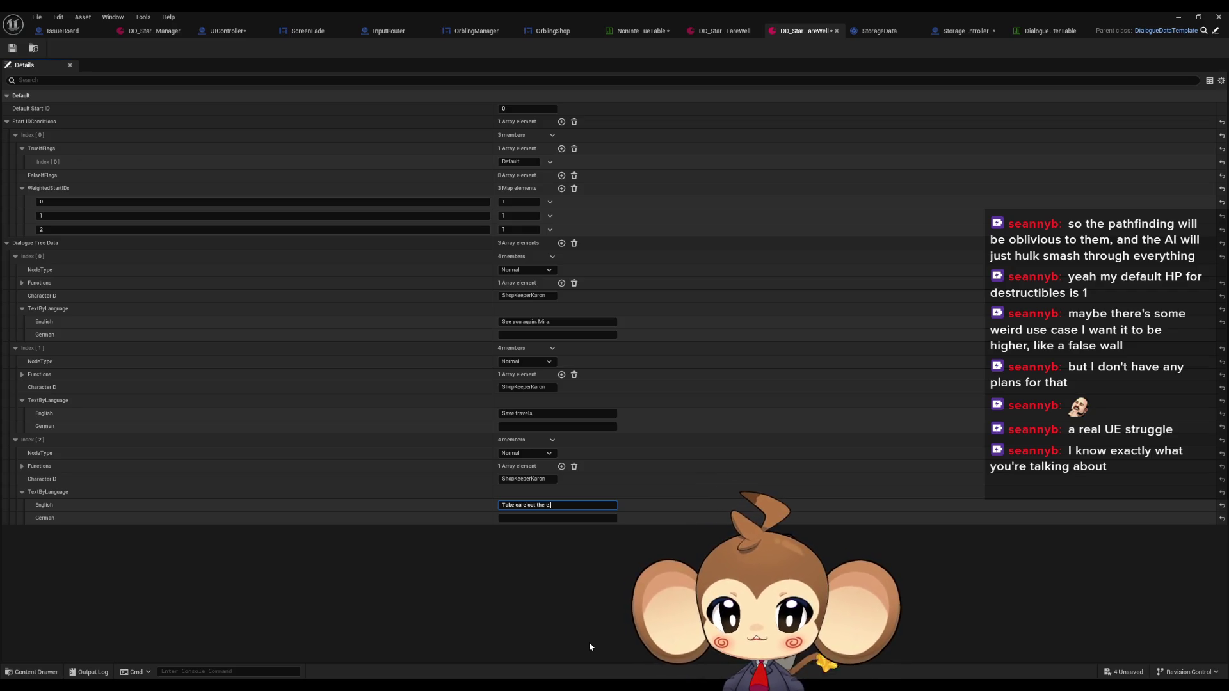
key(ctrl+s)
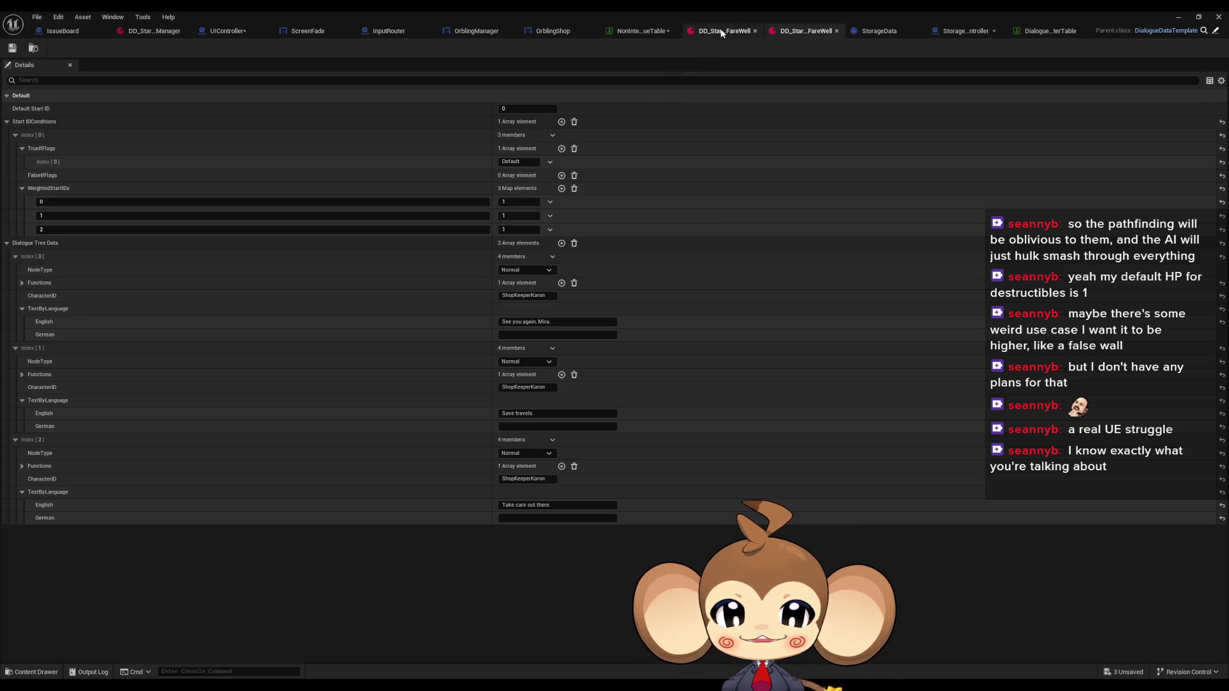
Step: Assign DD_StartArea_ItemShopFareWell as the ItemShop row's dialogue tree in the NPC dialogue table
click(650, 32)
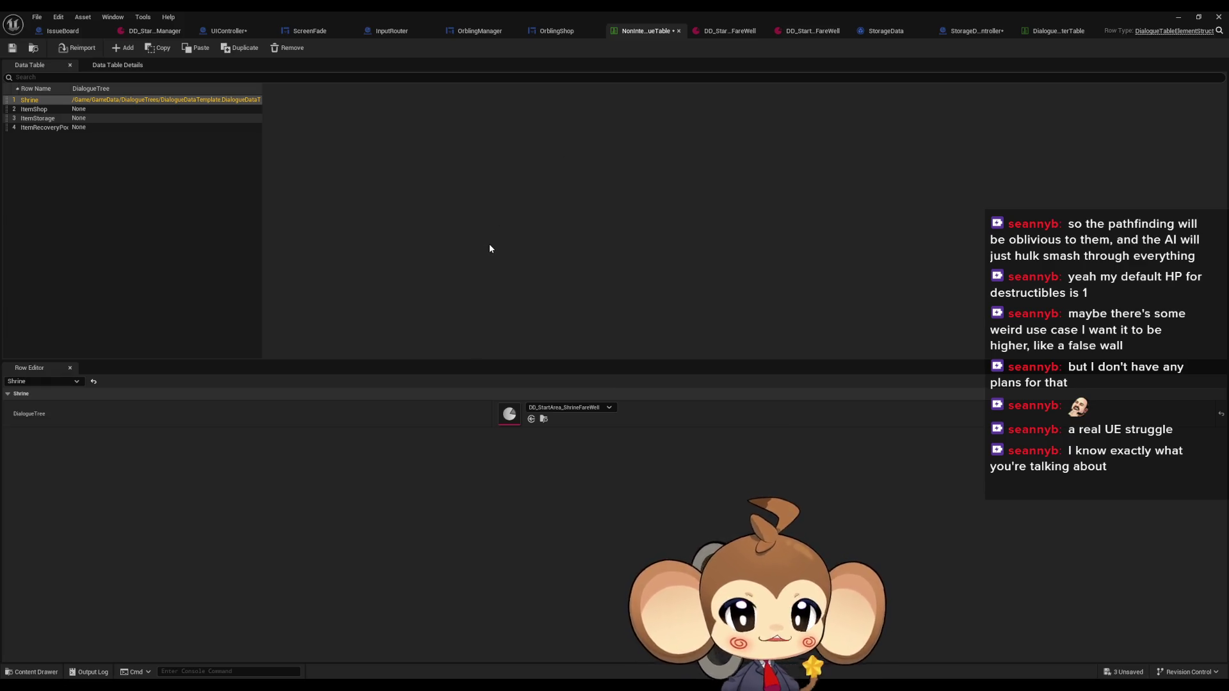
click(102, 109)
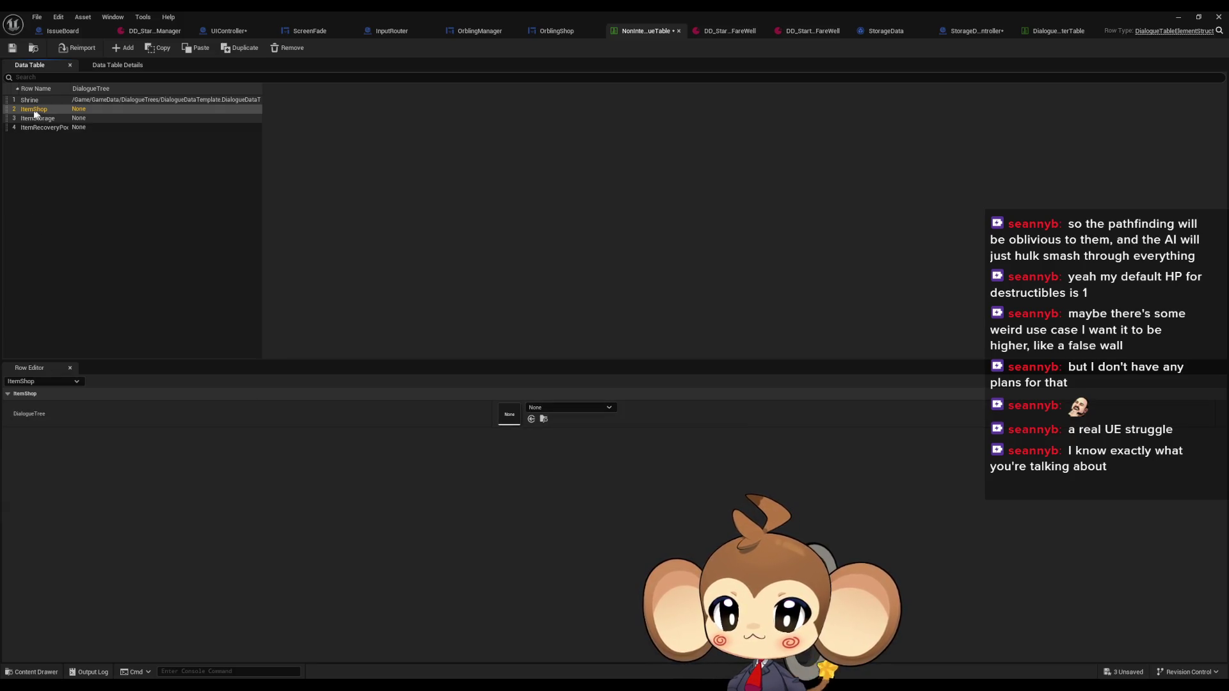
click(547, 408)
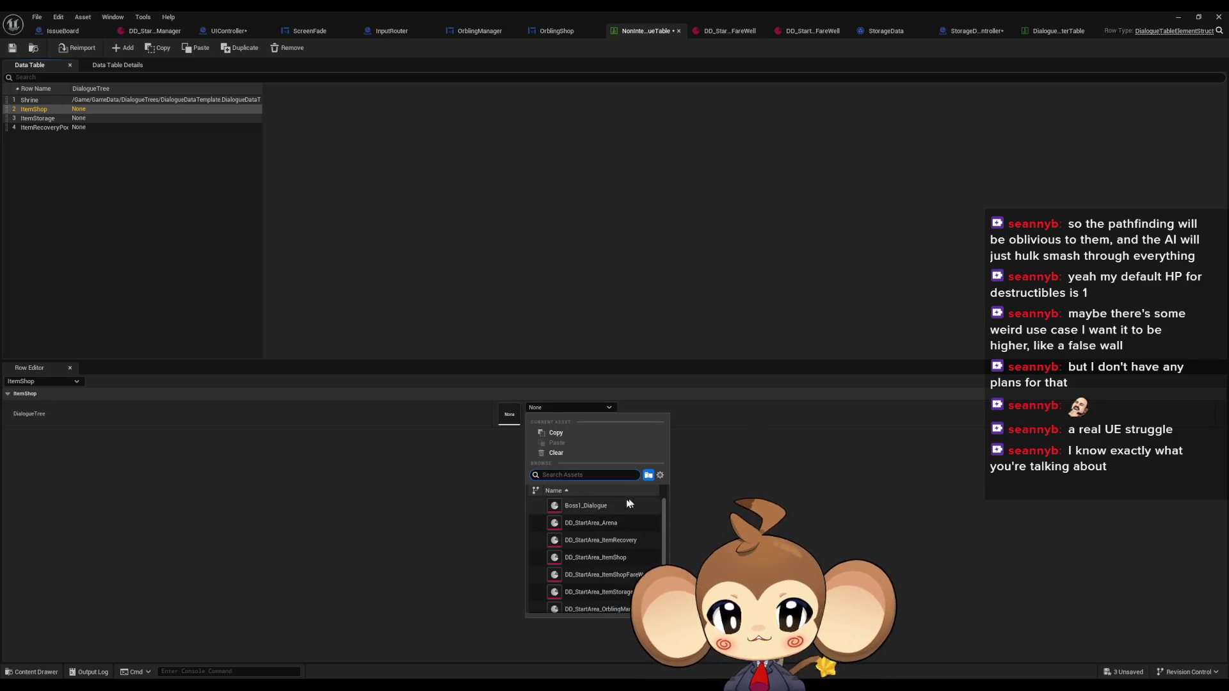
scroll(623, 541, down, 1)
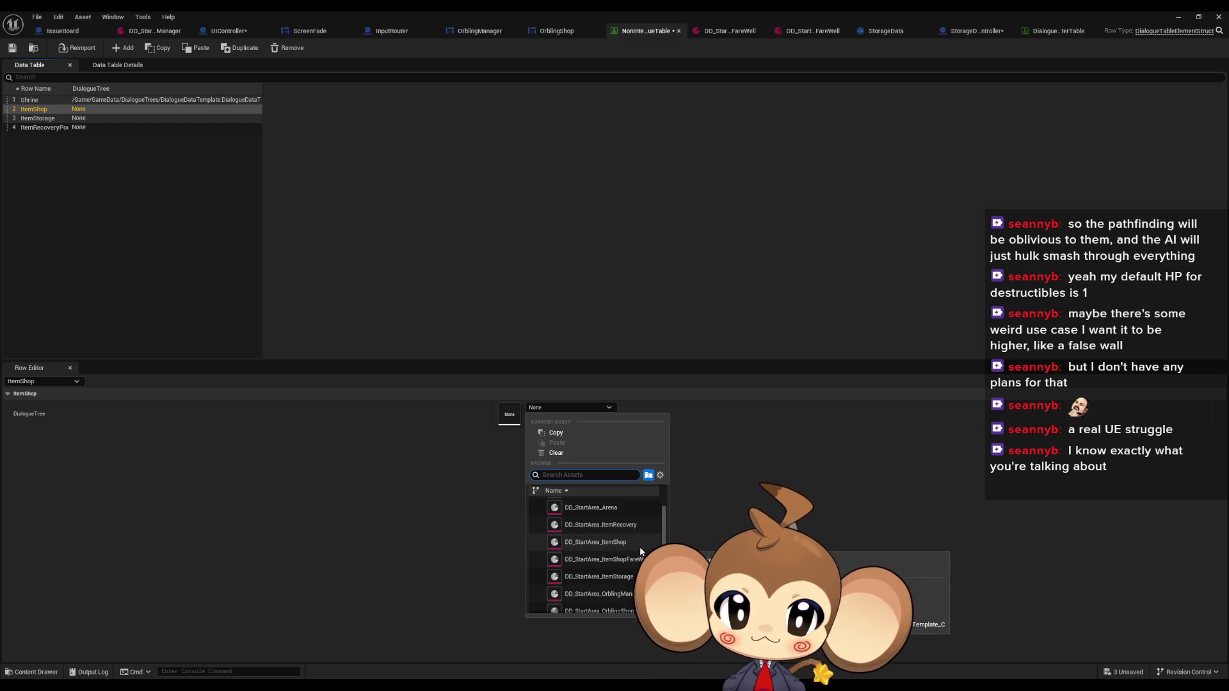
click(639, 546)
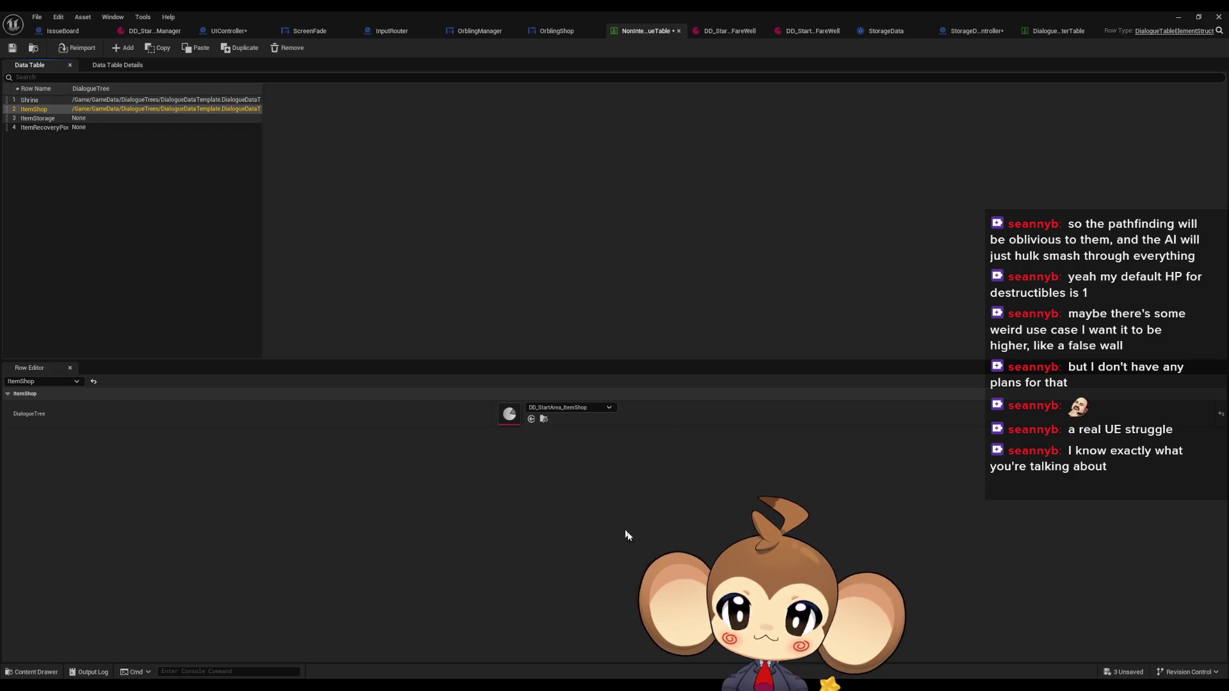
click(589, 407)
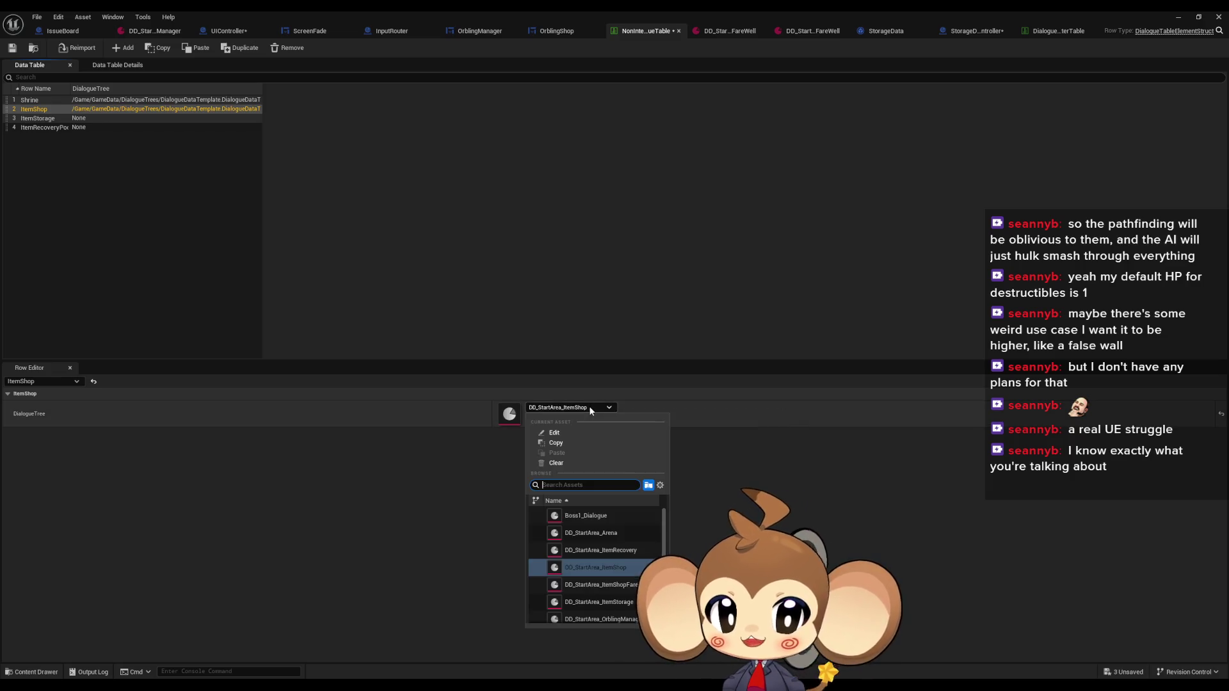
click(631, 581)
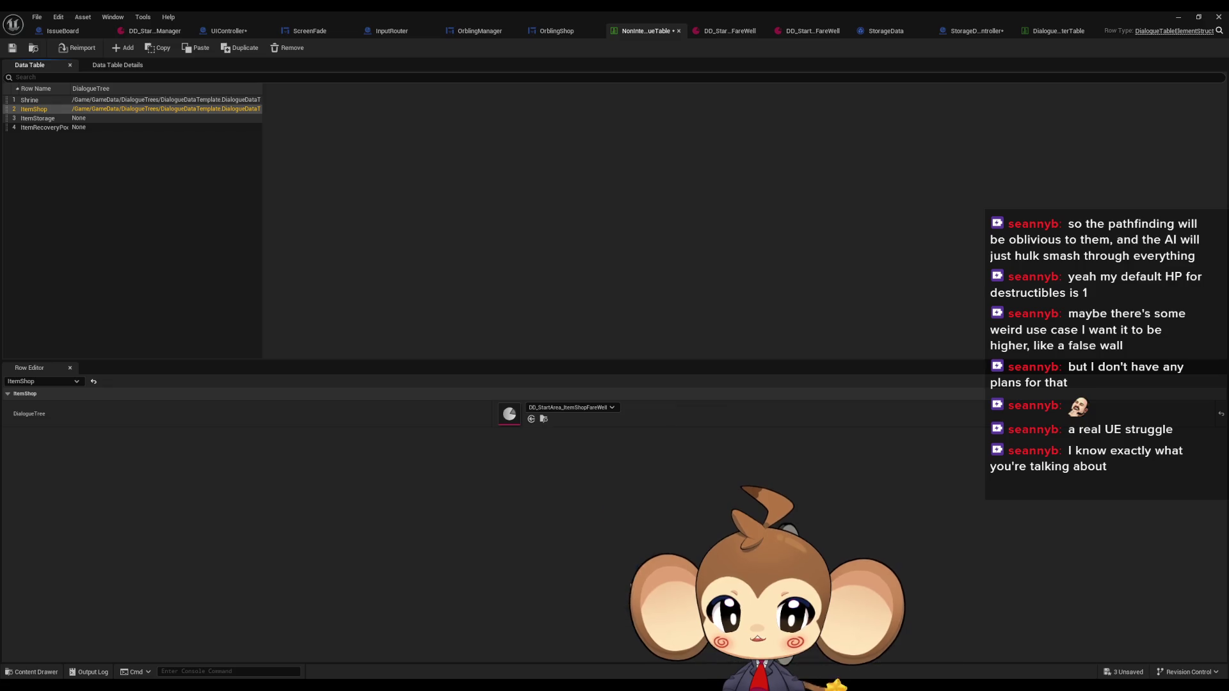
click(55, 117)
double_click(616, 10)
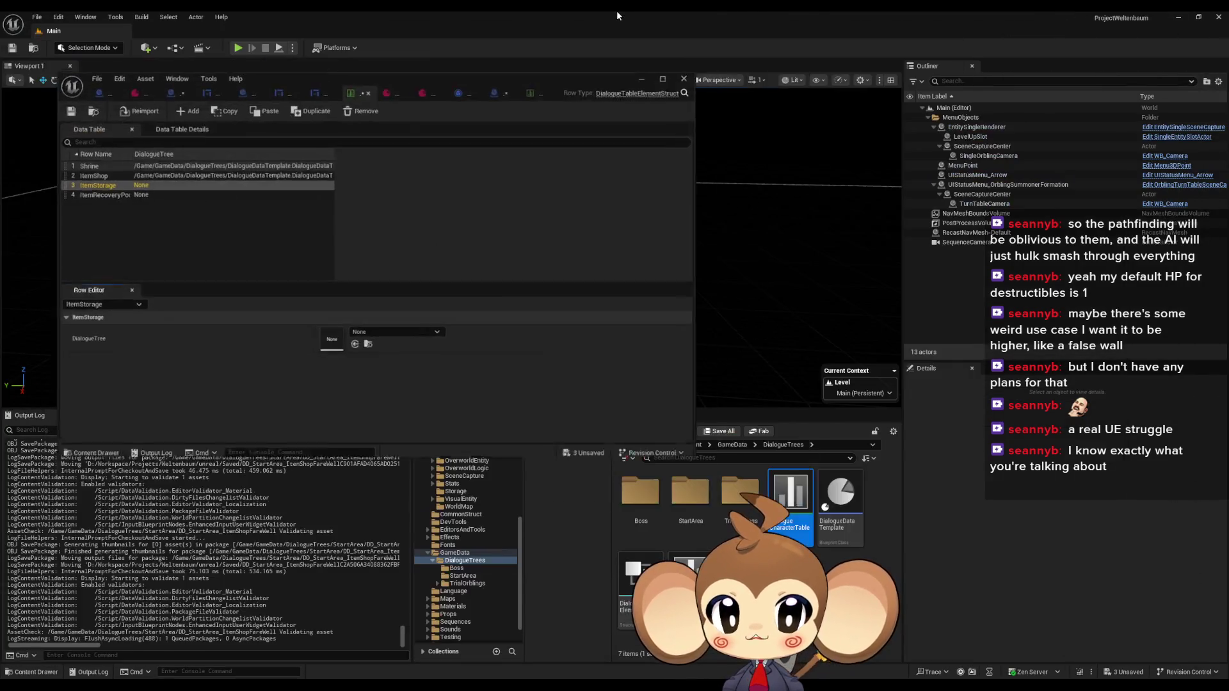
Step: Browse Content > GameData > DialogueTrees > StartArea and step from ItemRecovery to the ItemShop asset
click(728, 445)
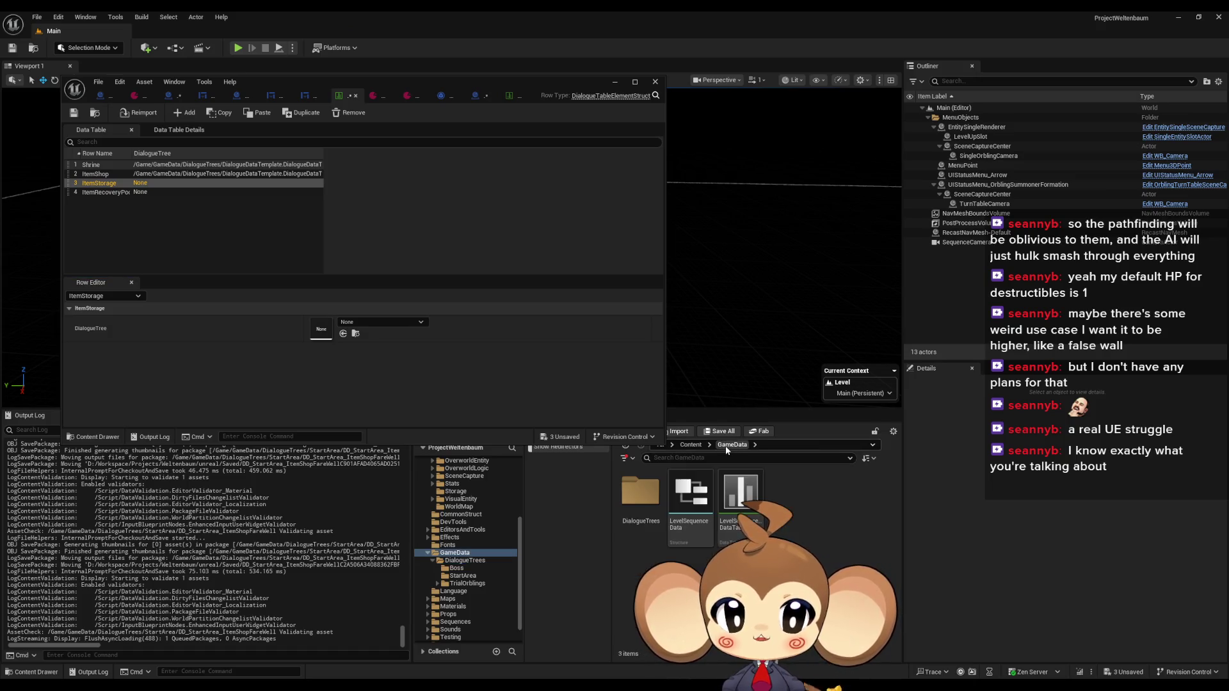
click(688, 445)
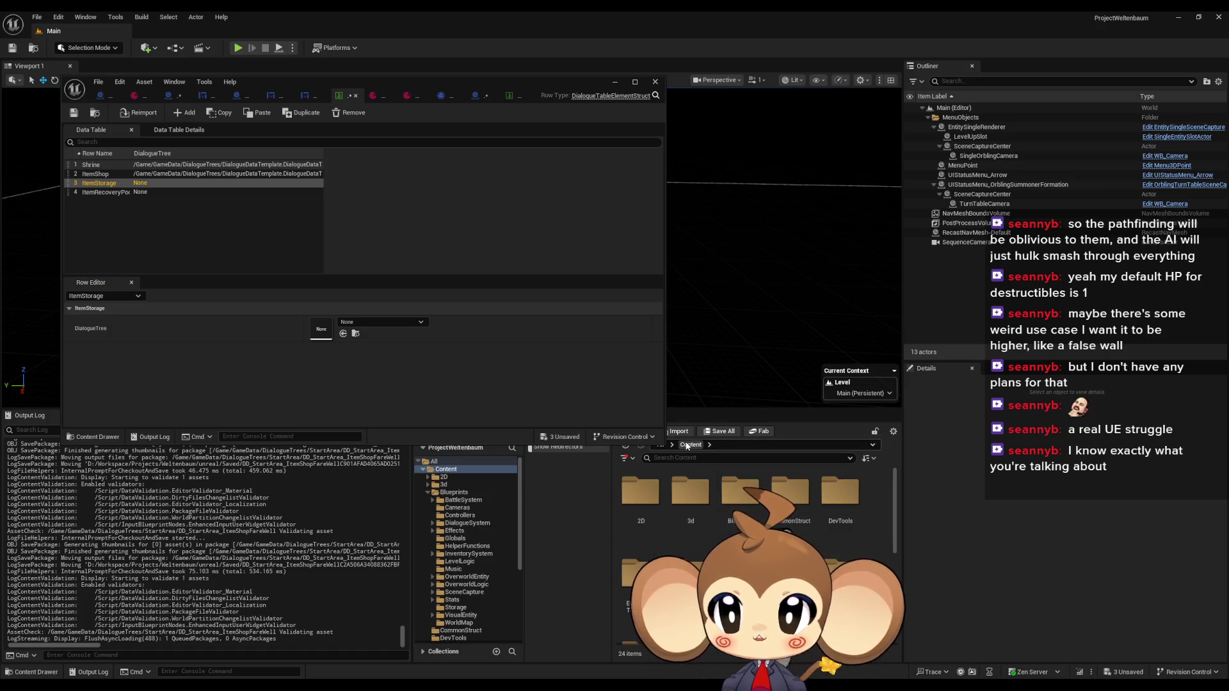
double_click(790, 576)
double_click(640, 492)
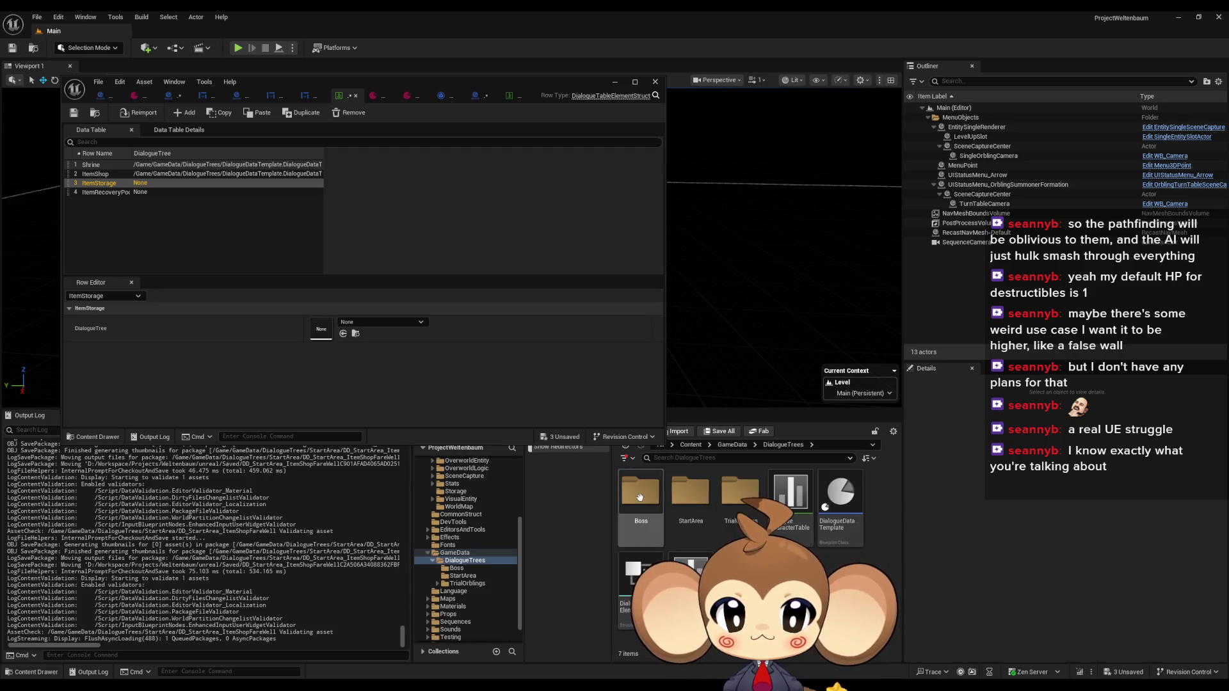
double_click(689, 491)
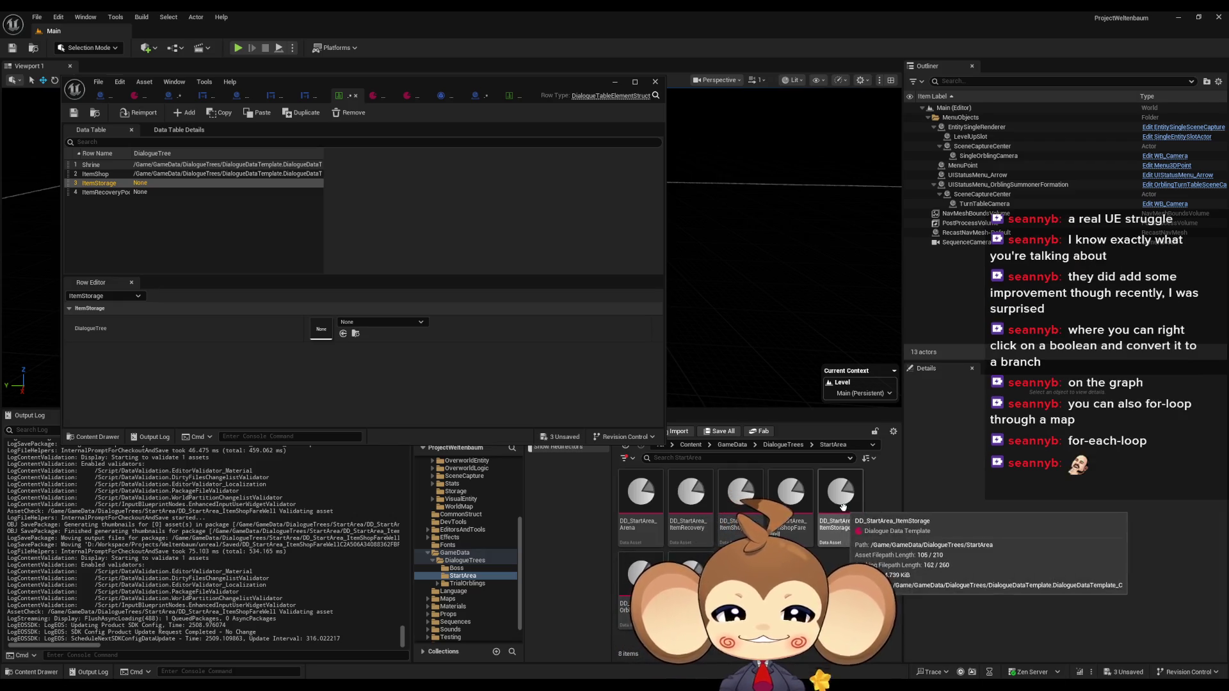
click(690, 500)
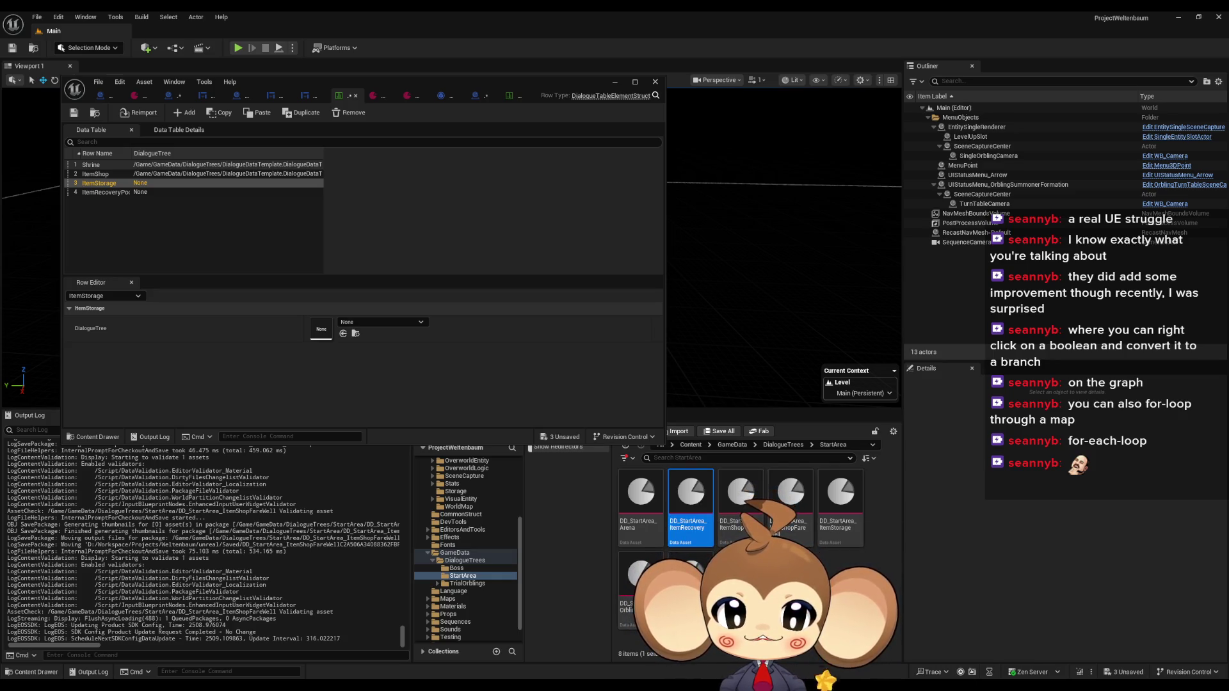
key(Right)
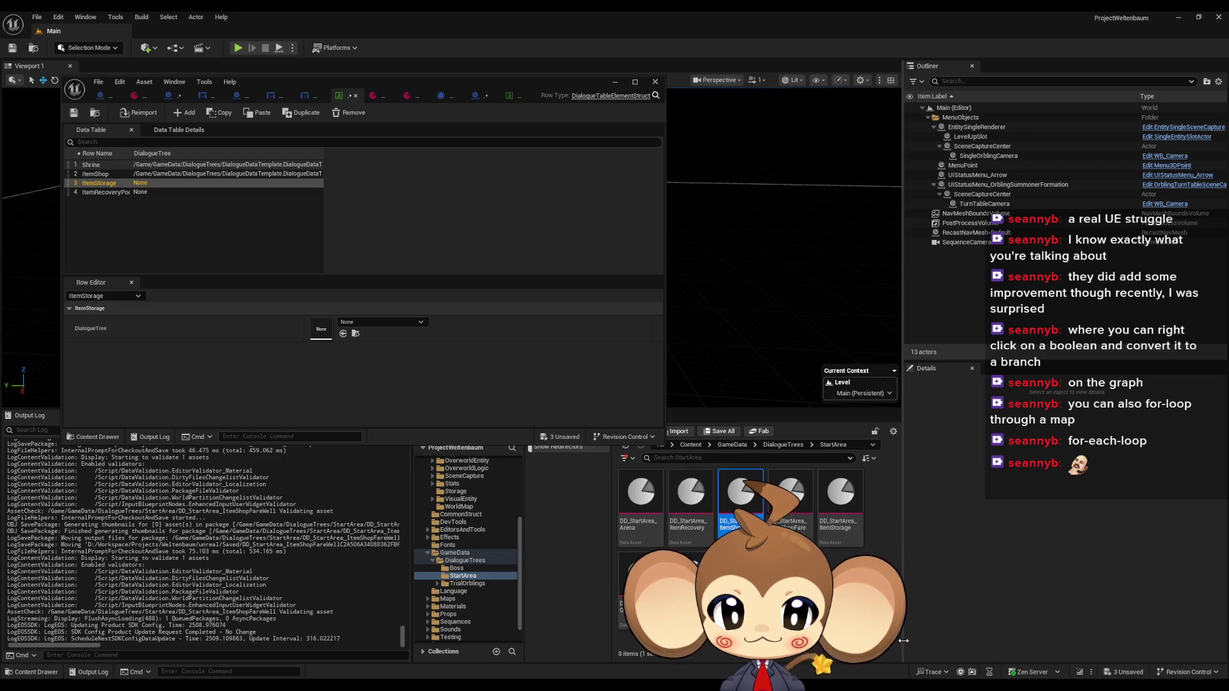
Step: Duplicate the ItemShopFareWell asset as DD_StartArea_ItemStorageFareWell1
click(792, 503)
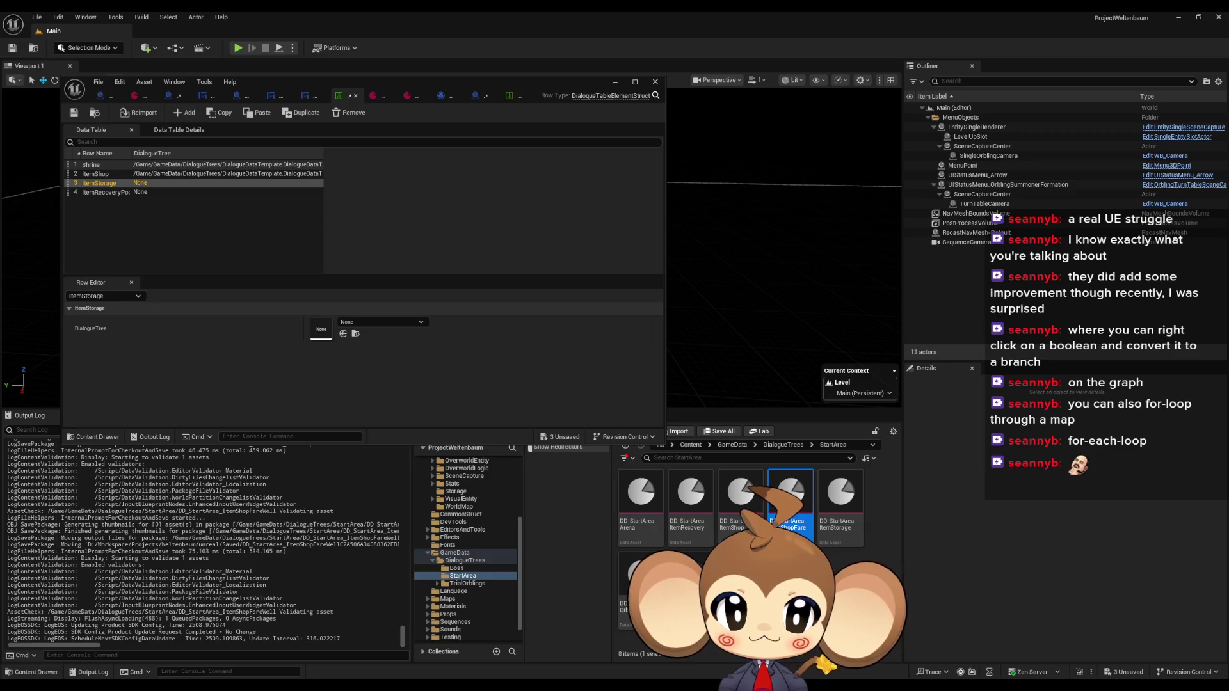
right_click(791, 509)
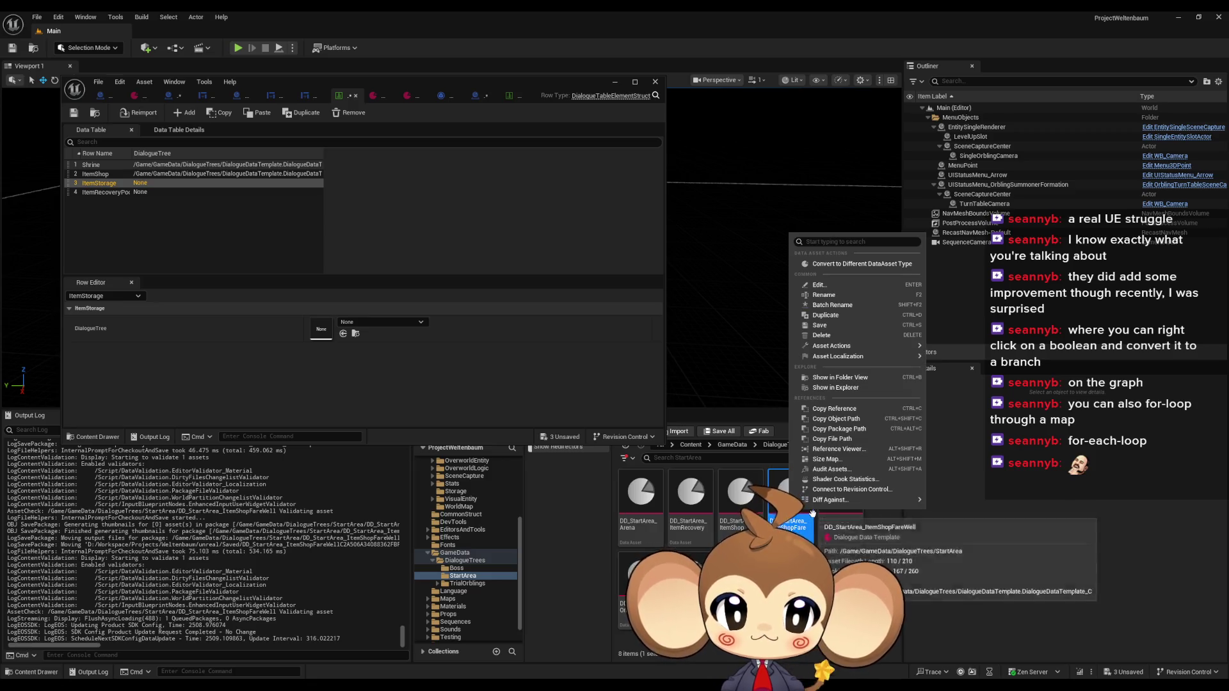
click(843, 315)
text(ItemStorage)
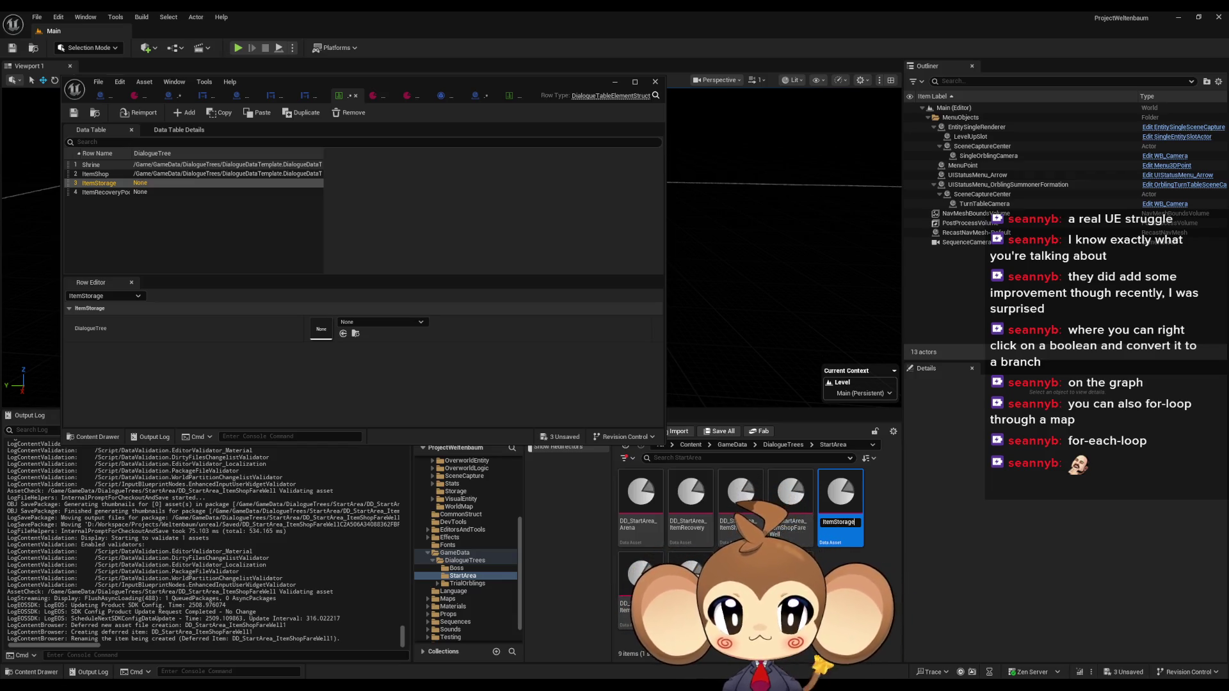
key(Return)
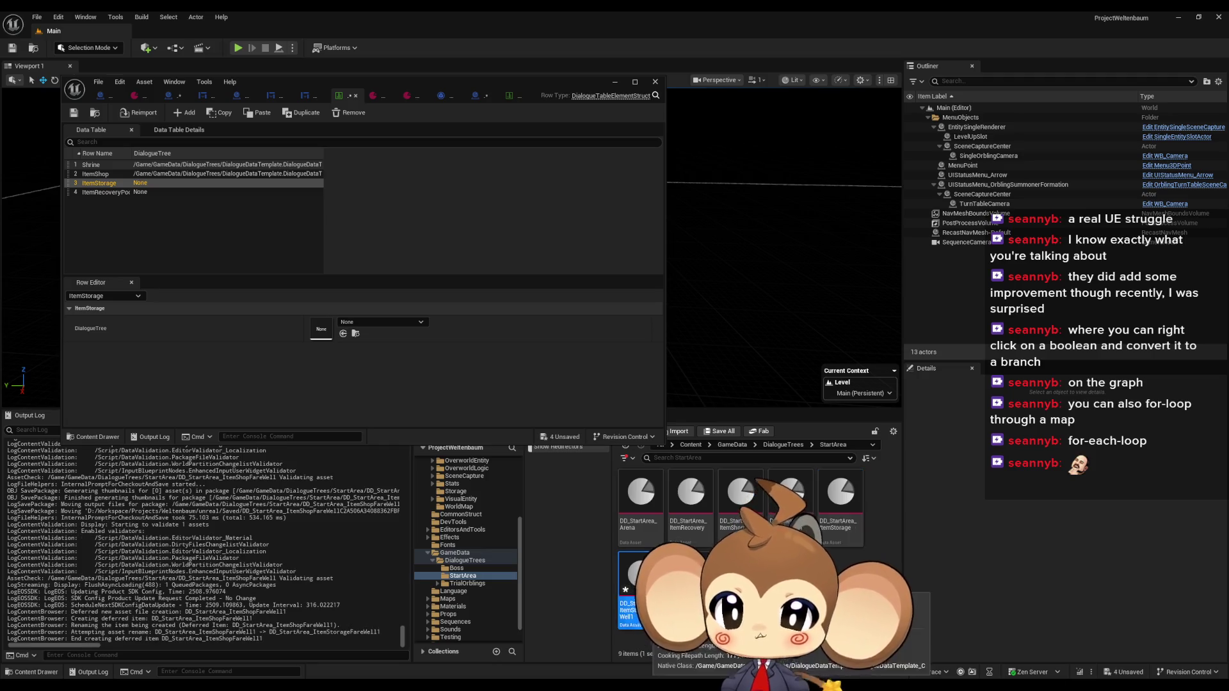
click(481, 96)
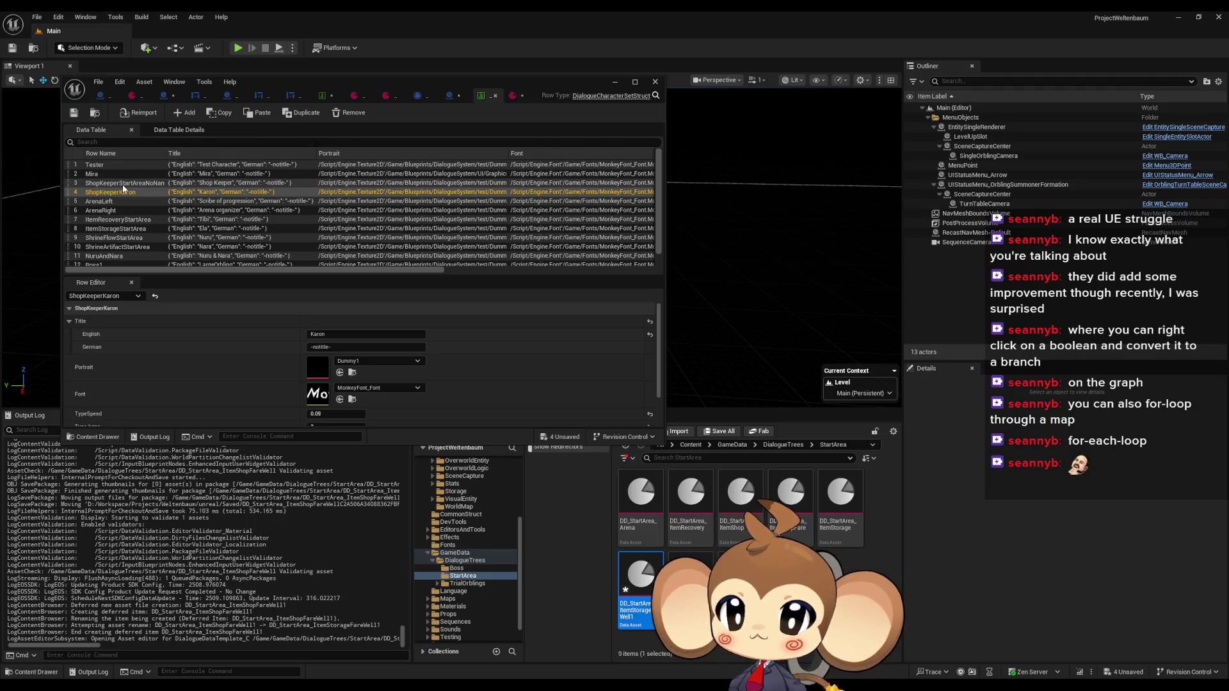
Step: Copy the ItemStorageStartArea row name from the character table and return to the new asset
click(119, 229)
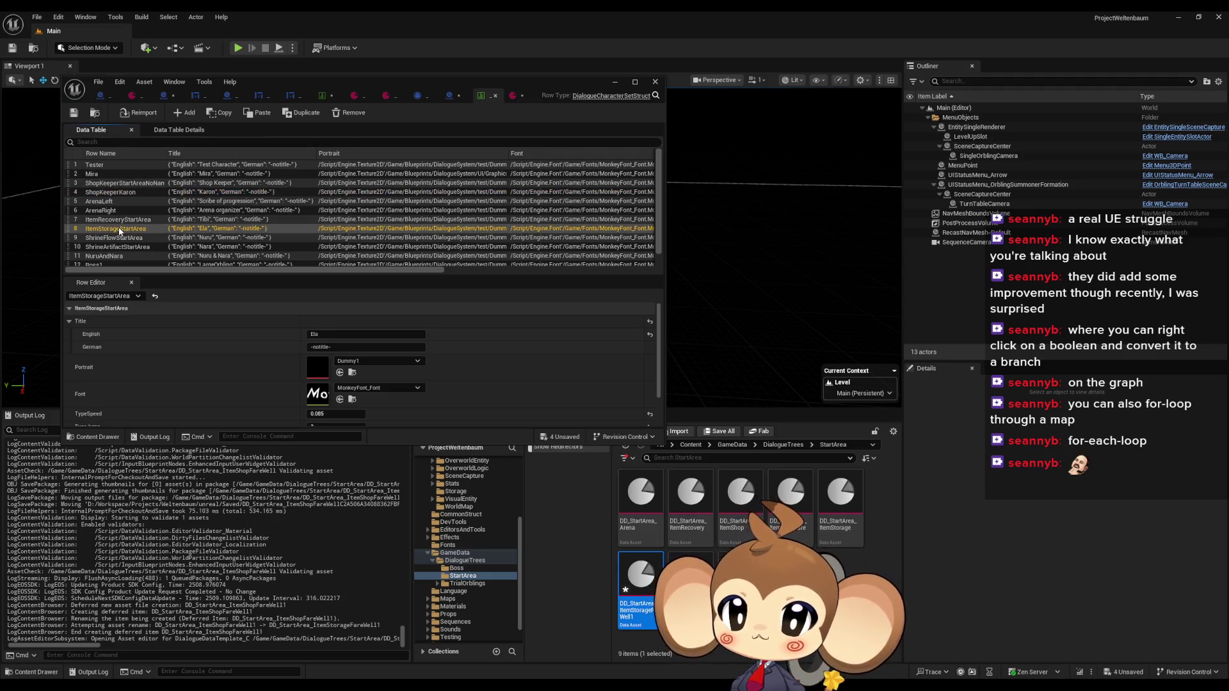
double_click(112, 230)
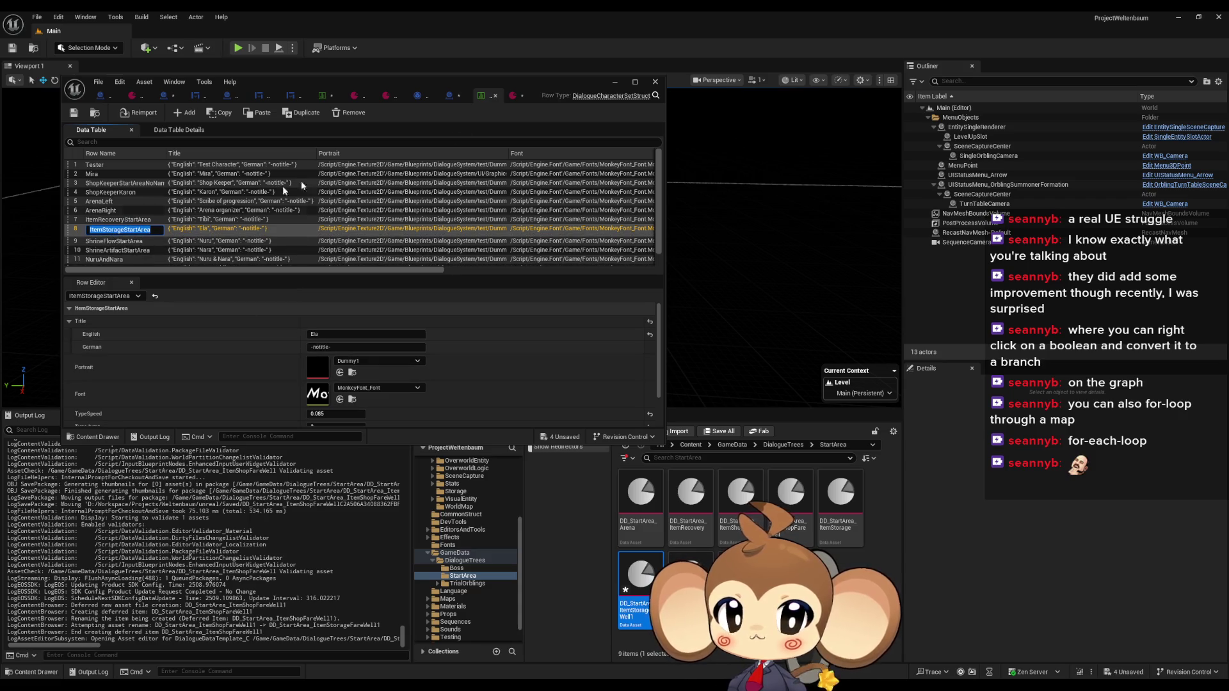
click(514, 96)
double_click(518, 85)
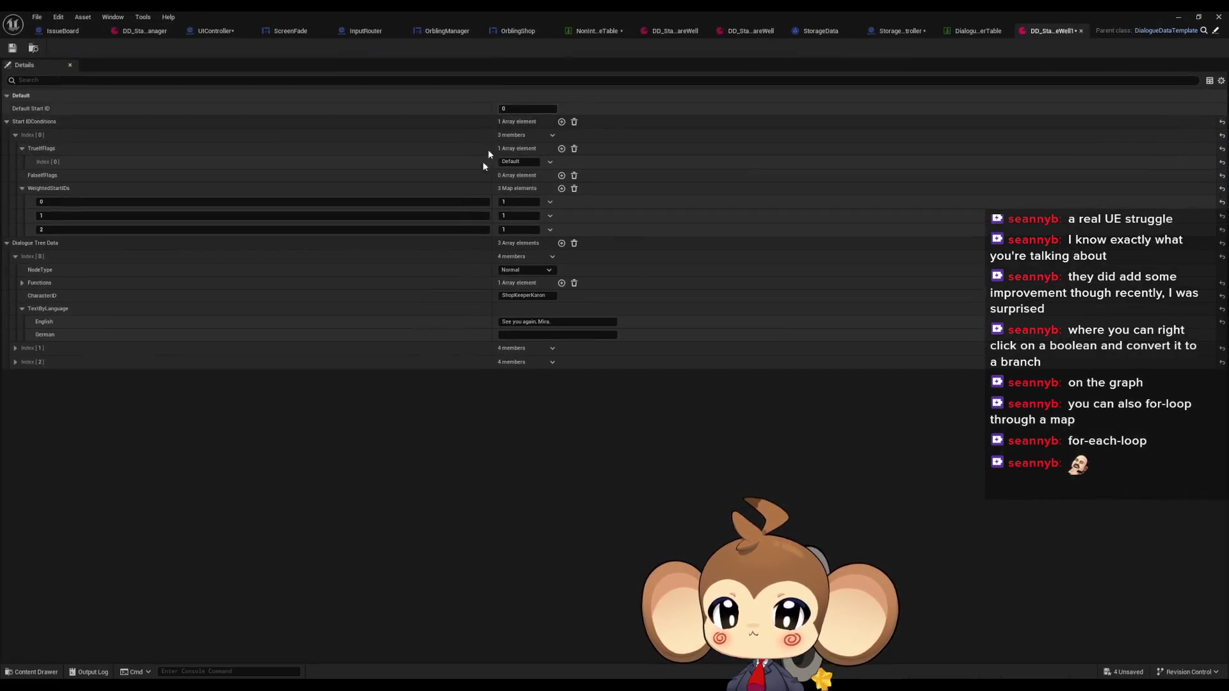
Step: Delete the two extra Dialogue Tree Data entries and empty TrueIfFlags and WeightedStartIDs
click(552, 348)
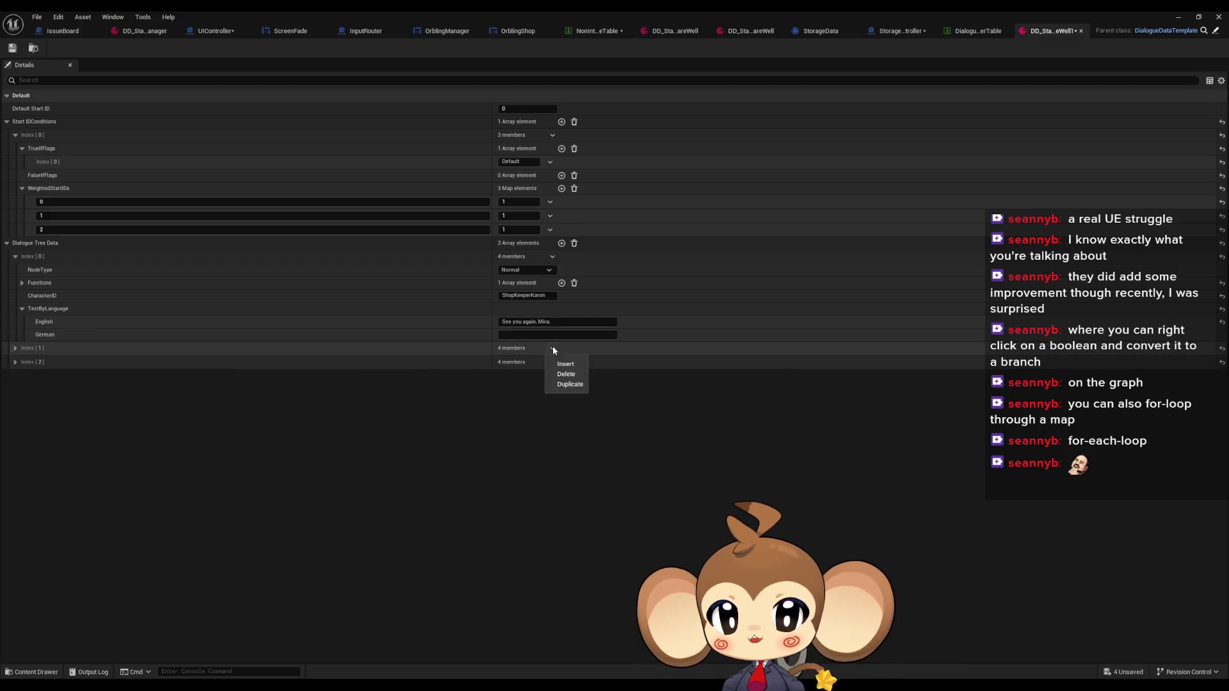
click(563, 374)
click(553, 347)
click(563, 376)
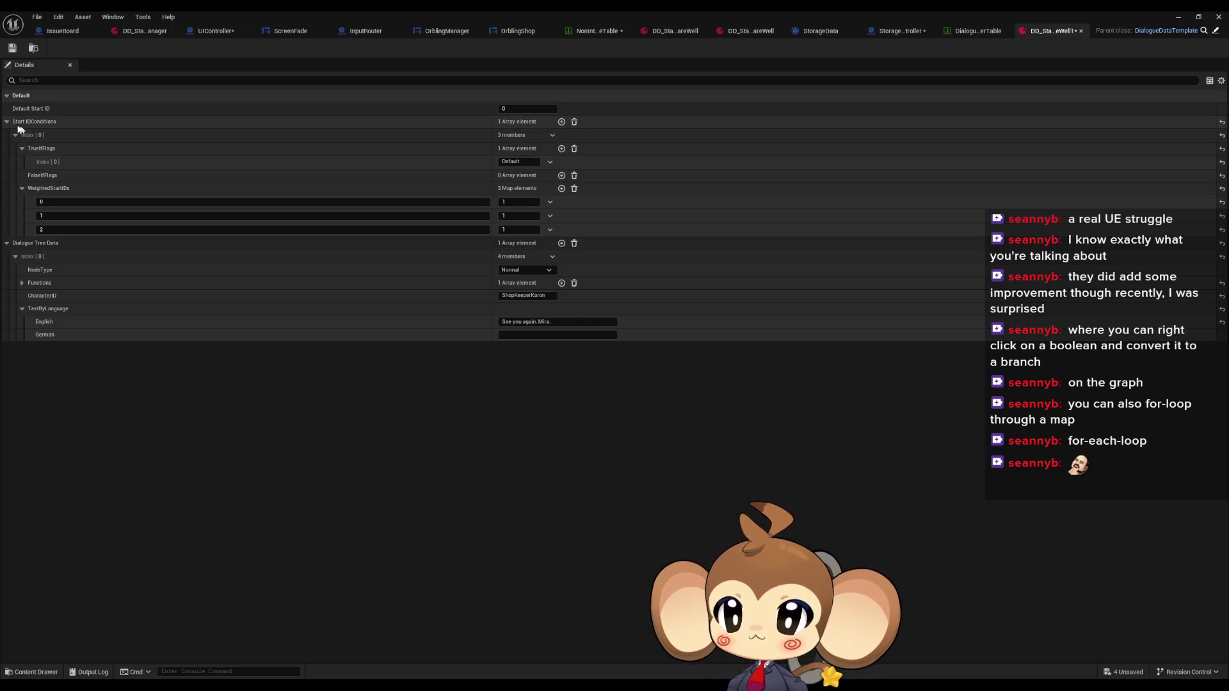
click(574, 149)
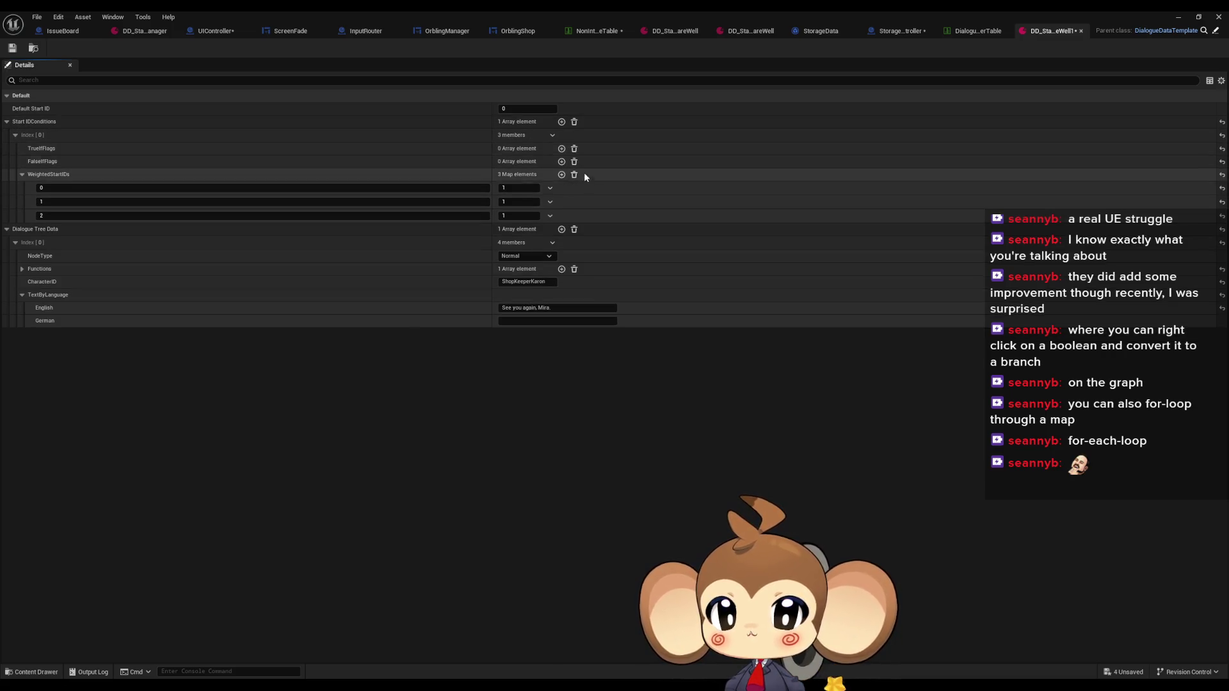
click(574, 174)
Step: Set CharacterID to ItemStorageStartArea and the English line to 'See you again.', then save
click(541, 242)
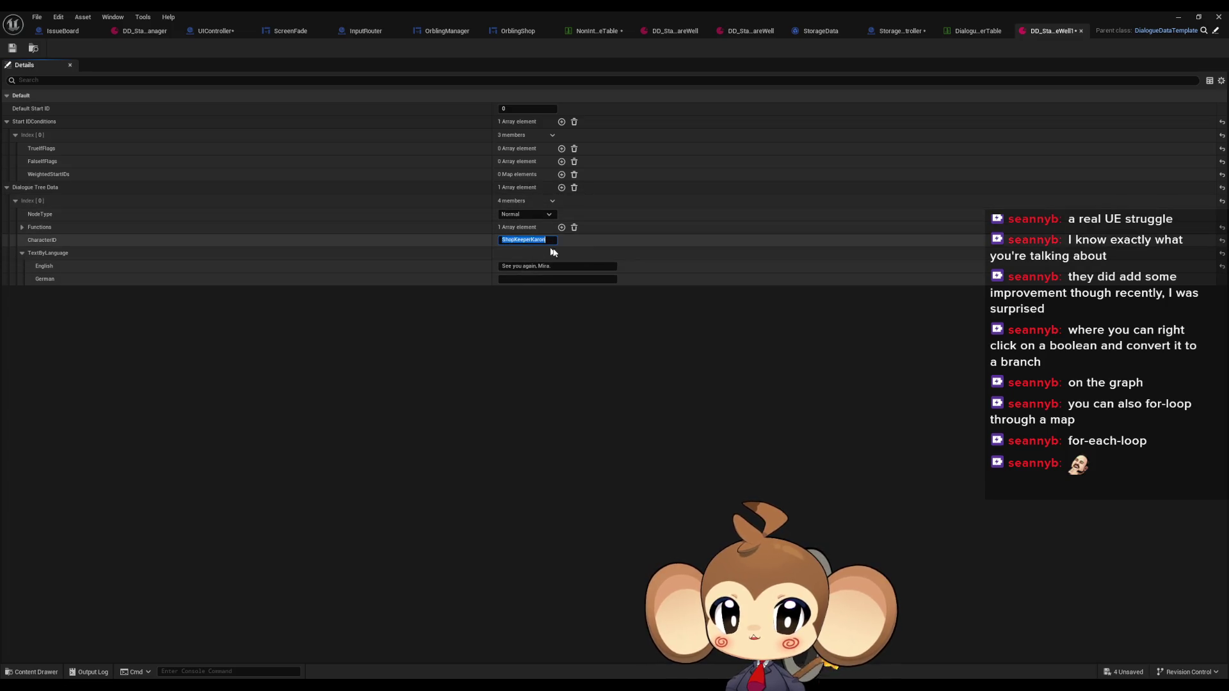
key(ctrl+v)
click(529, 266)
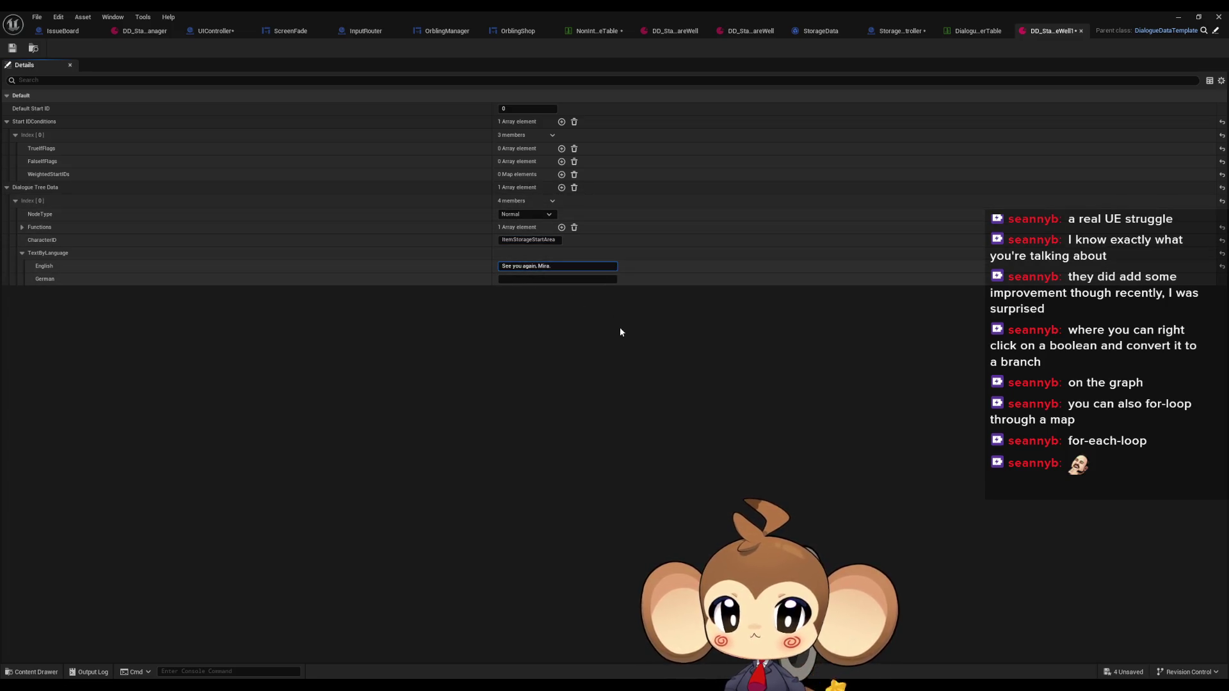
key(ctrl+a)
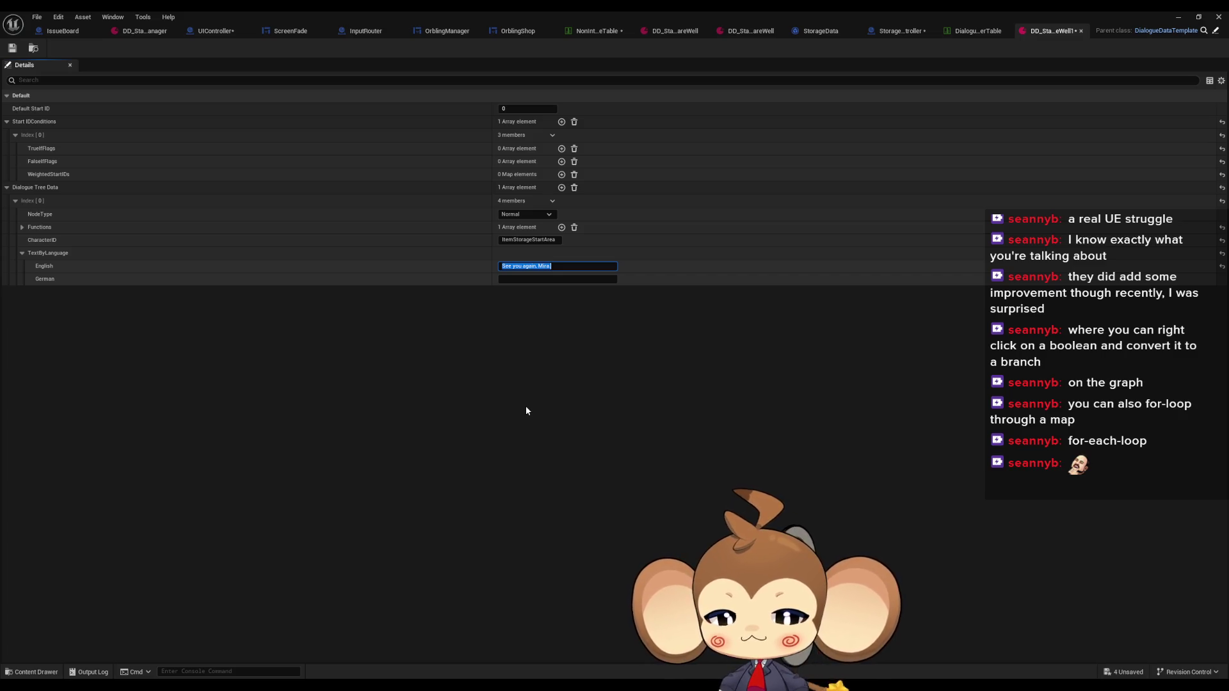
text(See)
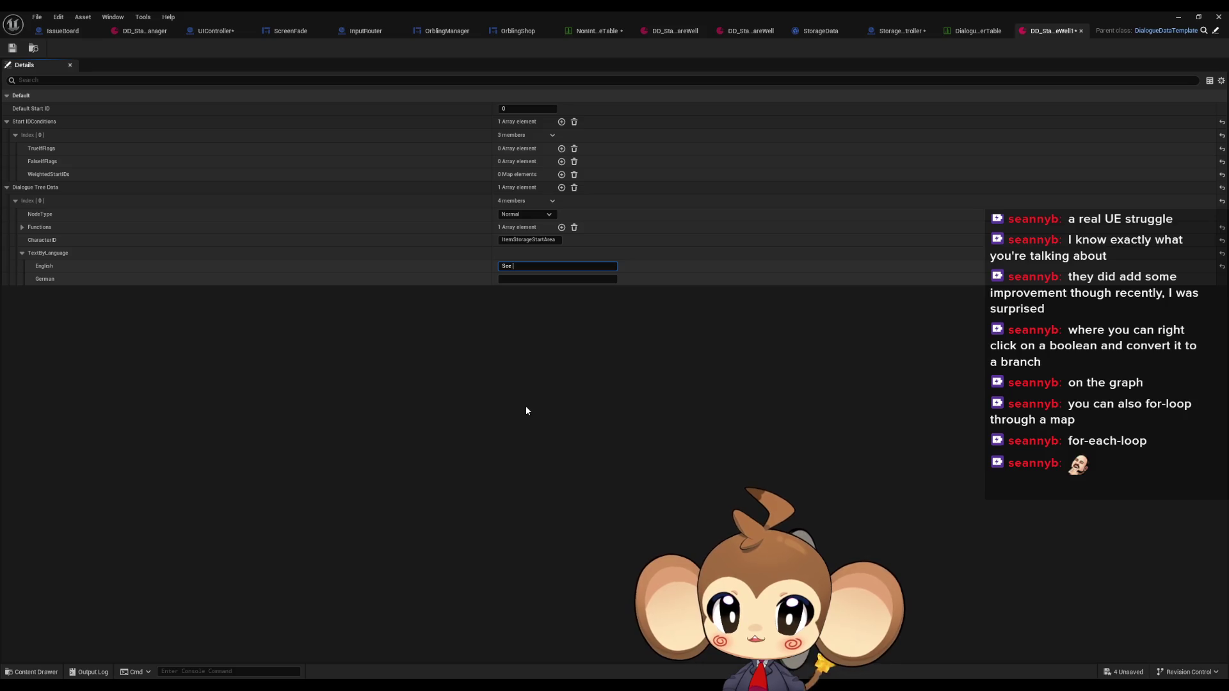
text( you again)
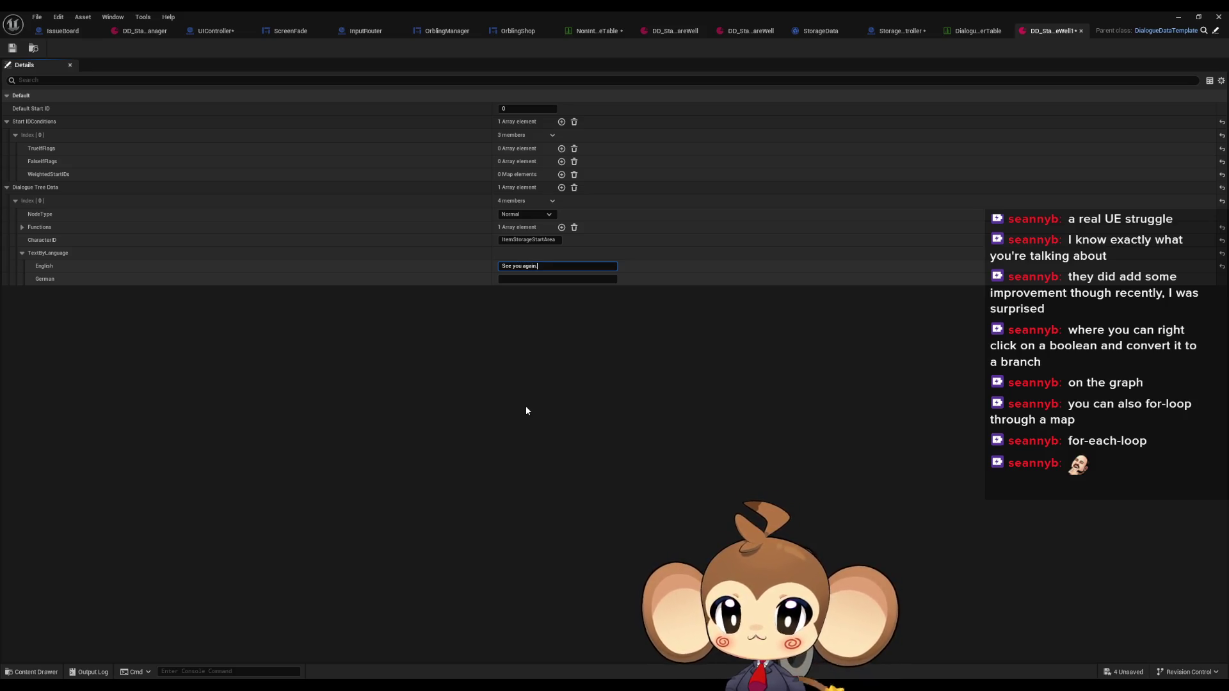
text(.)
key(Return)
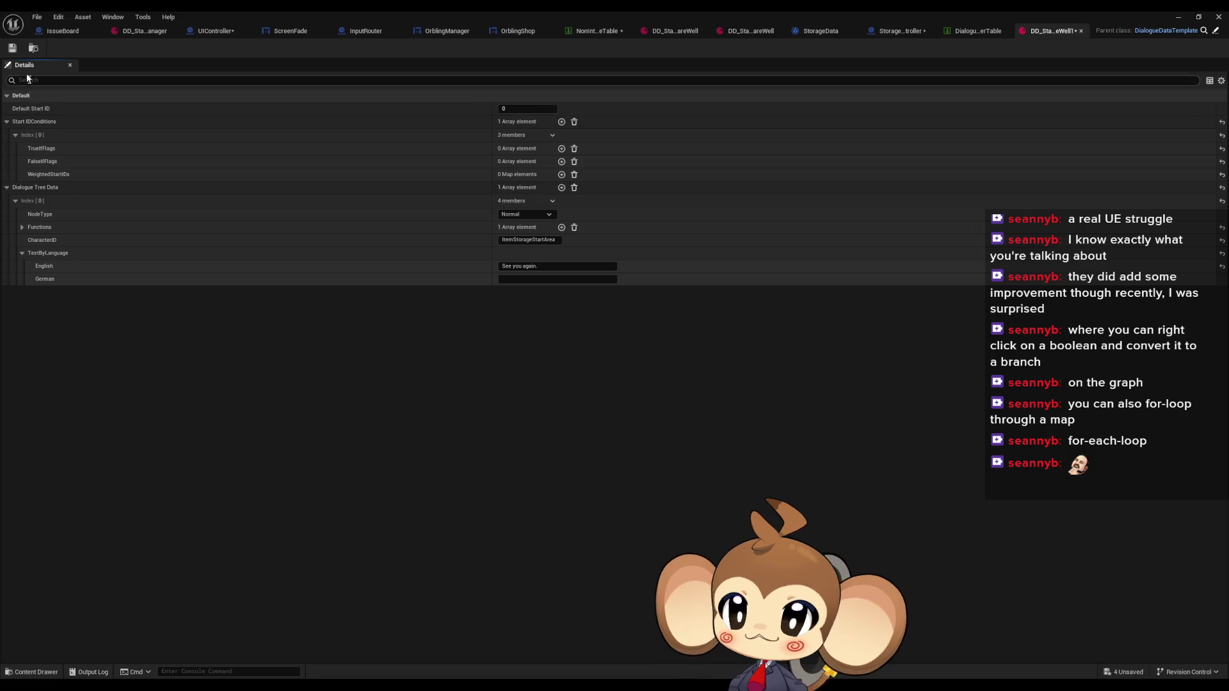
click(11, 48)
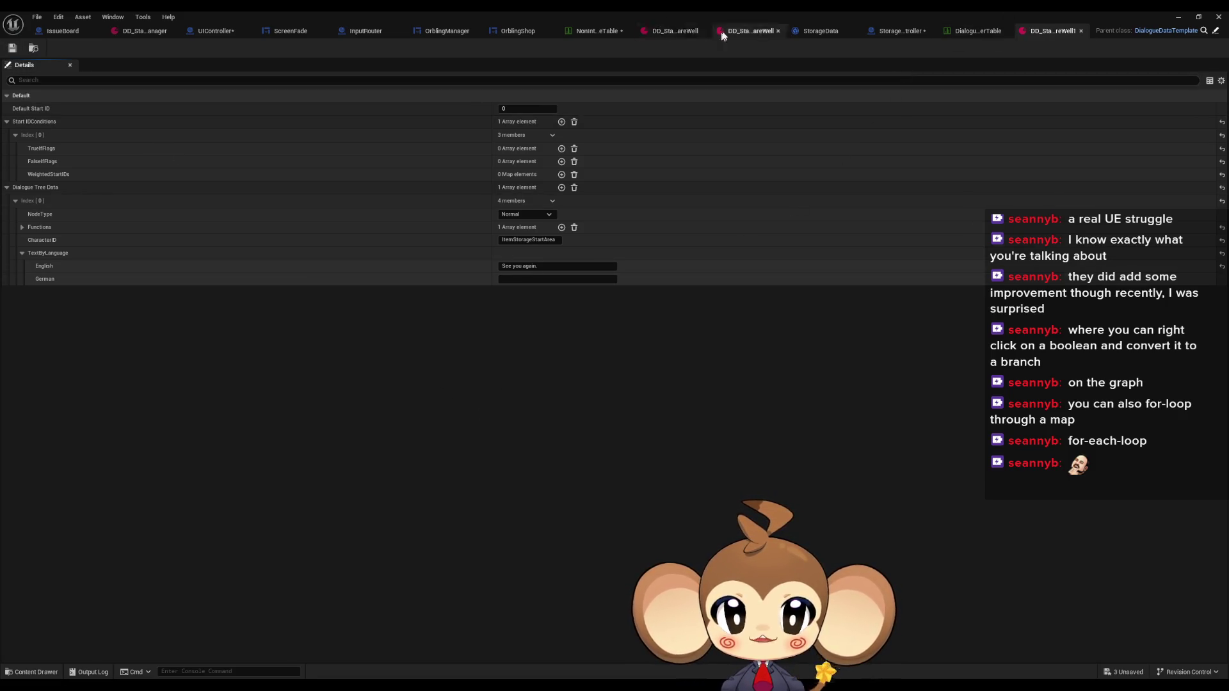
Step: Copy the ItemRecoveryStartArea row name from the dialogue character table
click(967, 34)
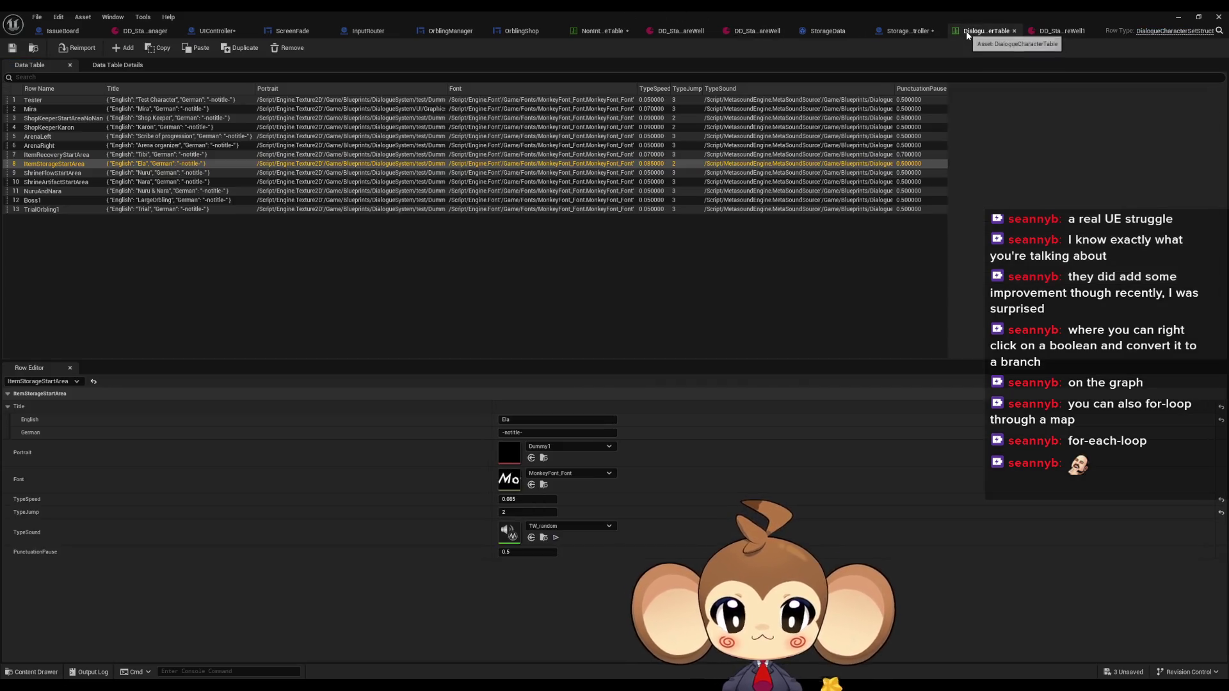
click(63, 157)
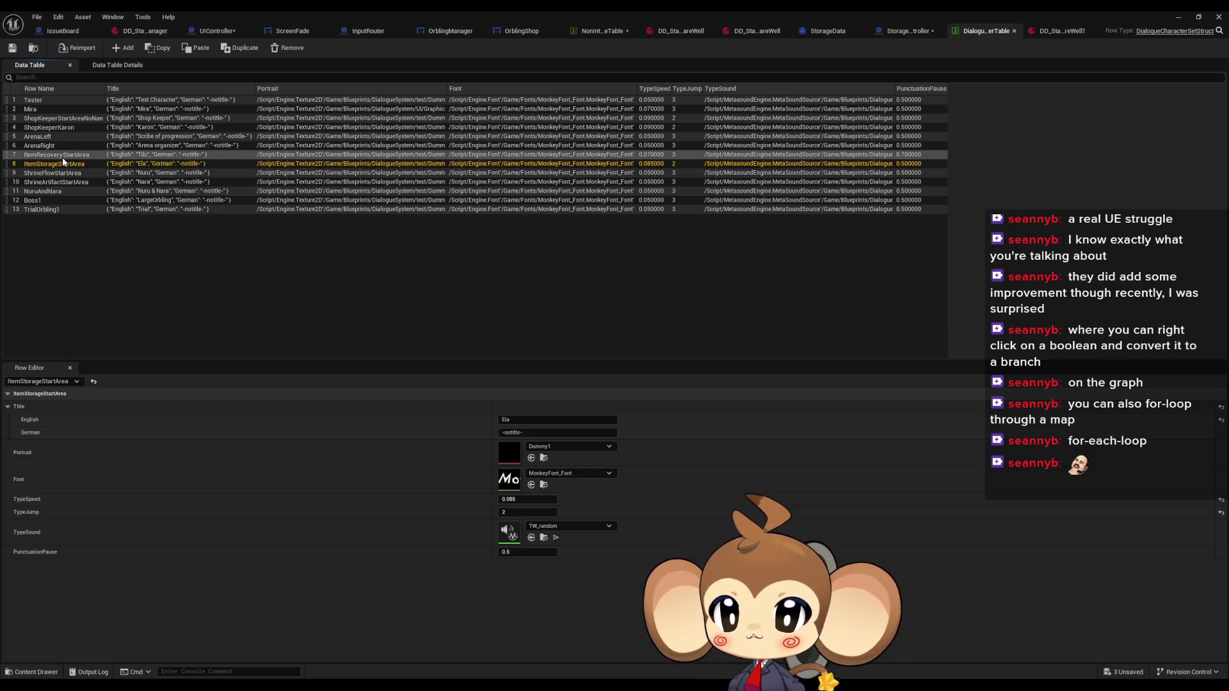
click(63, 156)
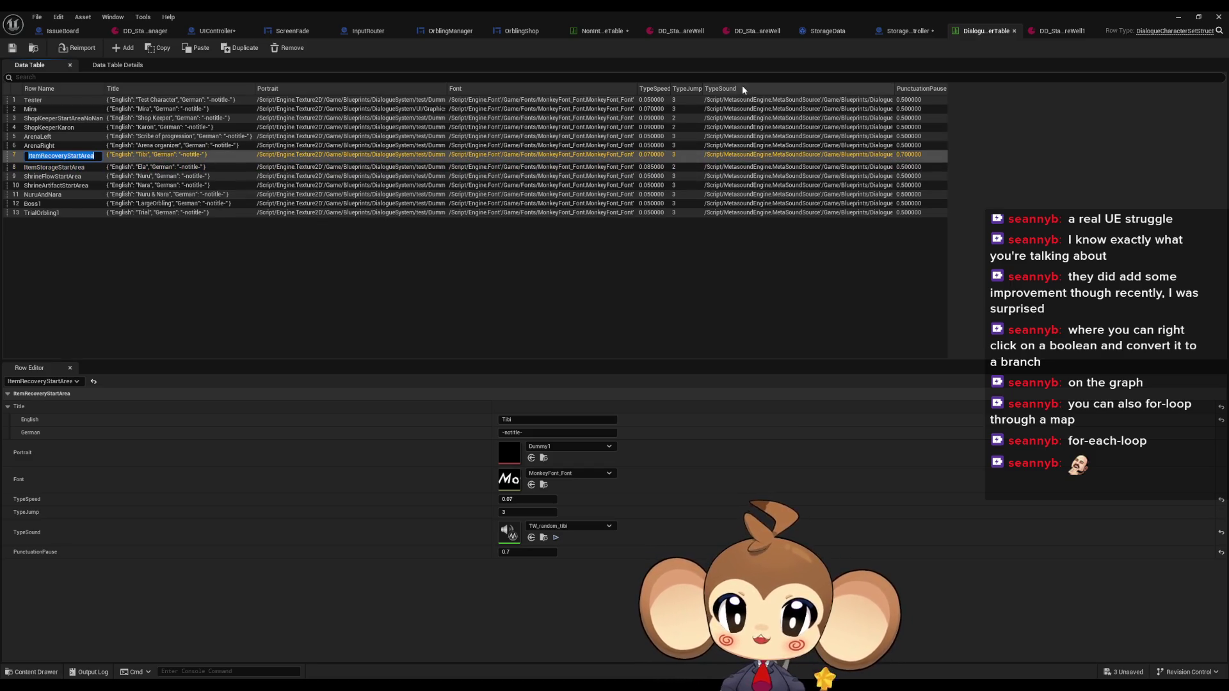
double_click(628, 10)
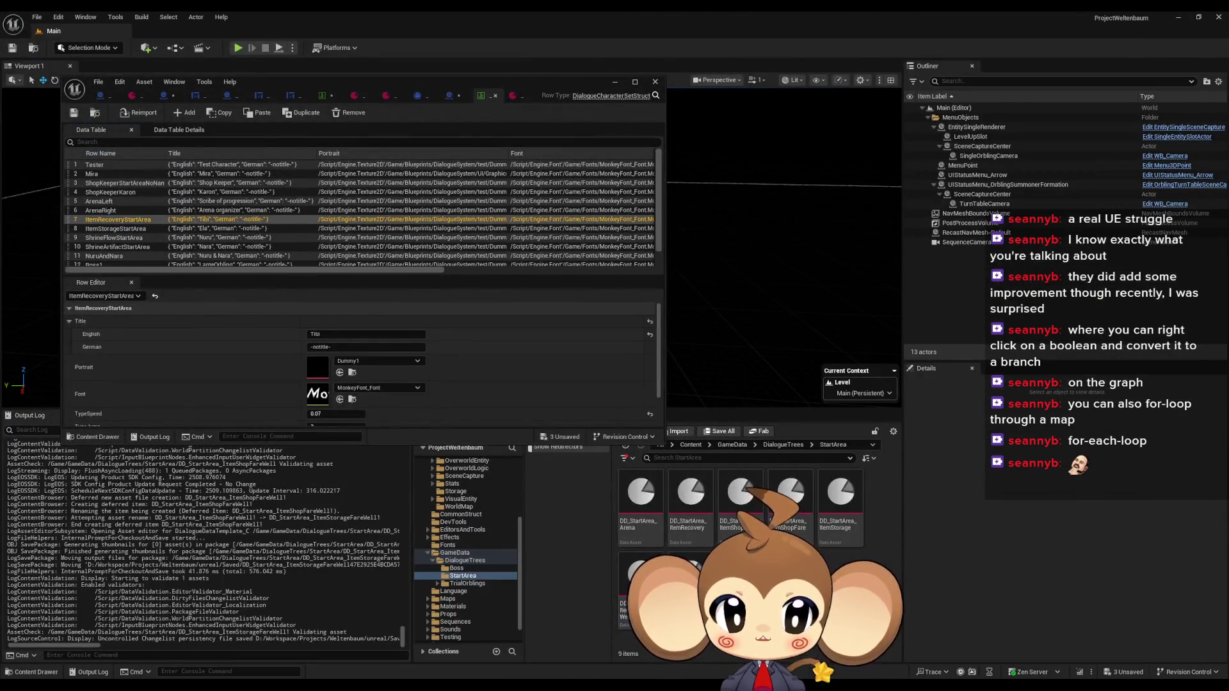
Step: Duplicate the storage farewell asset as DD_StartArea_ItemRecoveryFareWell
click(640, 589)
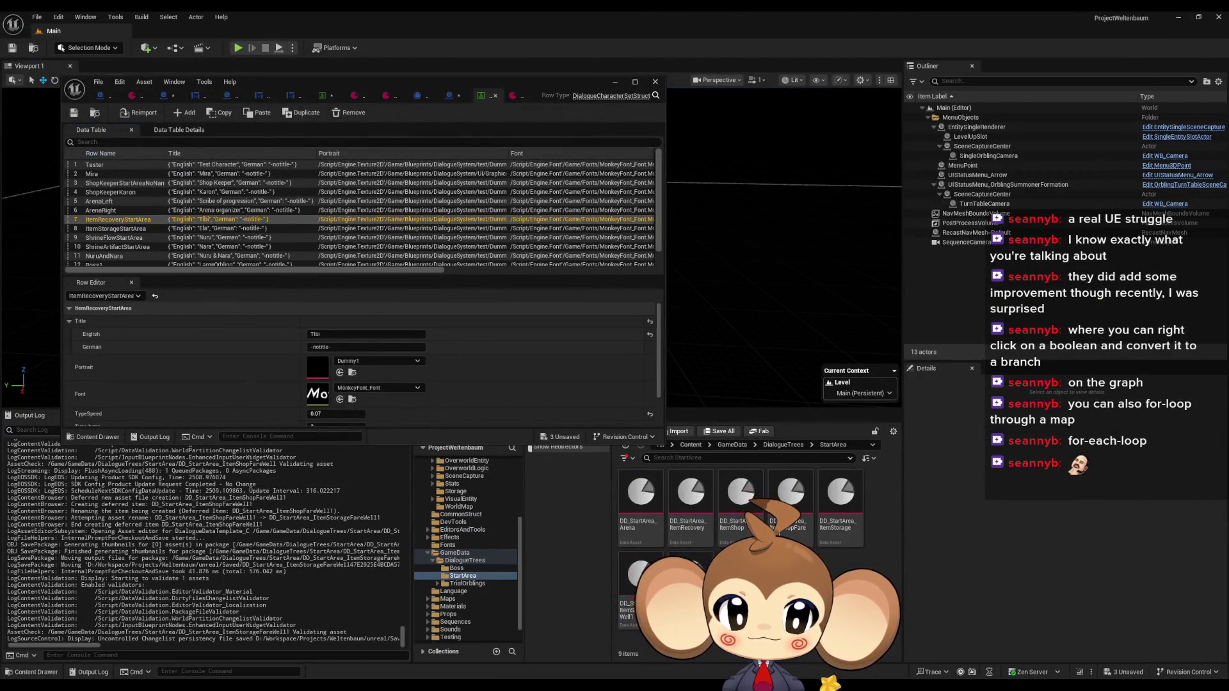
click(626, 592)
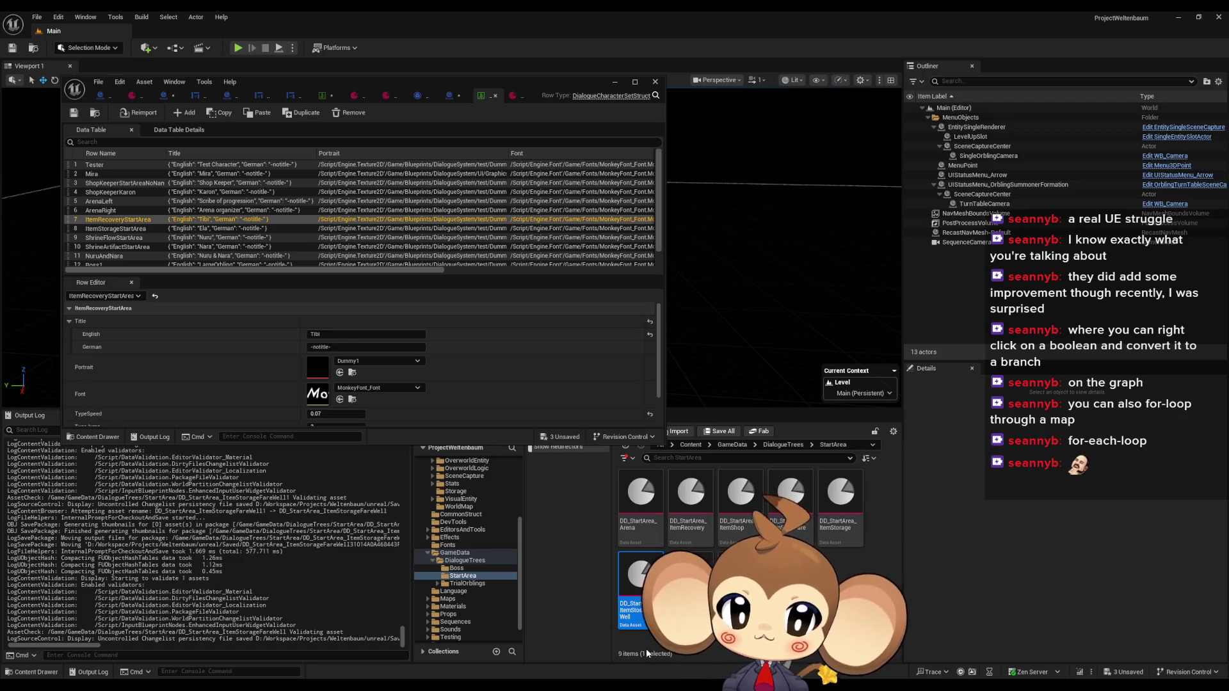
right_click(633, 590)
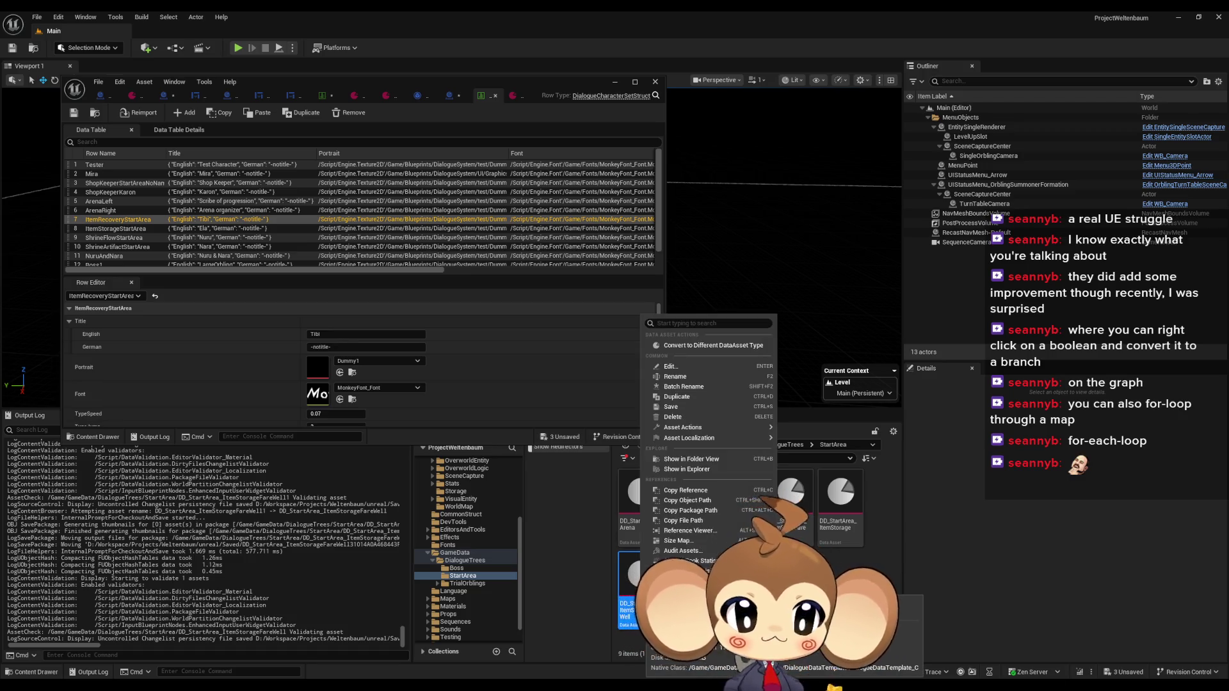
click(710, 396)
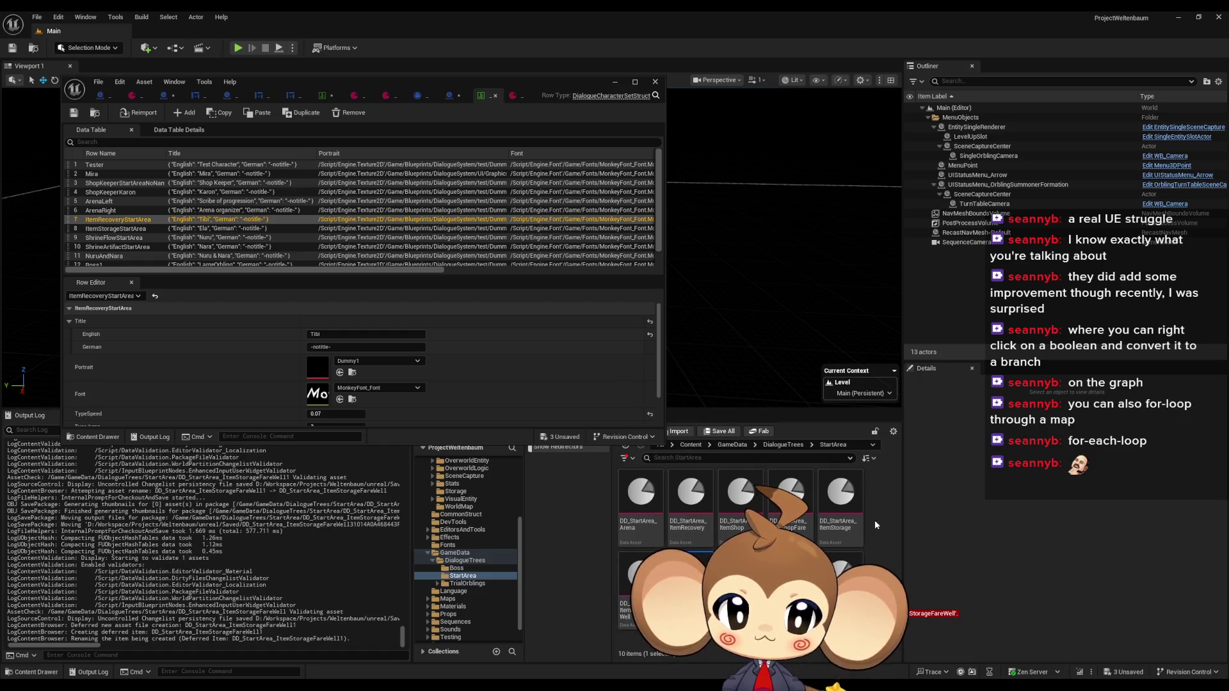
key(BackSpace)
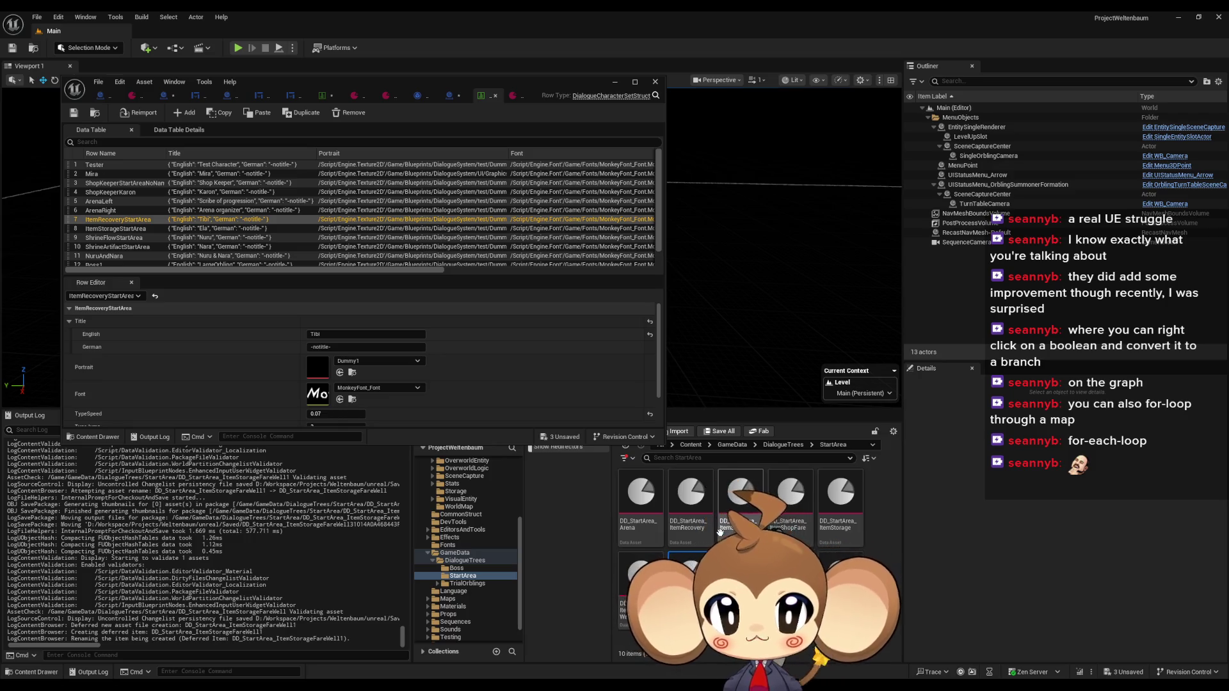
Step: Open the recovery farewell asset and paste ItemRecoveryStartArea as its CharacterID
double_click(735, 487)
click(448, 95)
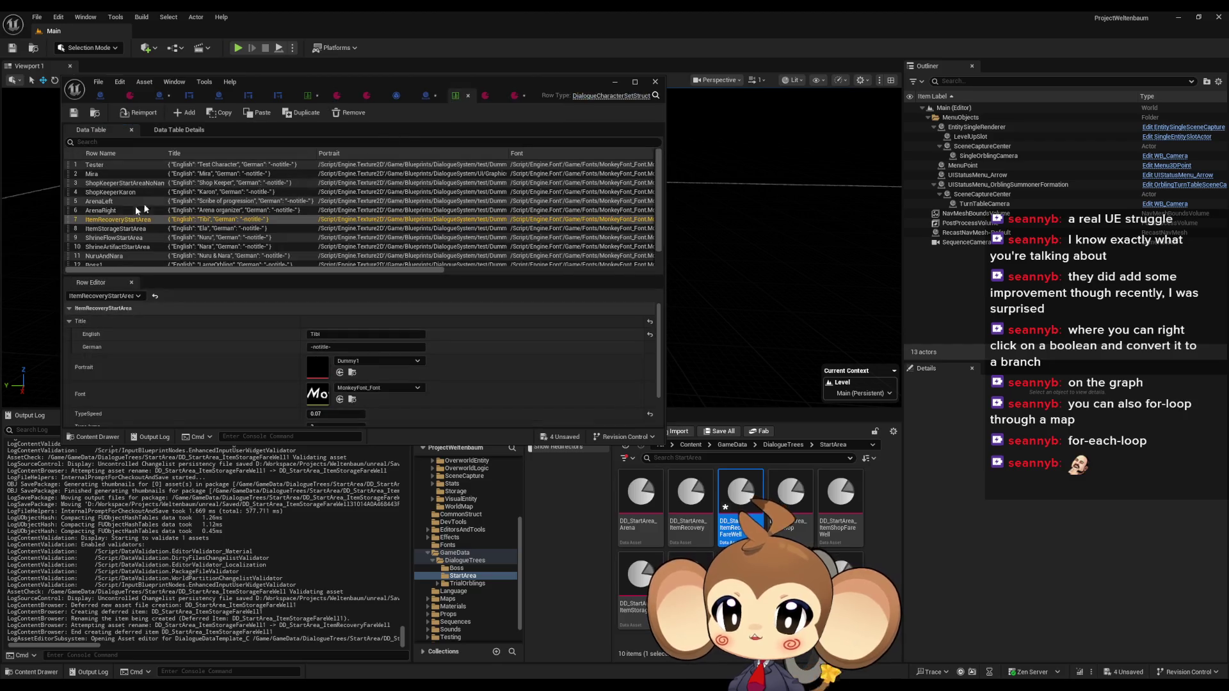
click(513, 95)
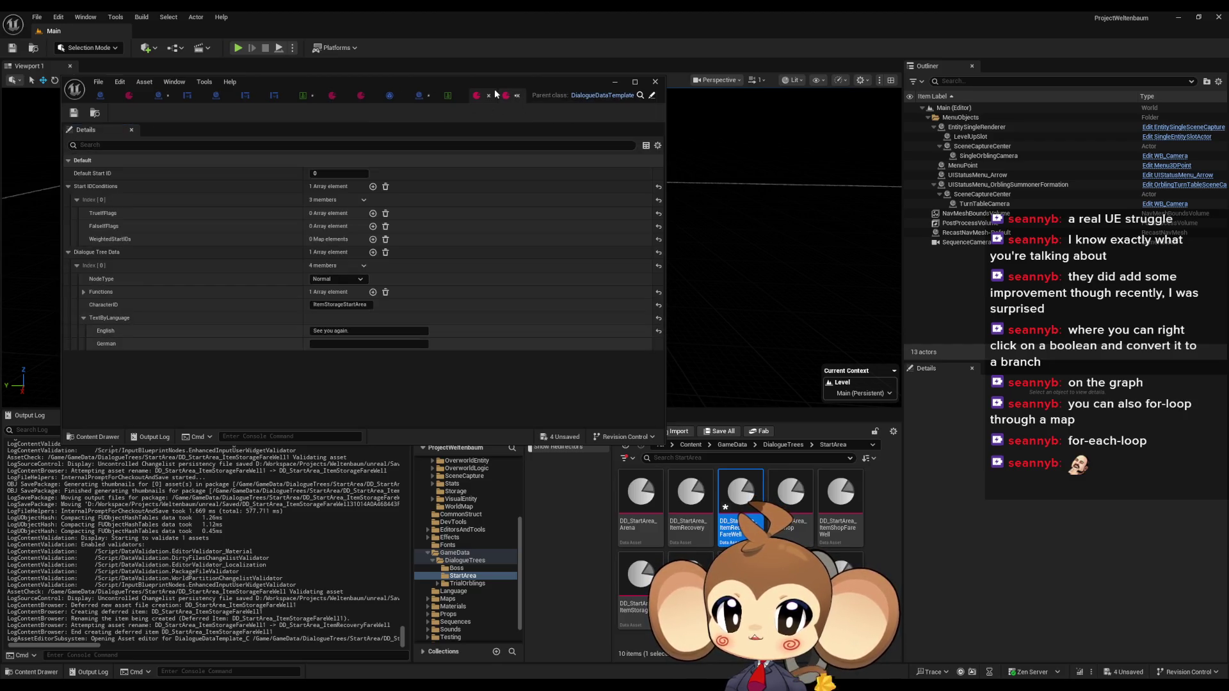
double_click(494, 84)
click(528, 240)
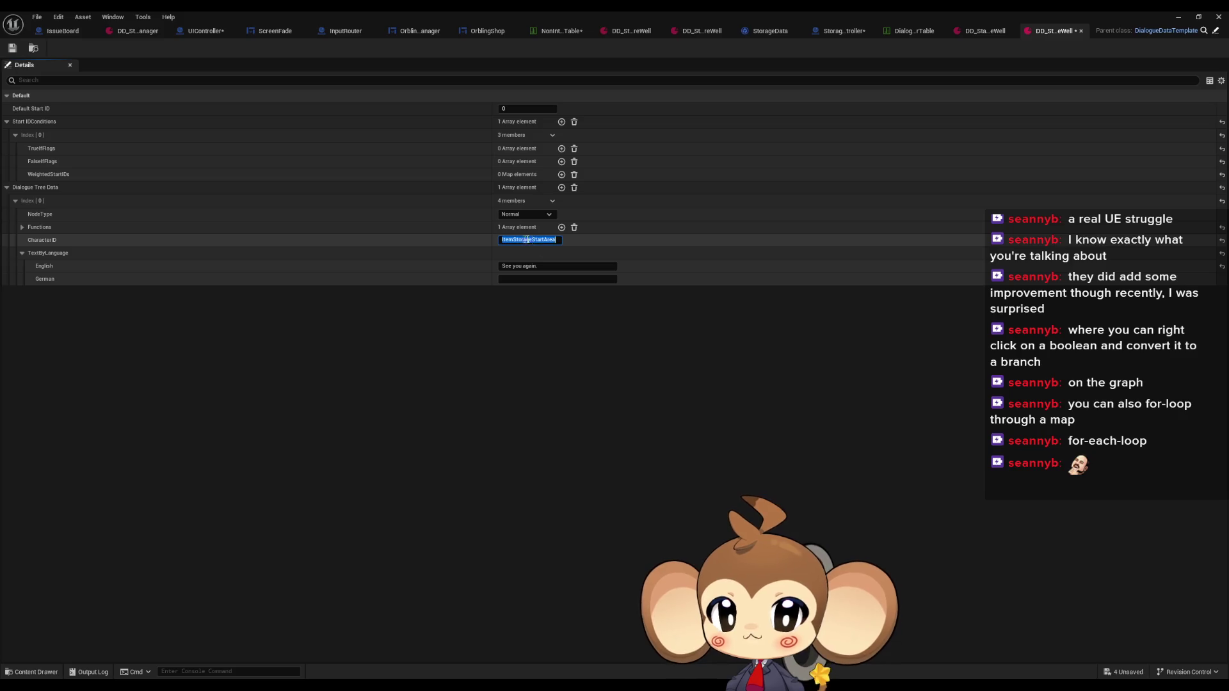
text(ItemRecoveryStartArea)
click(547, 267)
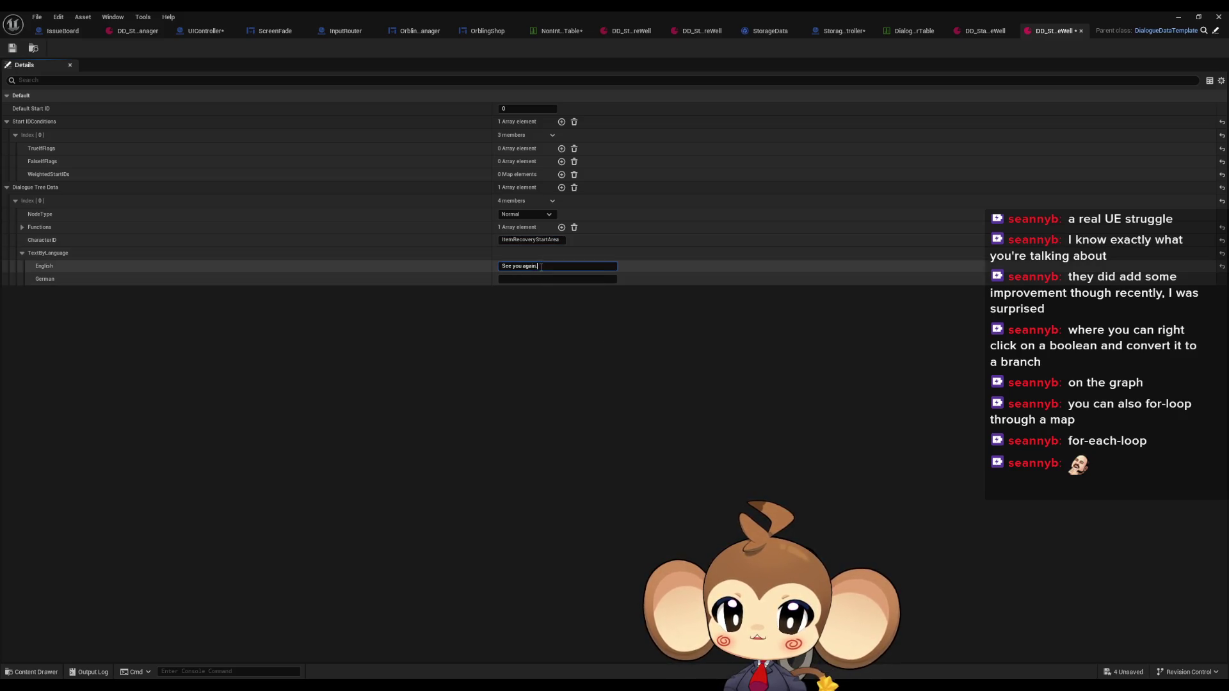
key(ctrl+a)
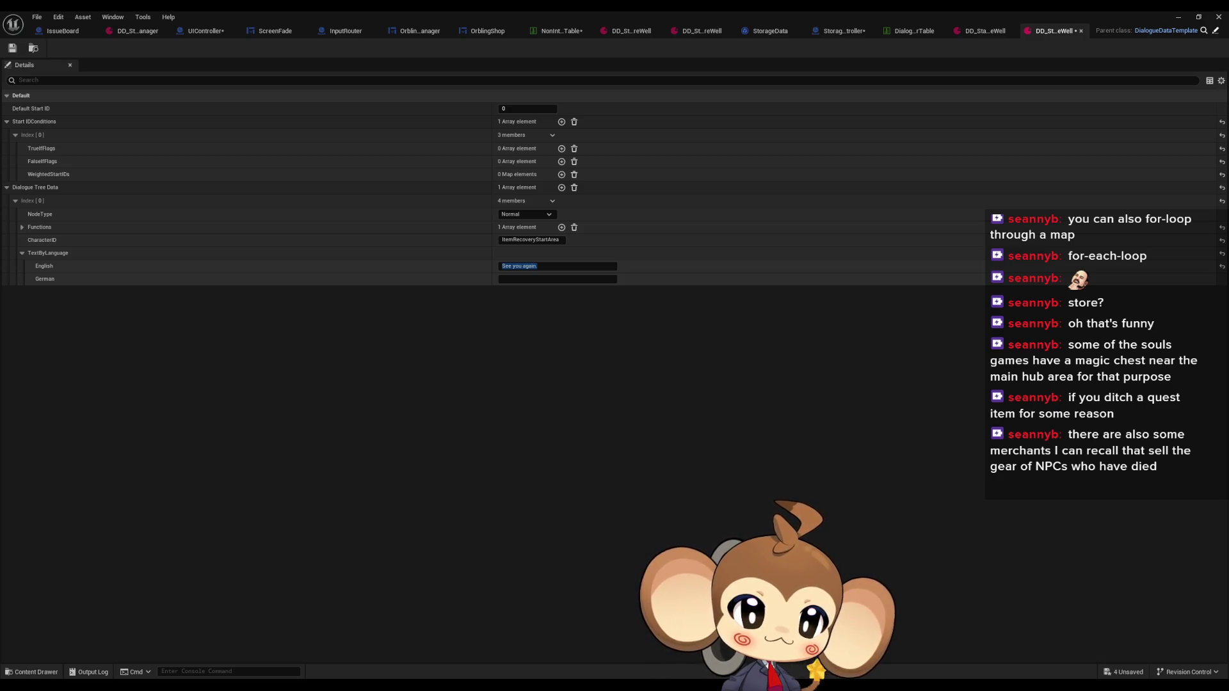
Step: Replace the English line 'See you again.' with the start of 'Visit again so…'
click(546, 267)
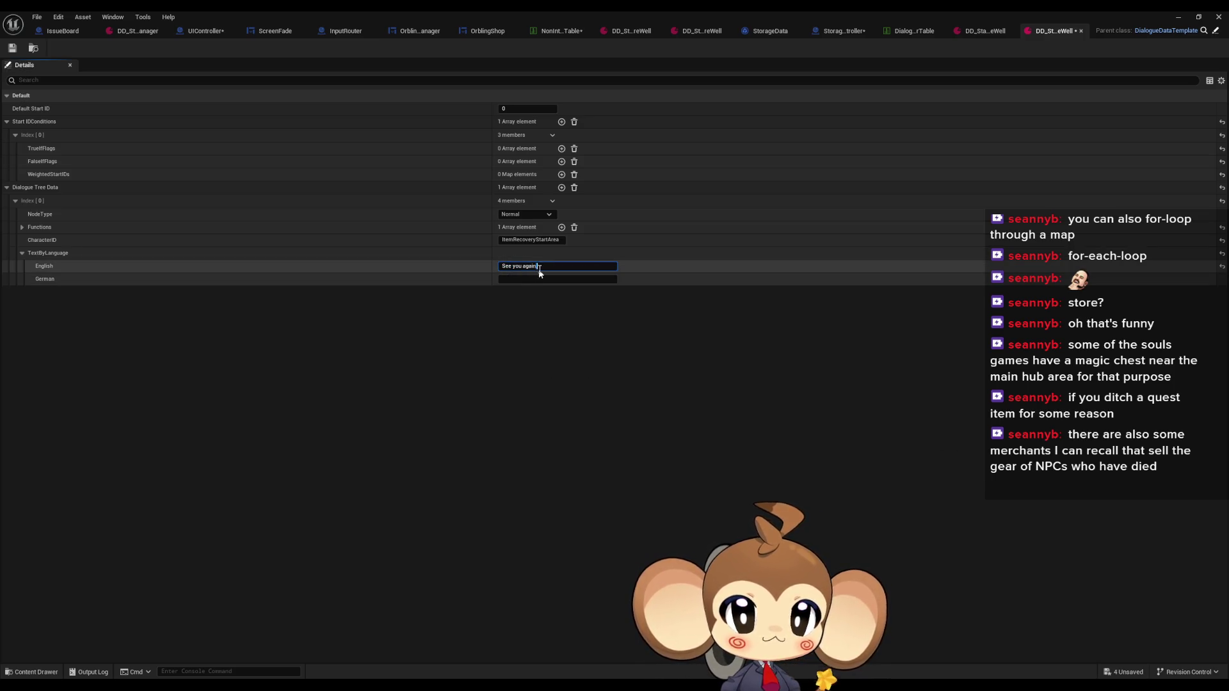
key(BackSpace)
drag(537, 266, 505, 265)
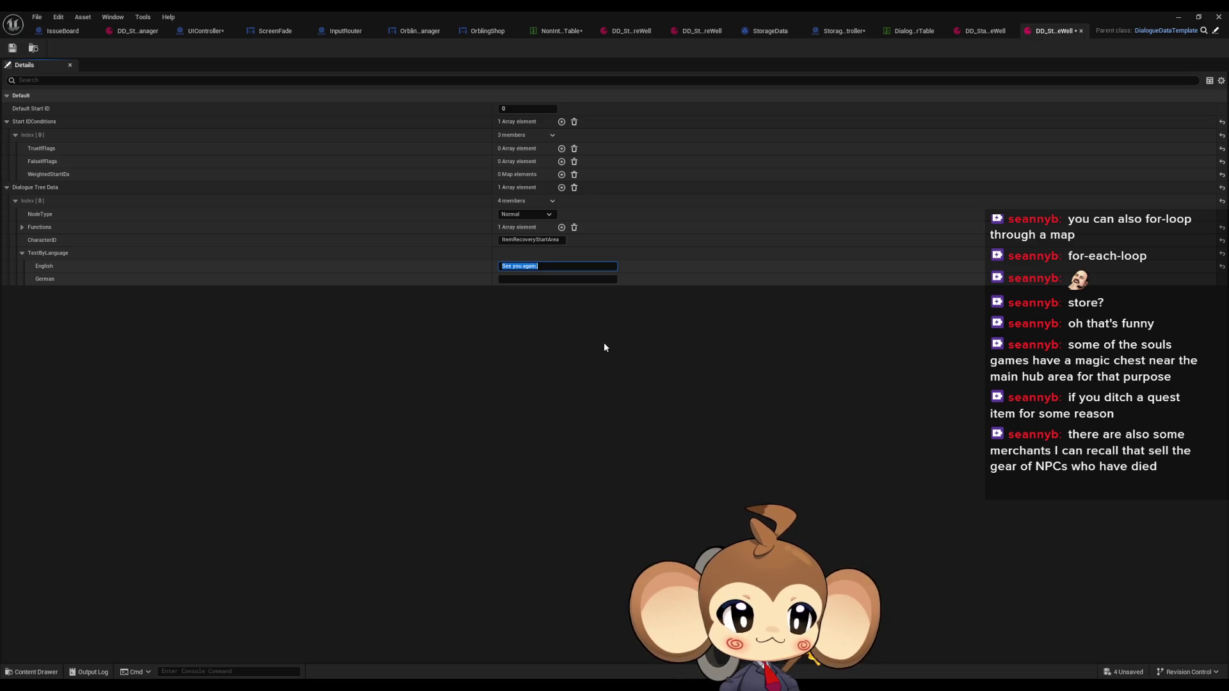
text(Vi)
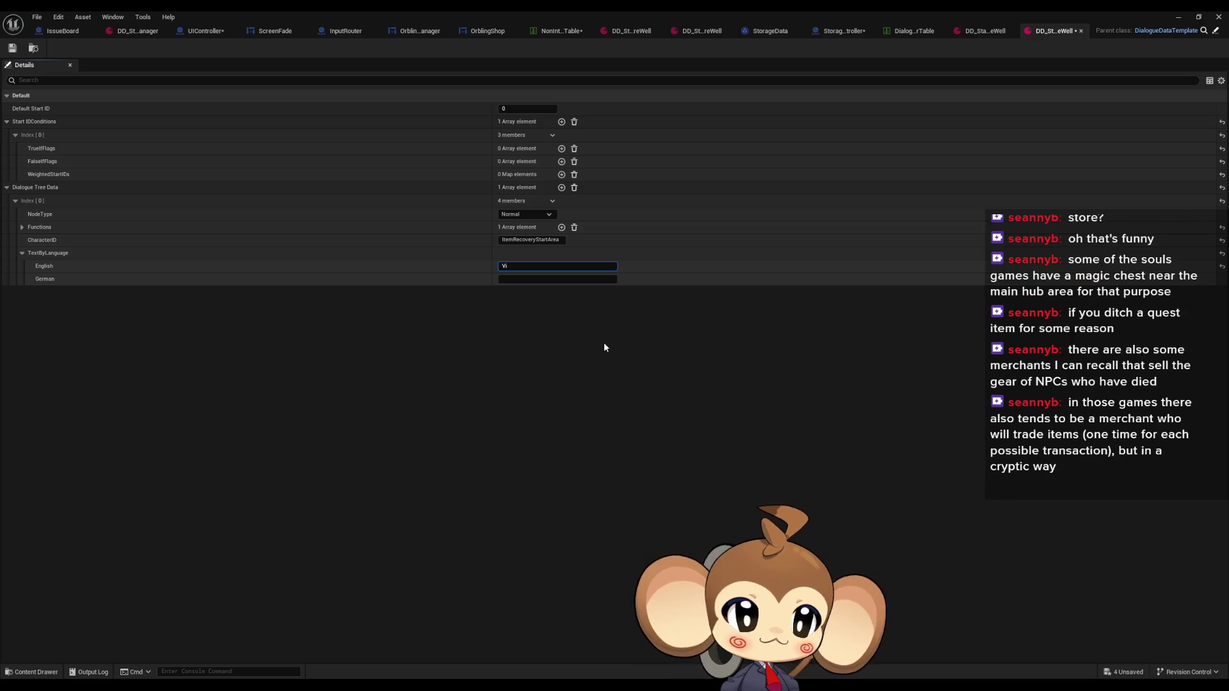
text(sit again soon)
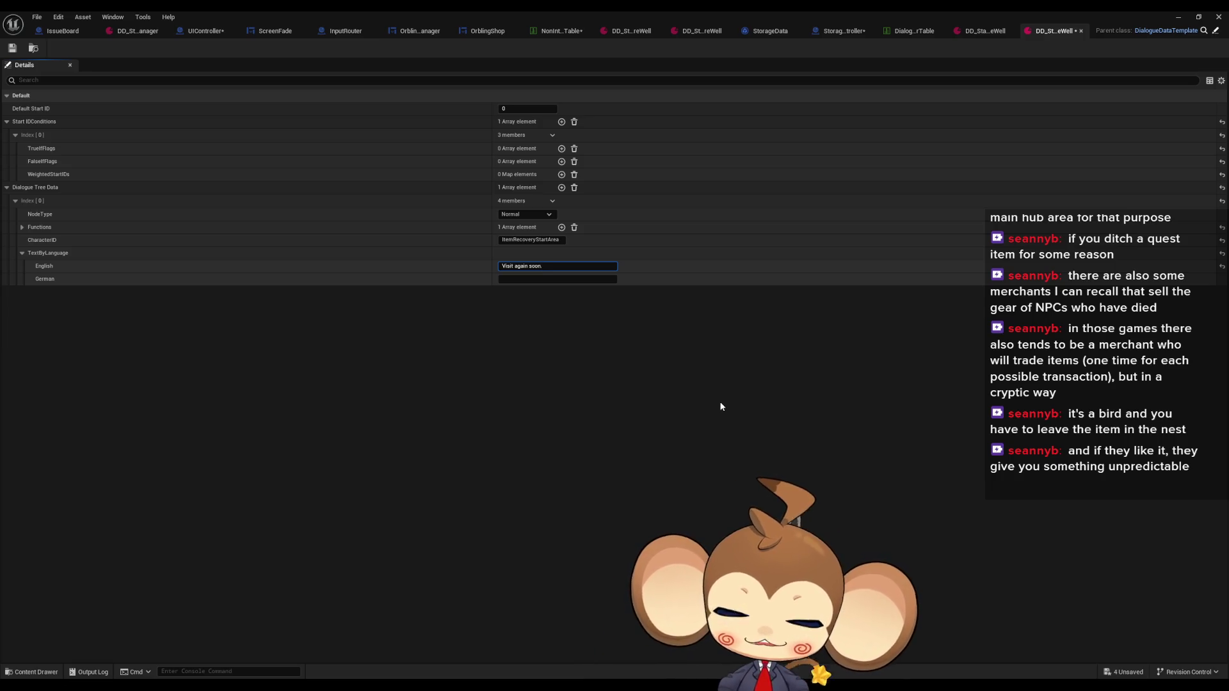
Step: Finish the English line as 'Visit again soon.' and save the asset
text(.)
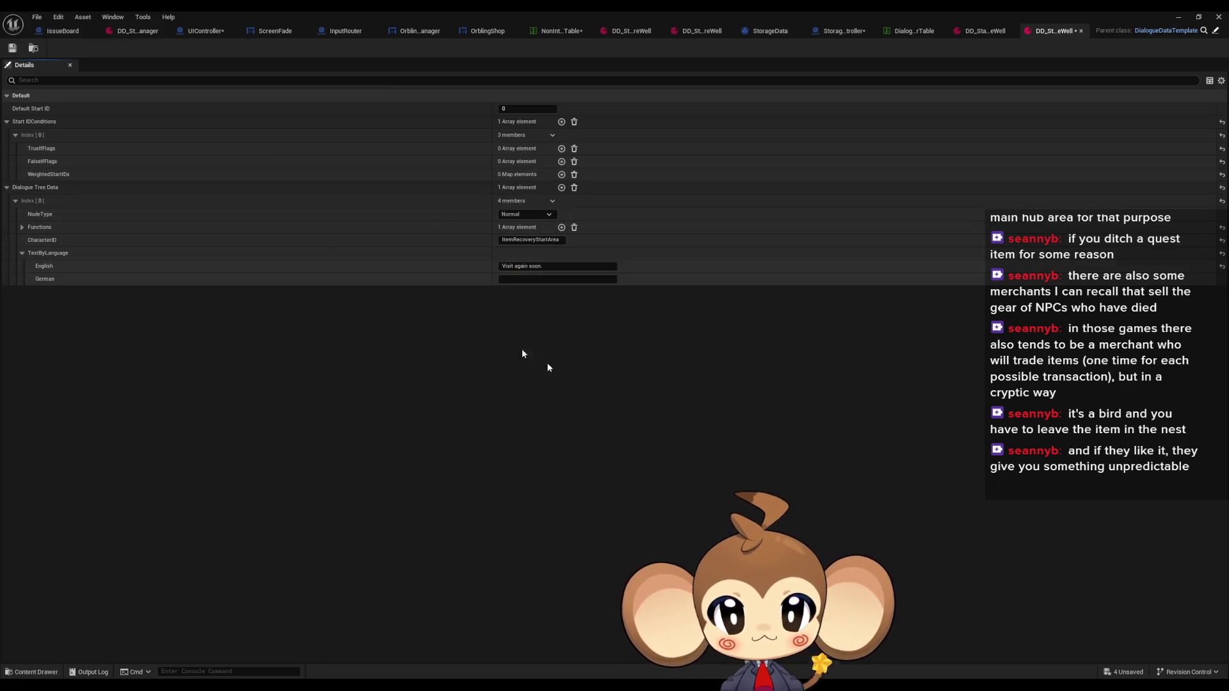
click(12, 49)
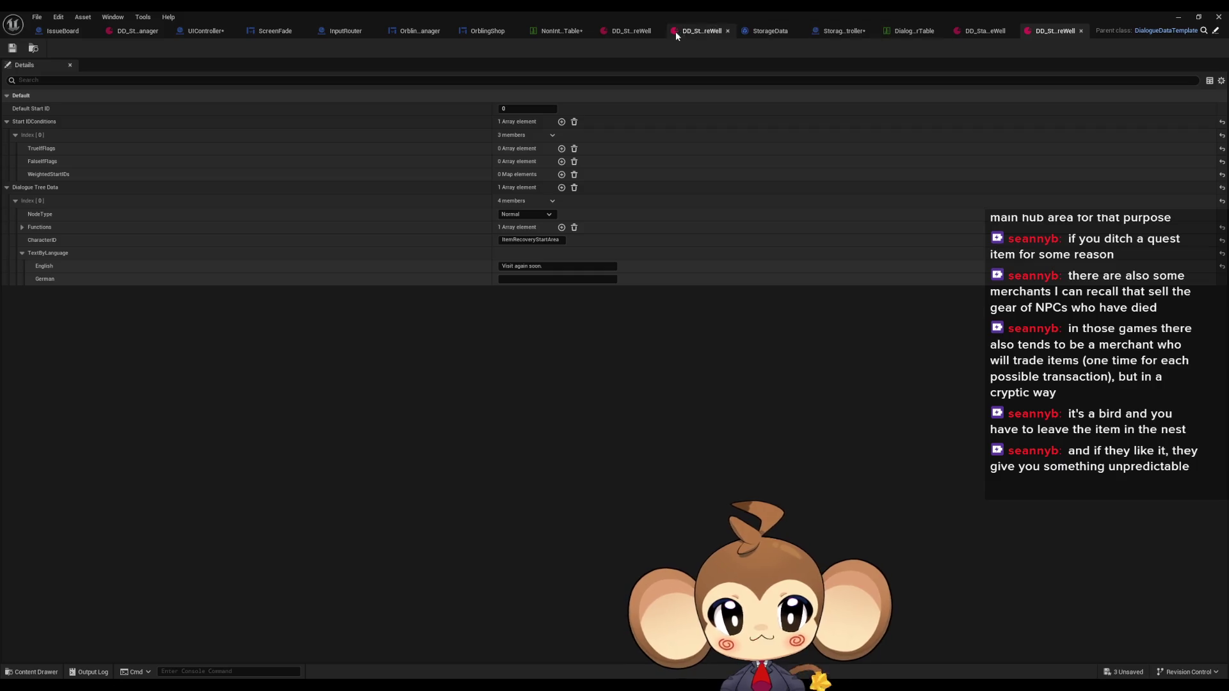
Step: Set ItemStorage's DialogueTree to the storage farewell asset, found by searching 'farewell'
click(555, 32)
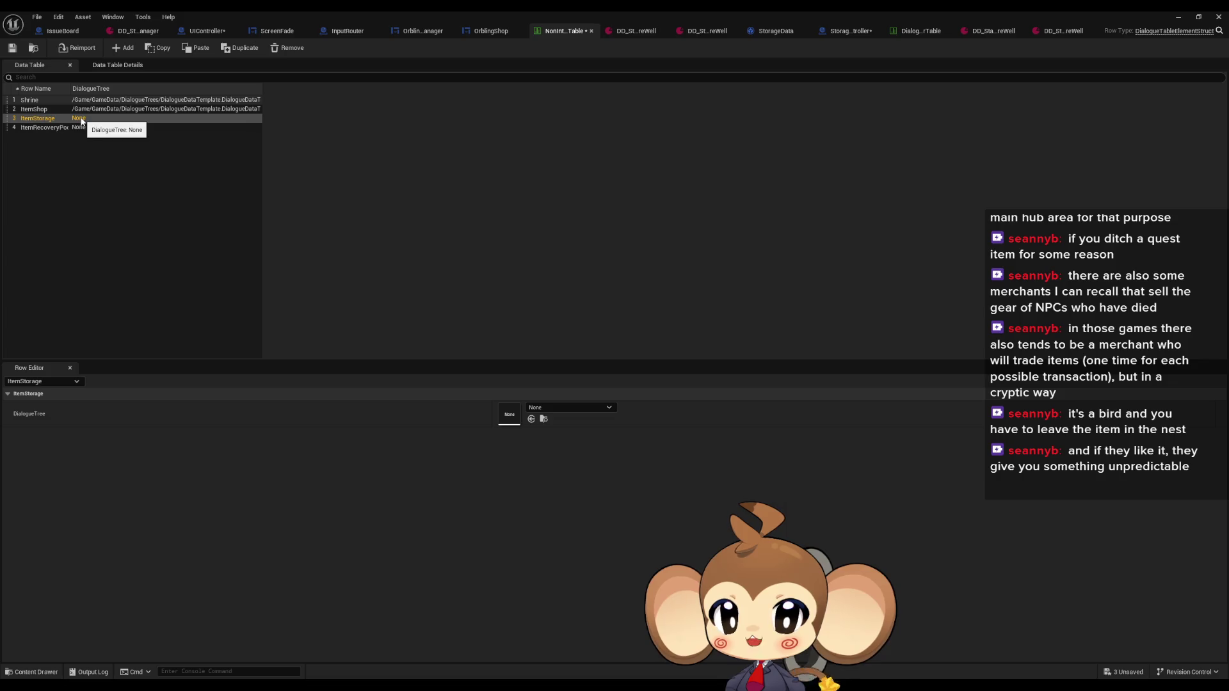
click(555, 405)
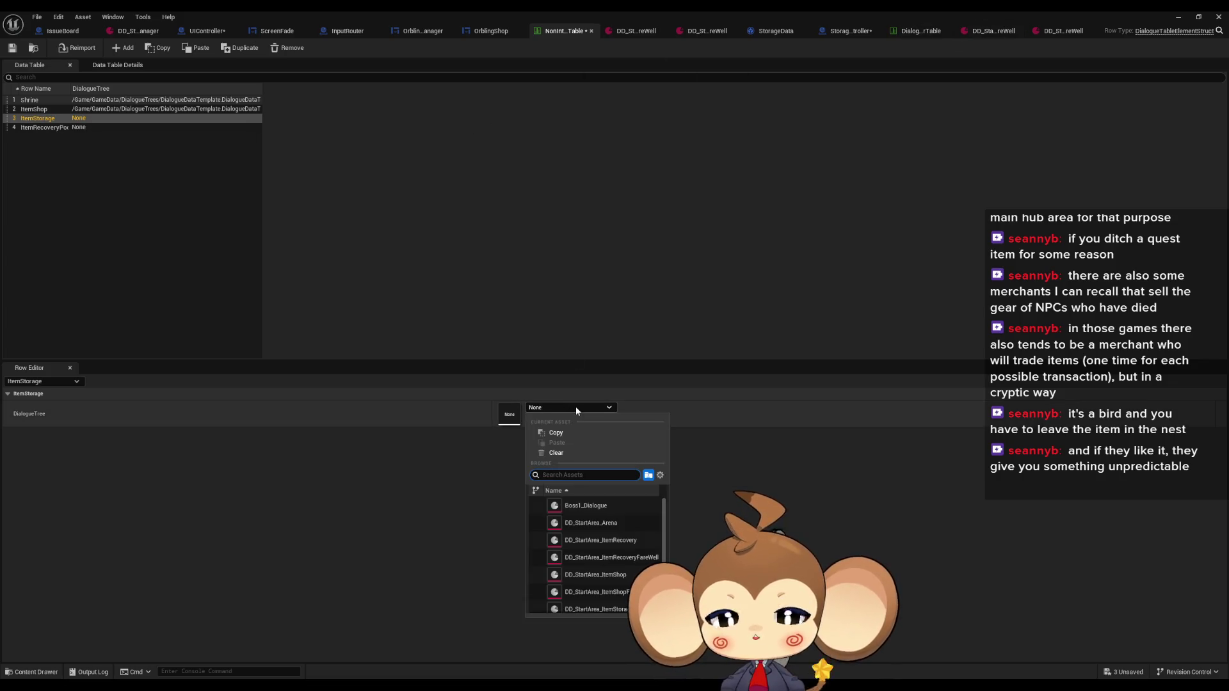
text(farewell)
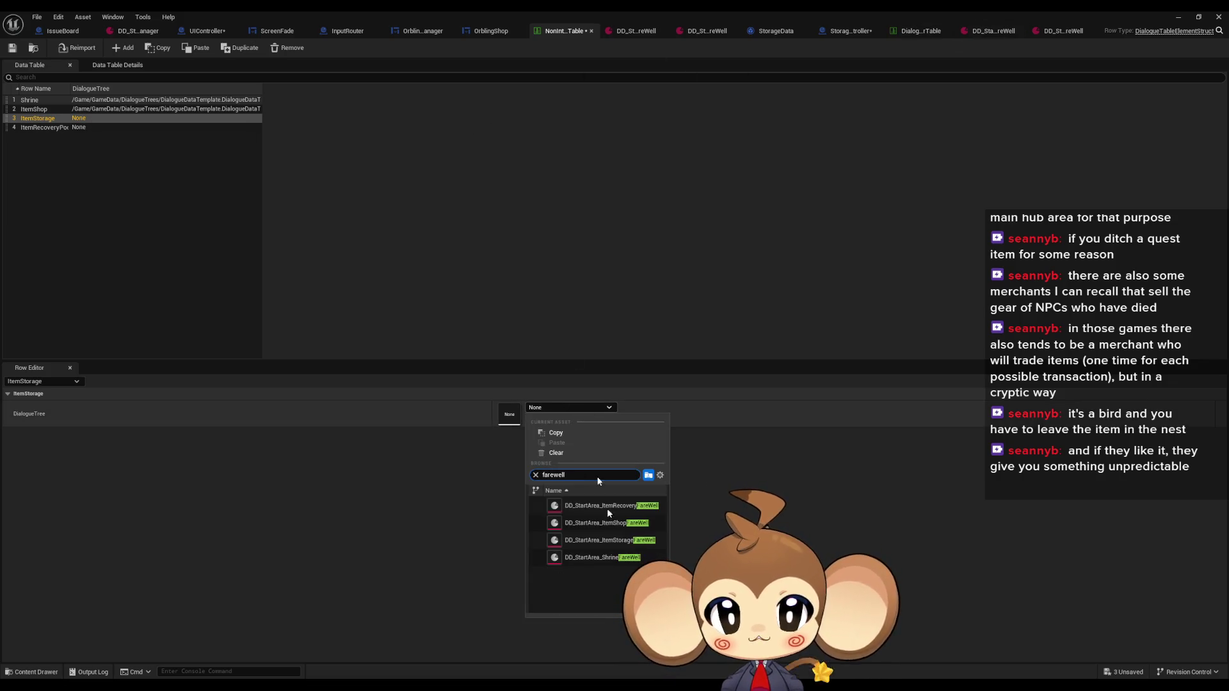
click(608, 540)
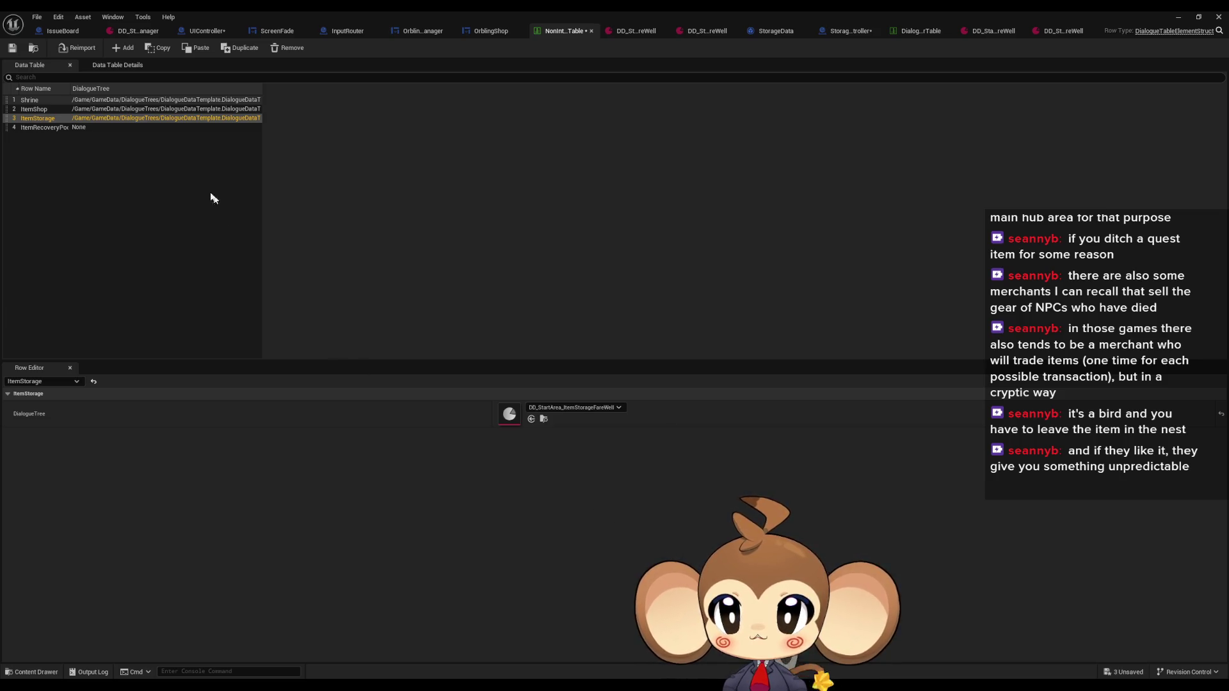
Step: Set ItemRecoveryPool's DialogueTree to DD_StartArea_ItemRecoveryFareWell and save the table
click(72, 127)
click(552, 406)
text(fare )
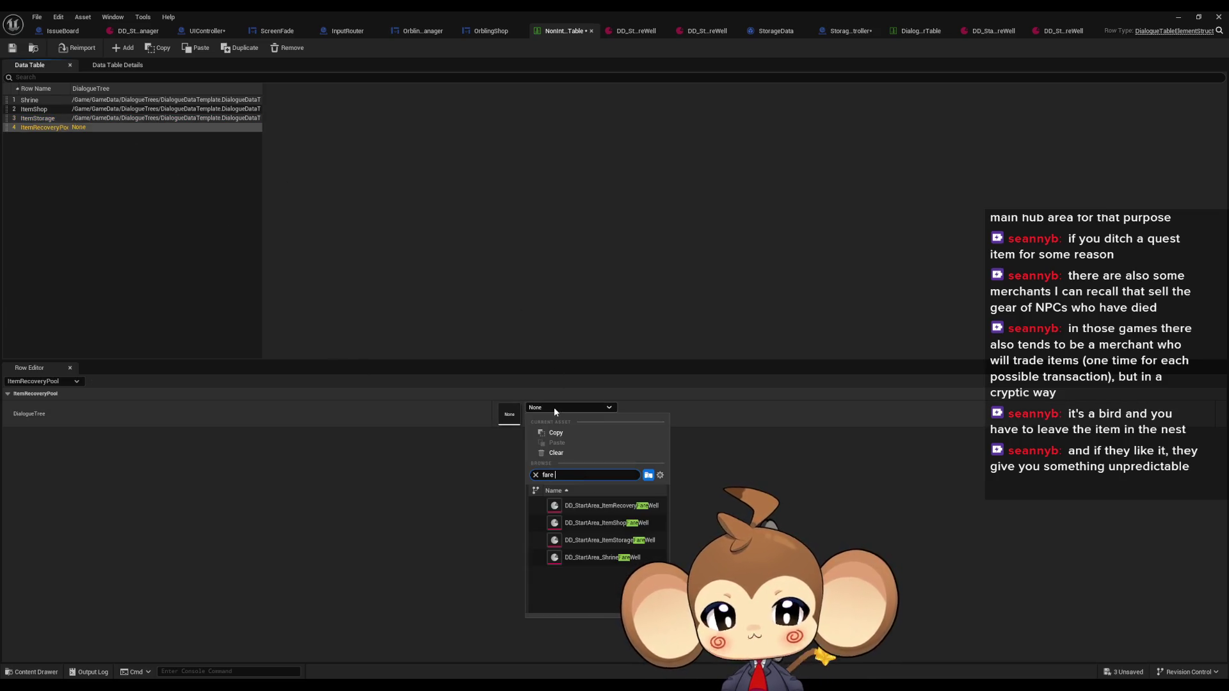
text(well)
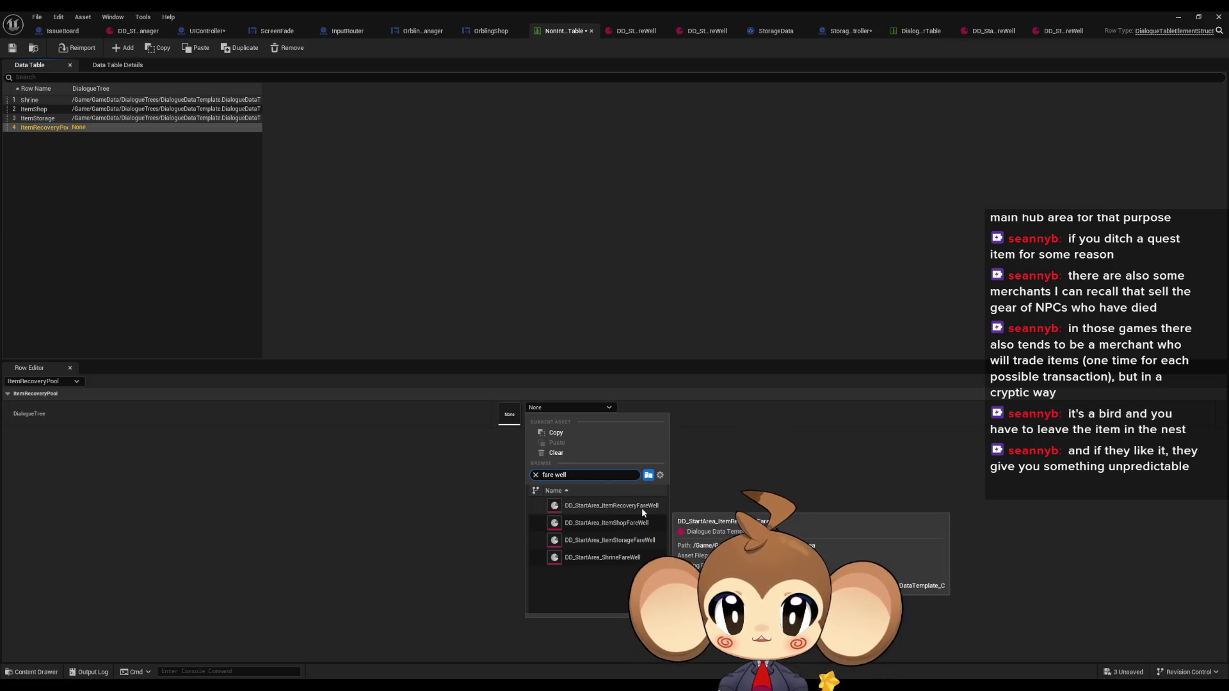
click(641, 508)
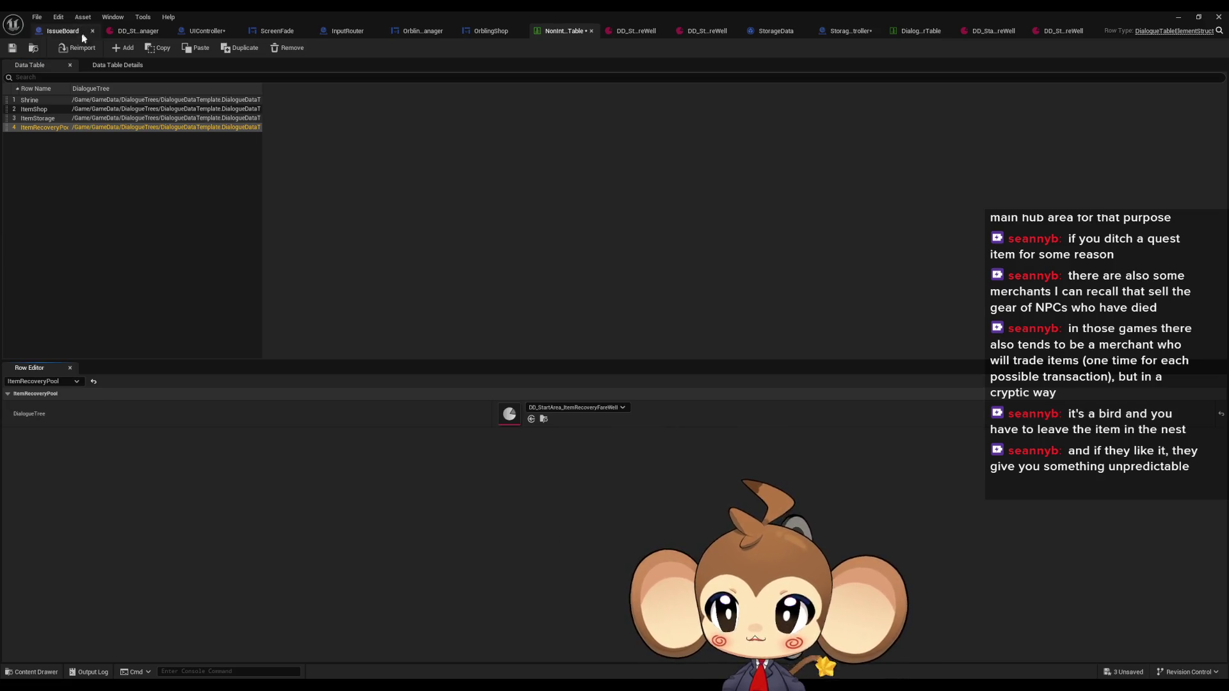
click(13, 47)
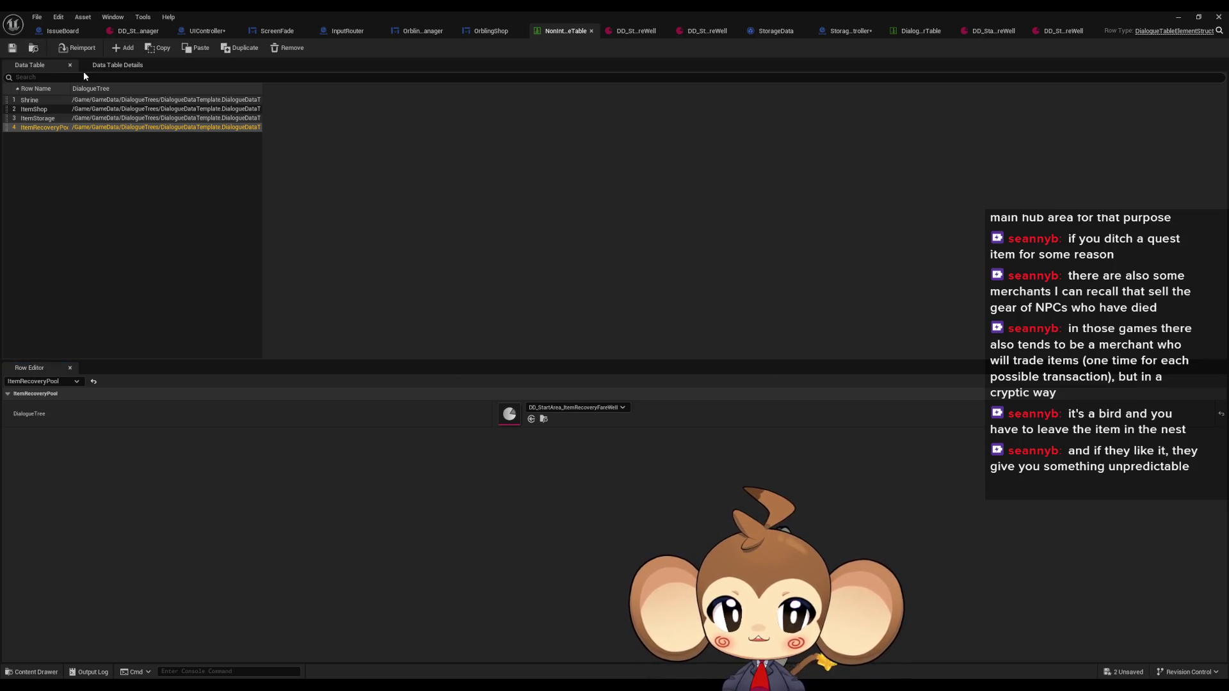
click(1060, 37)
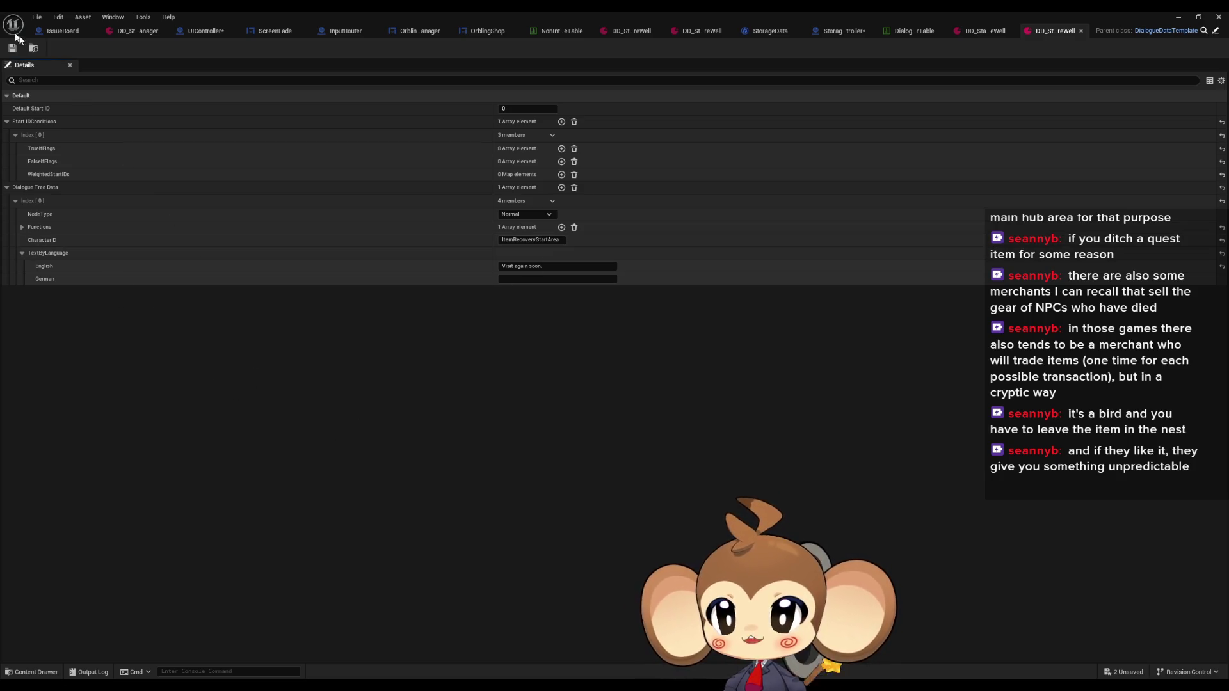
click(1203, 18)
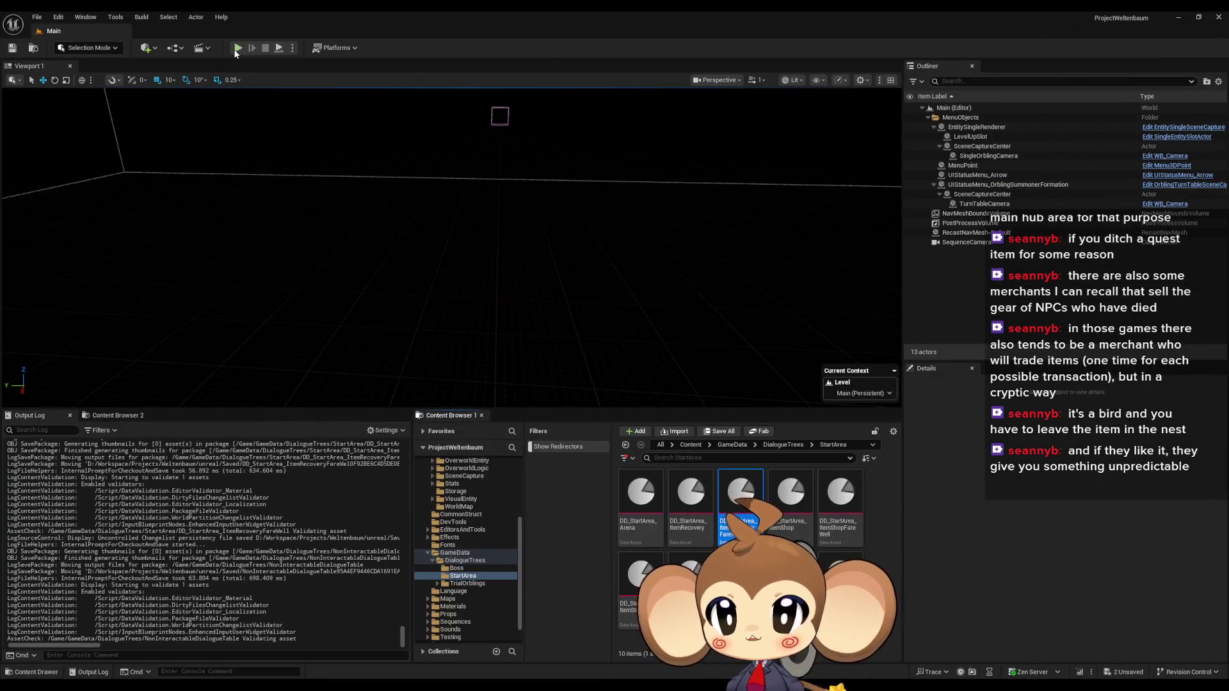
Step: Play from the saved game and bring the character up to Fair's Shop
click(237, 49)
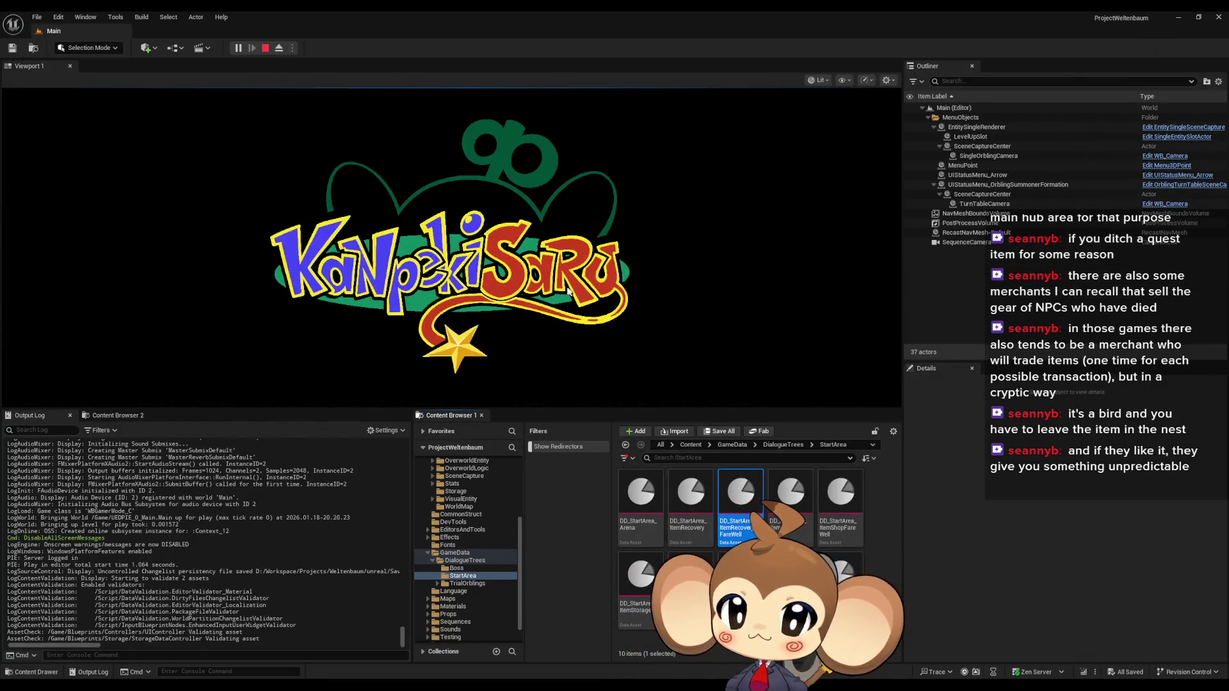
click(156, 355)
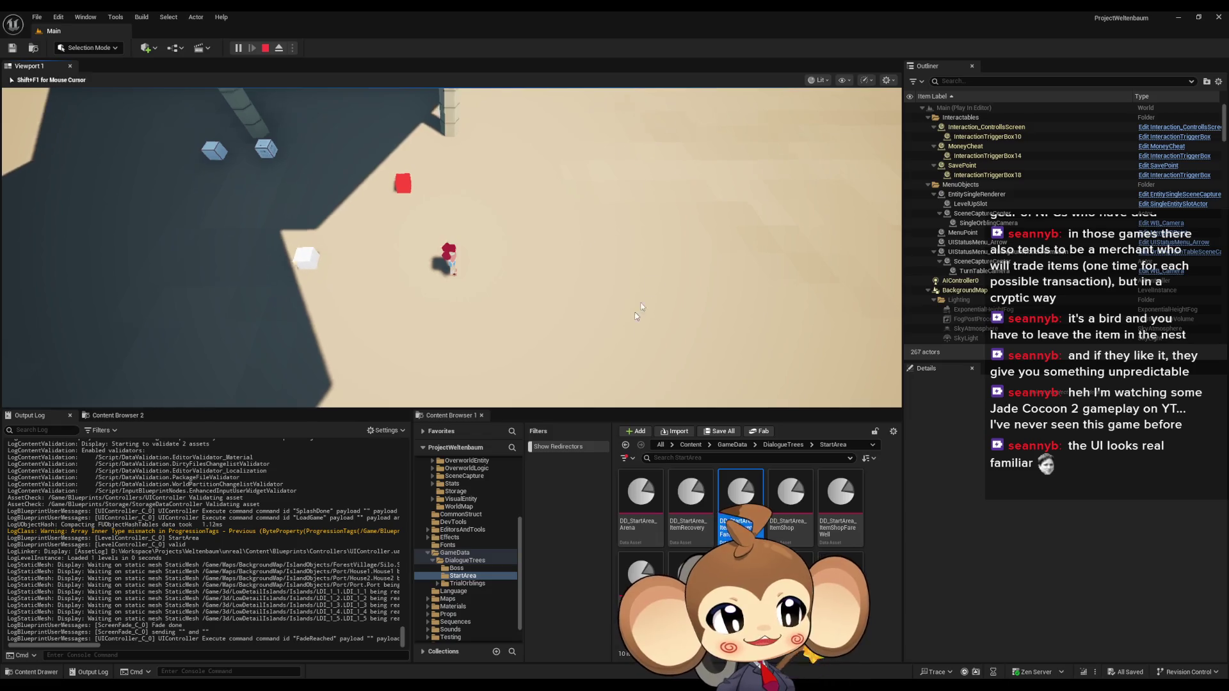
click(470, 238)
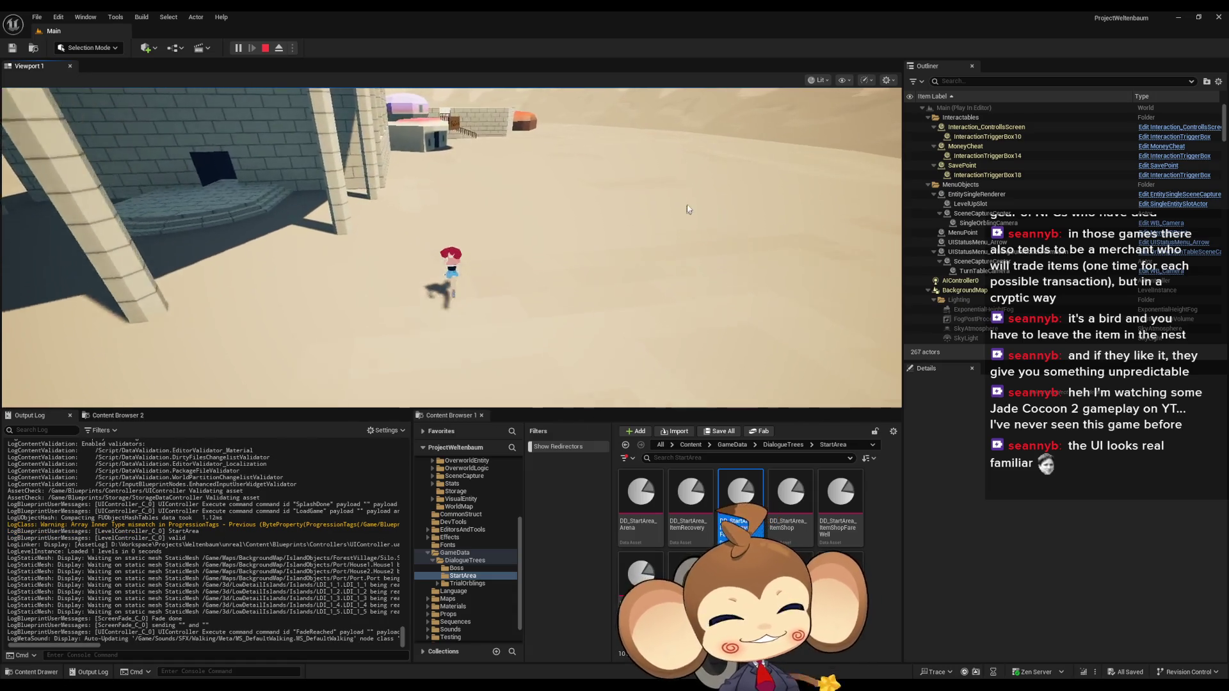
click(258, 276)
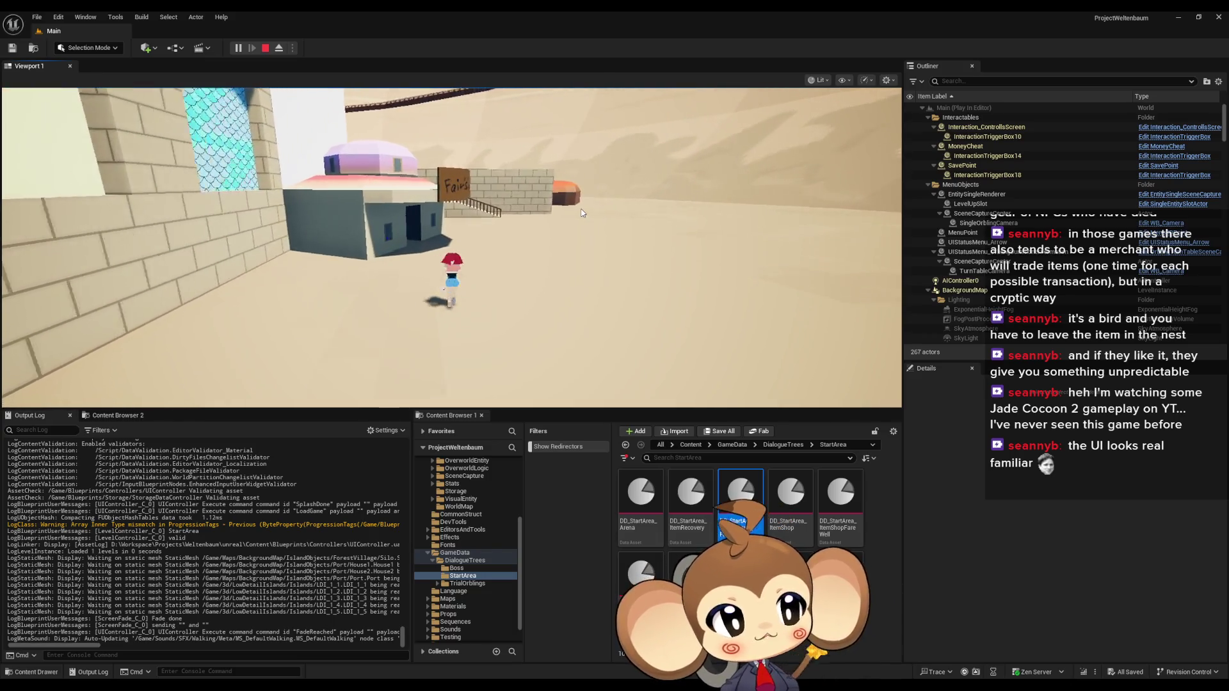
click(571, 228)
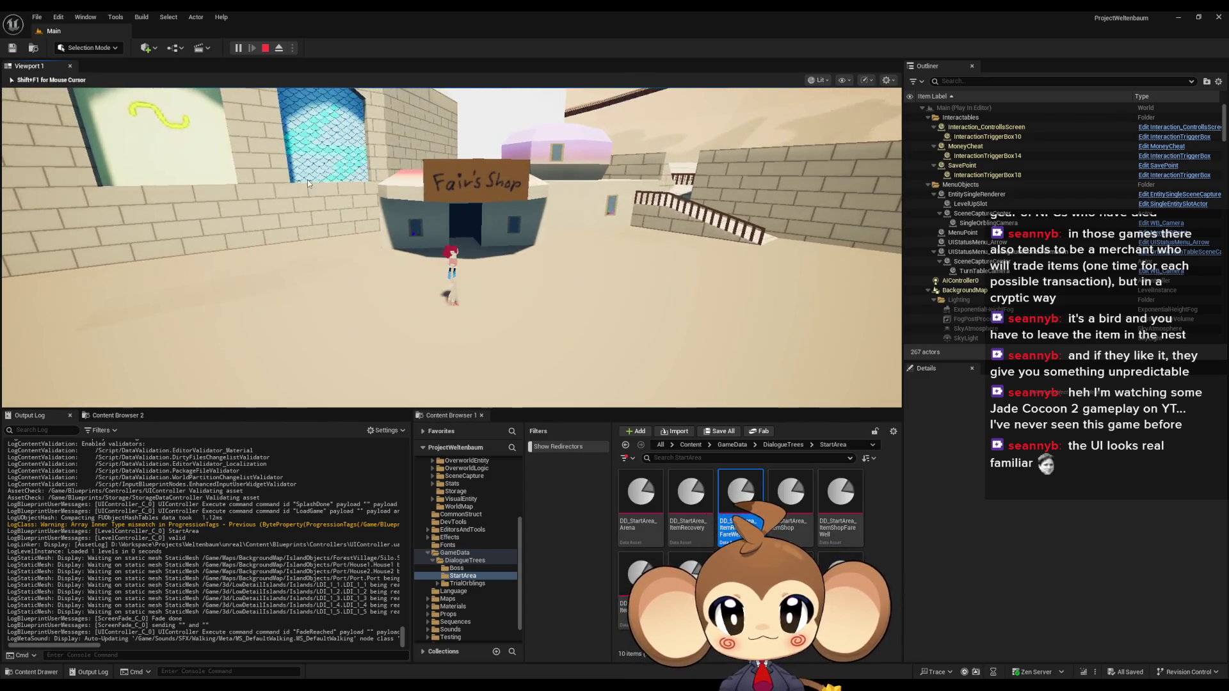
Step: Talk through Karon's dialogue, check the shop's items, and close the shop to see the farewell
key(e)
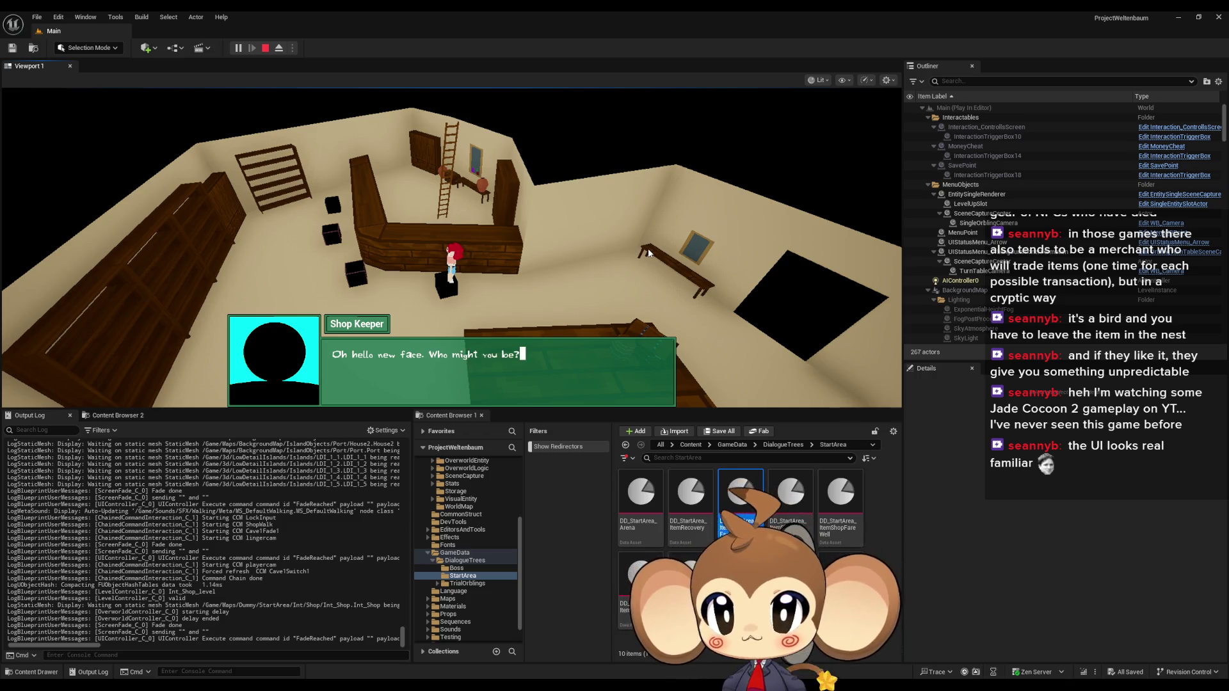
key(e)
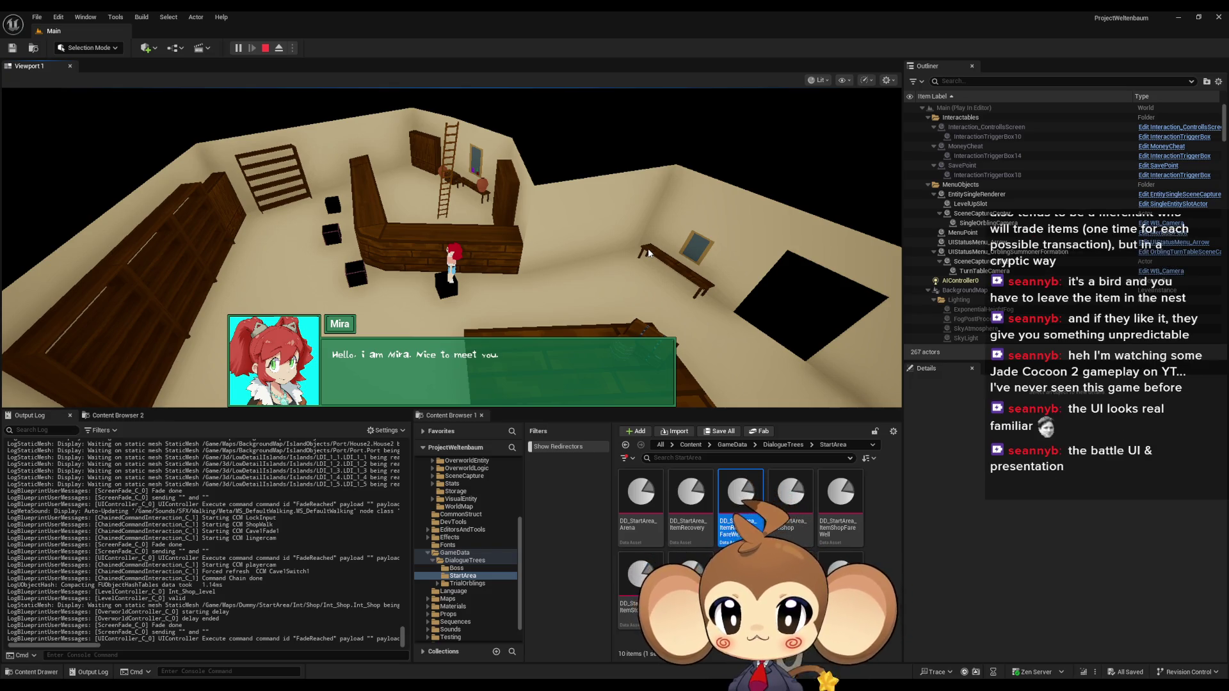
key(e)
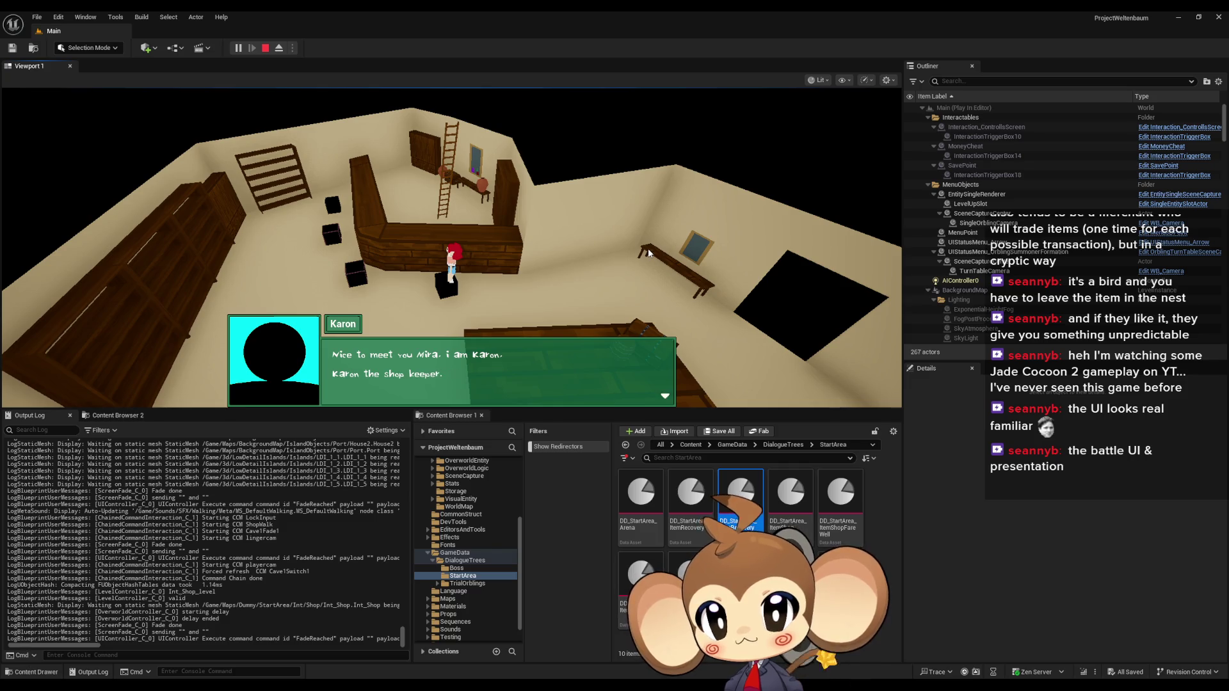
key(e)
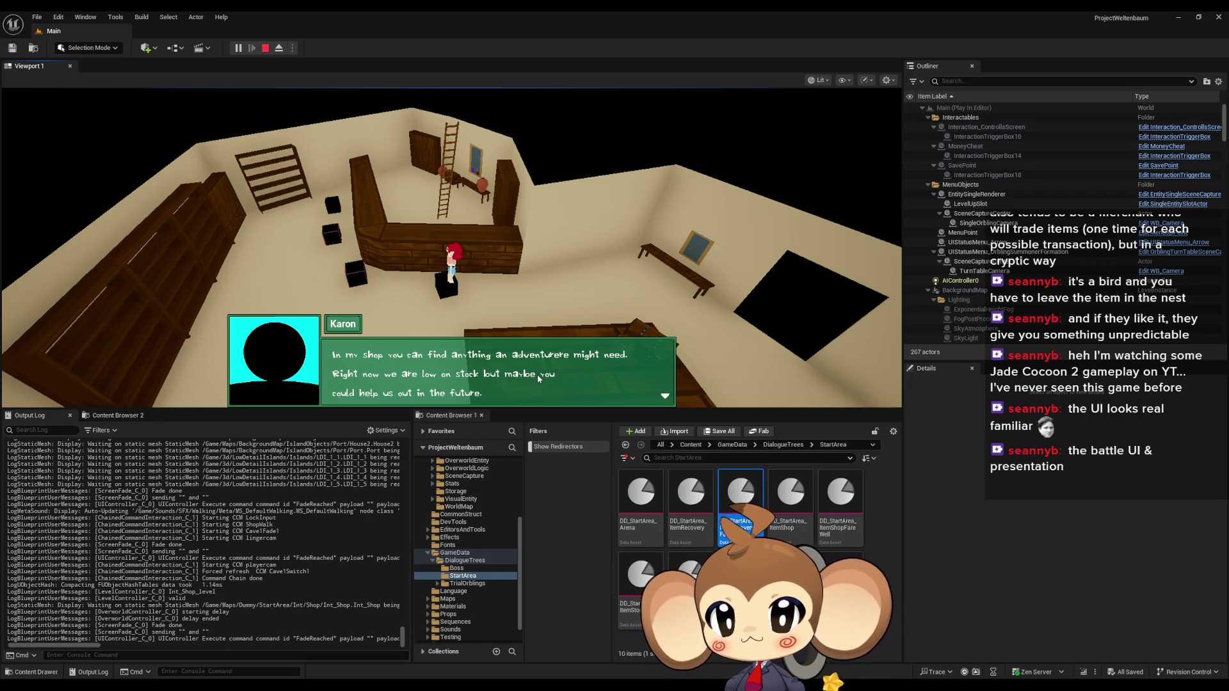
key(e)
key(e)
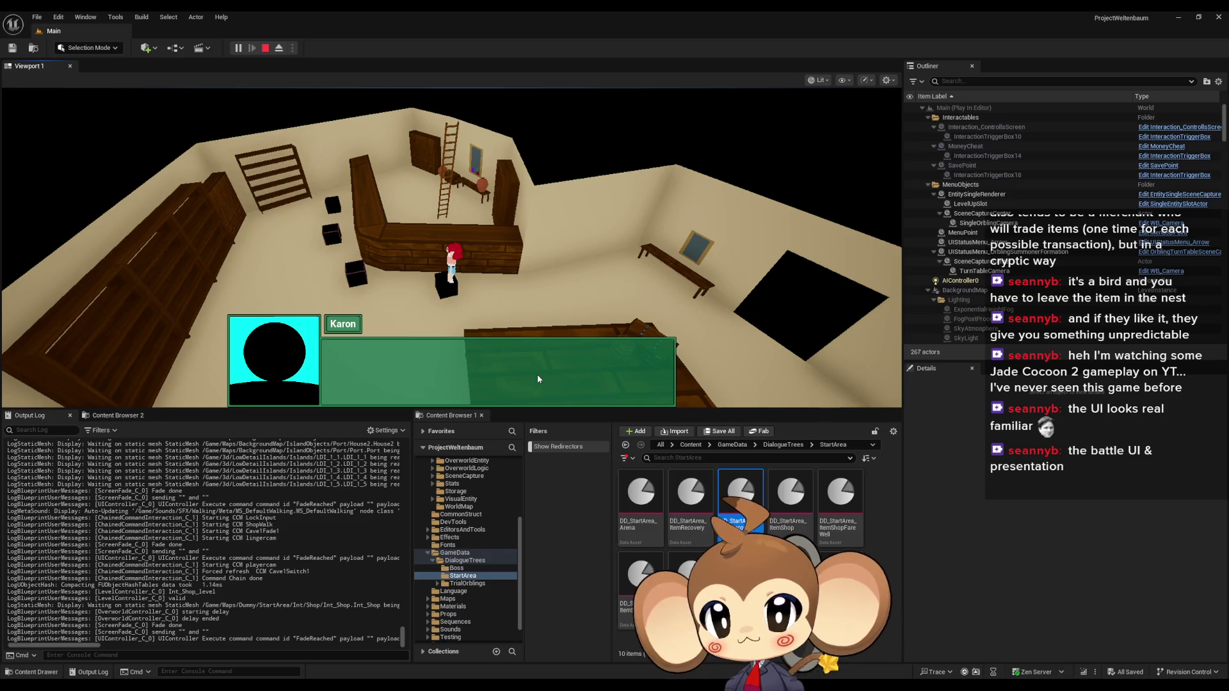
click(441, 392)
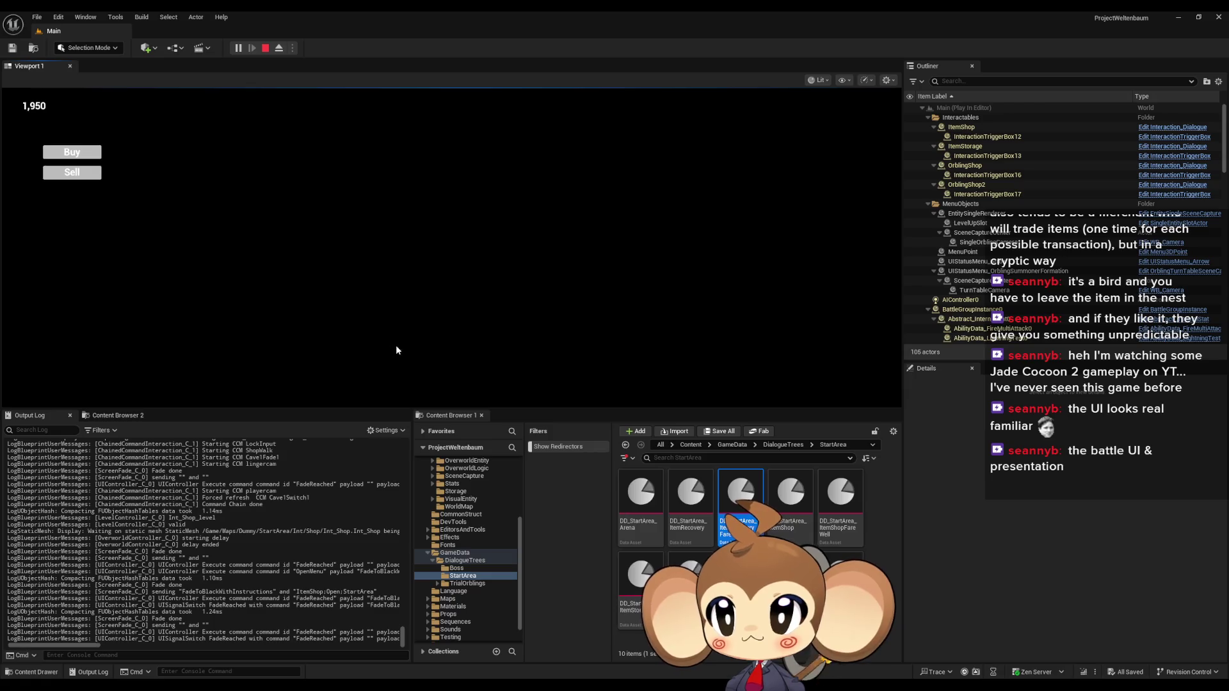
key(Escape)
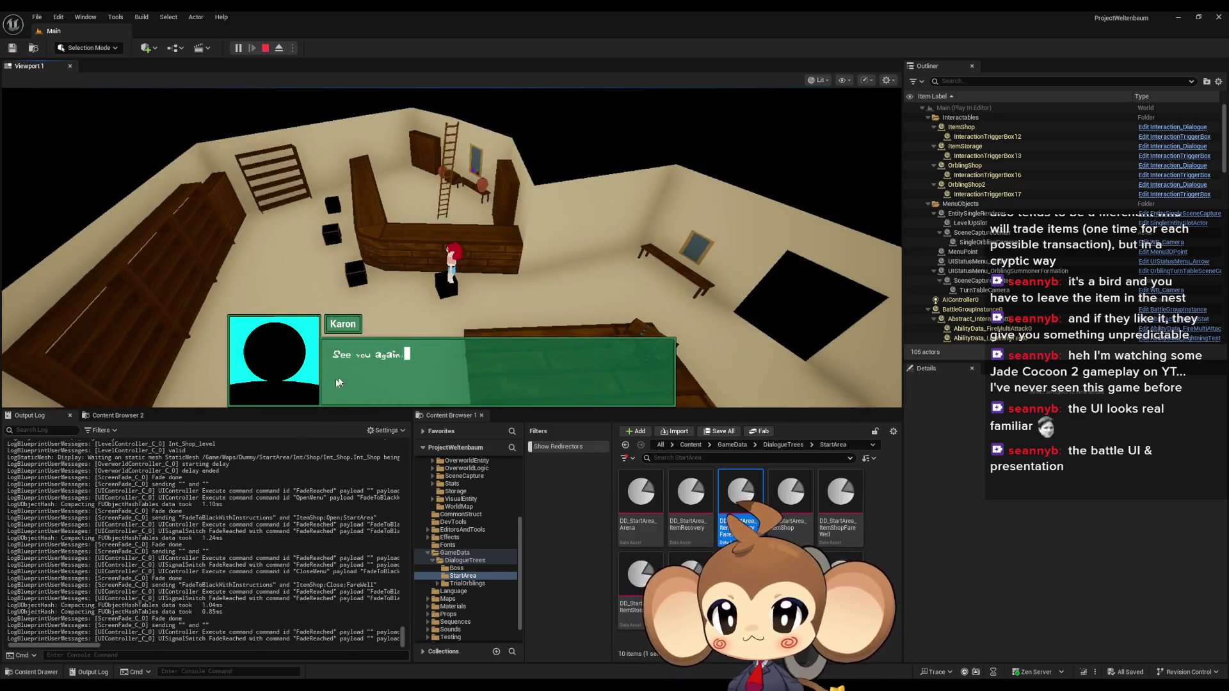
Step: Reopen and close Karon's store twice more, then stop the play session
click(406, 365)
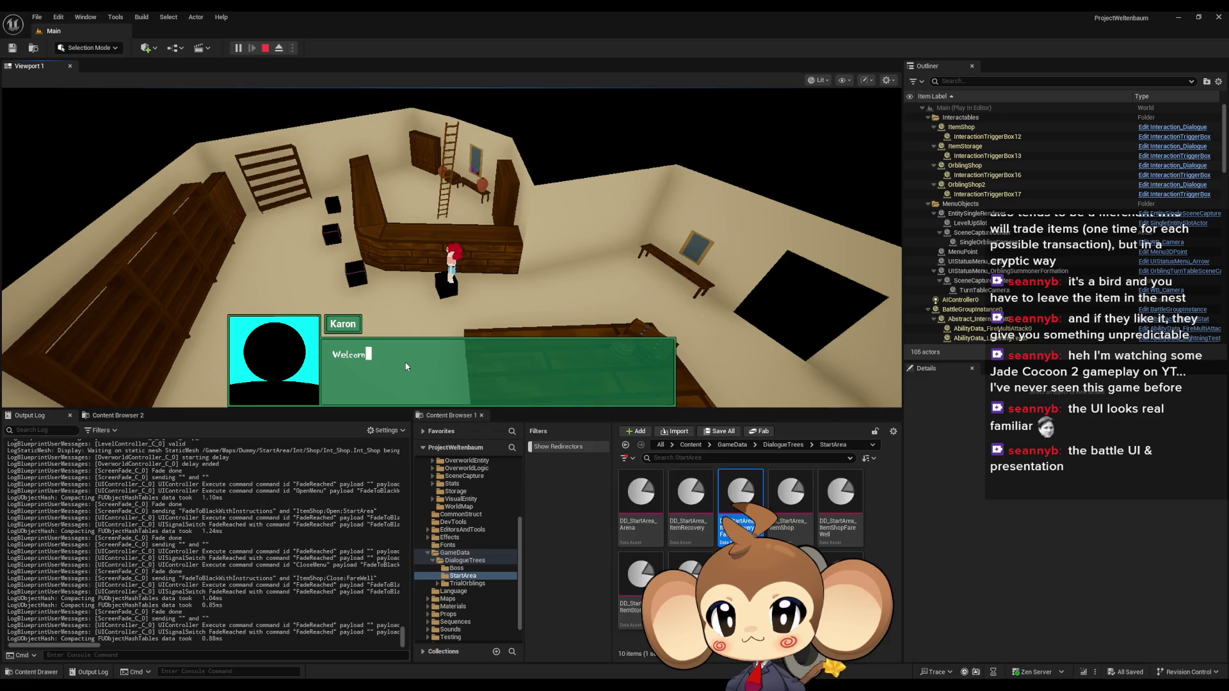
click(422, 382)
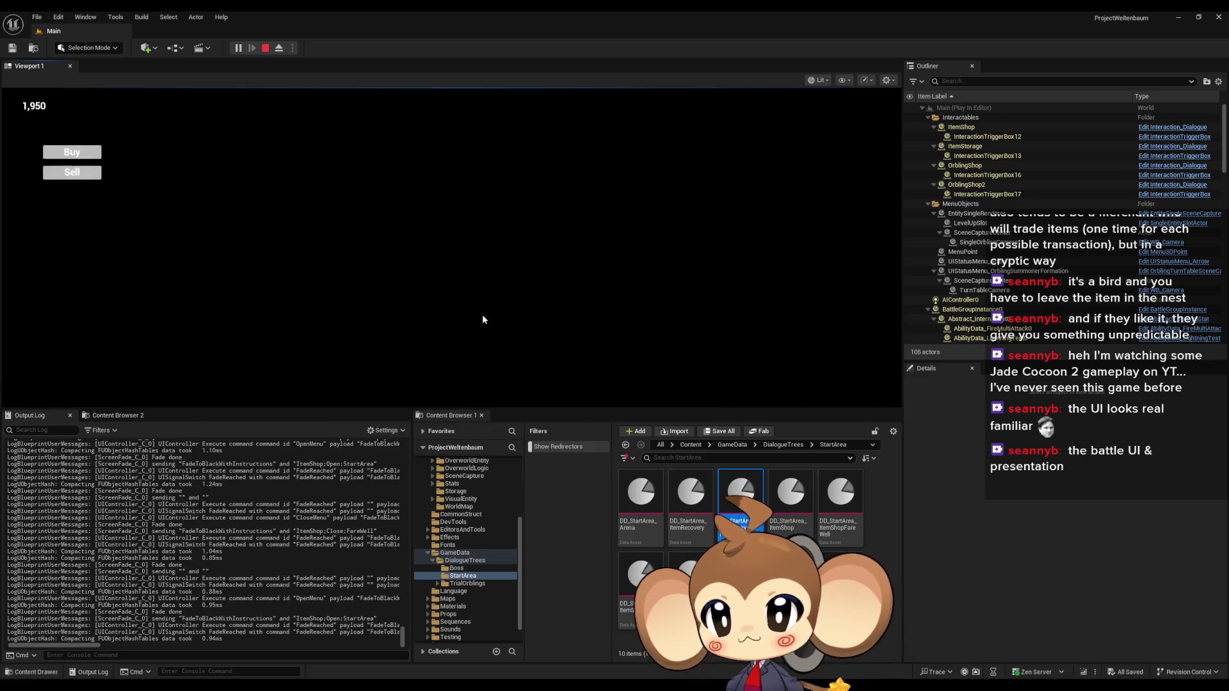
key(Escape)
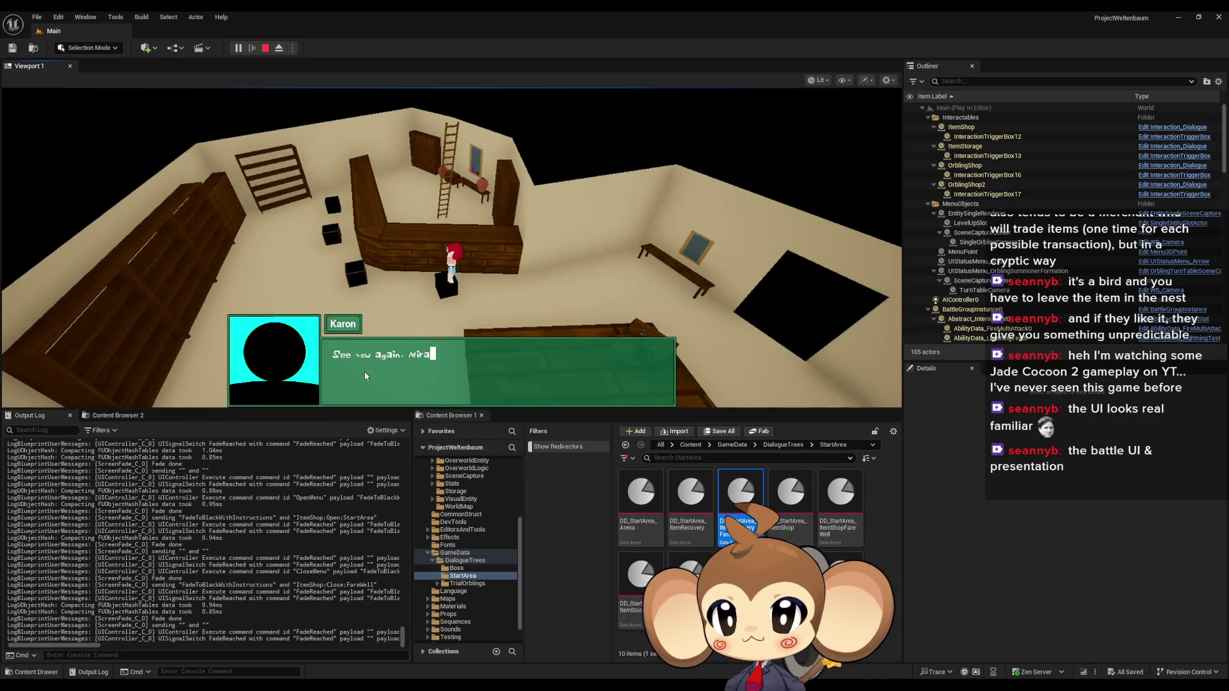
click(413, 366)
click(408, 391)
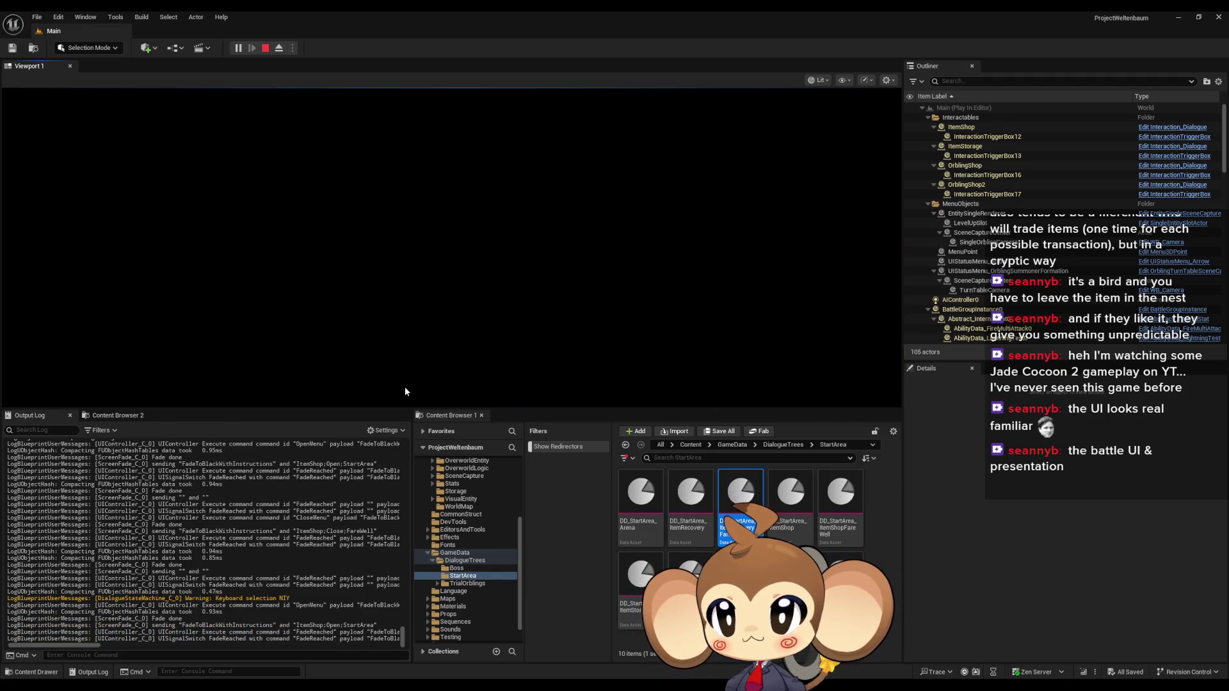
click(74, 156)
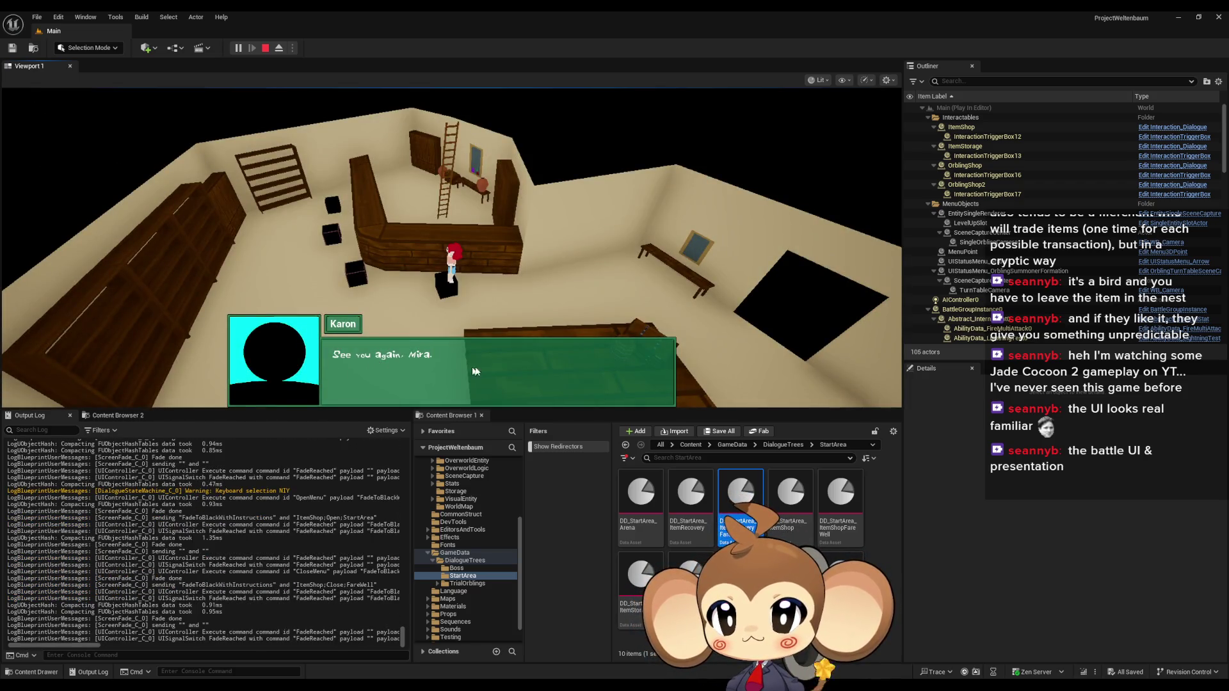
click(268, 48)
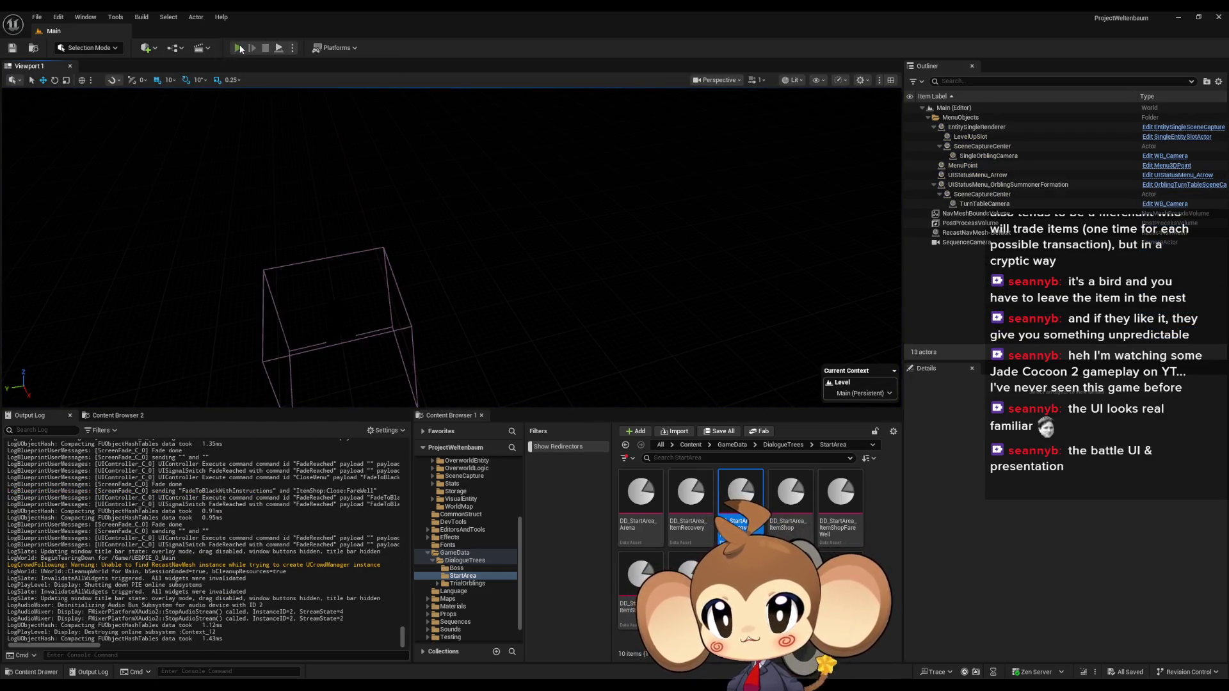
Step: Replay from the saved game, run into the shop, open Karon's store and leave it
click(237, 48)
click(176, 351)
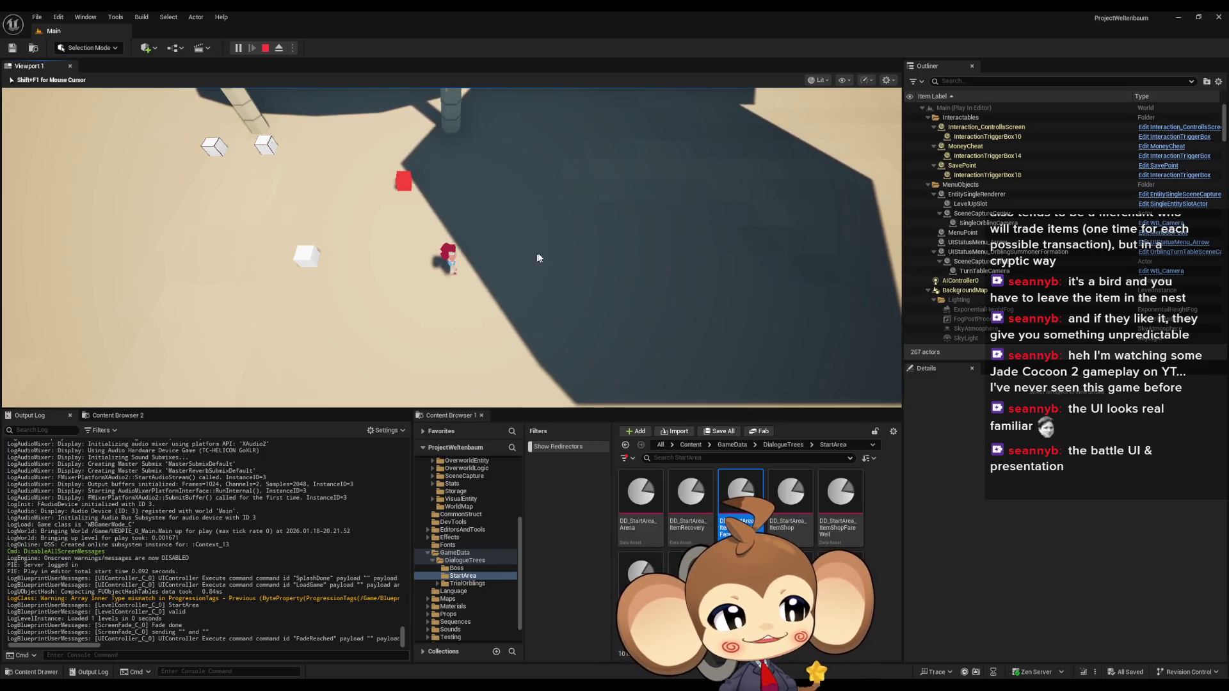
mouse_move(555, 229)
mouse_down()
mouse_move(683, 225)
mouse_move(560, 204)
mouse_move(535, 222)
mouse_up()
key(w)
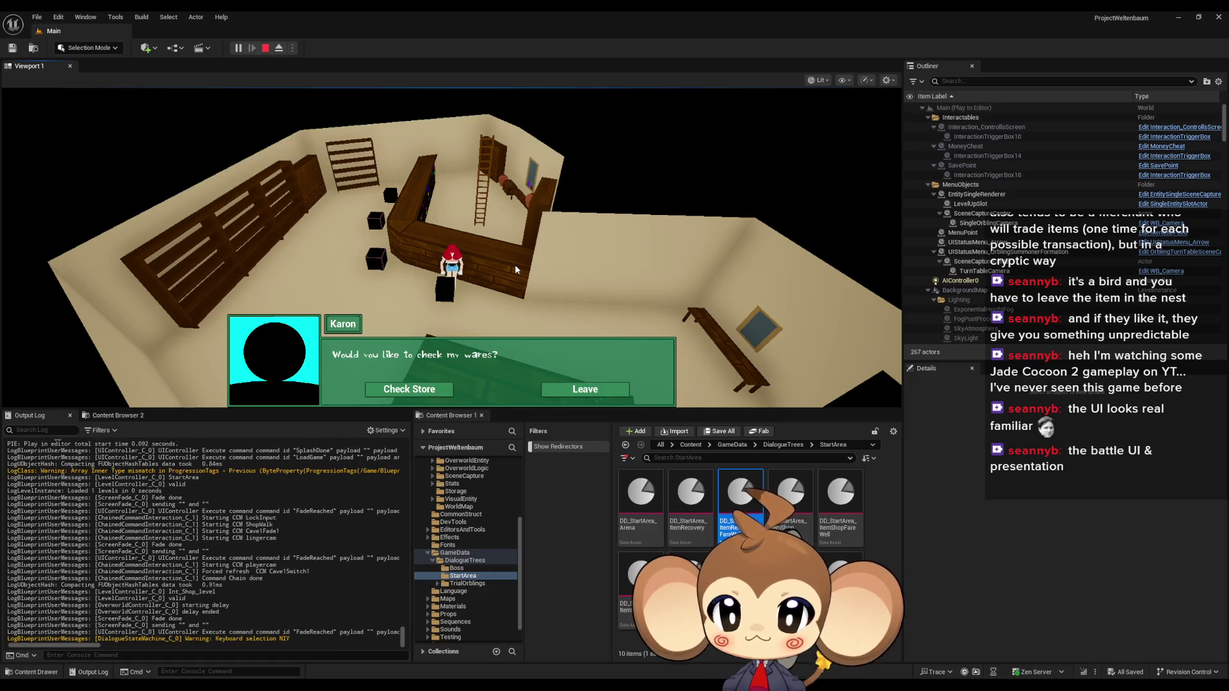
click(409, 390)
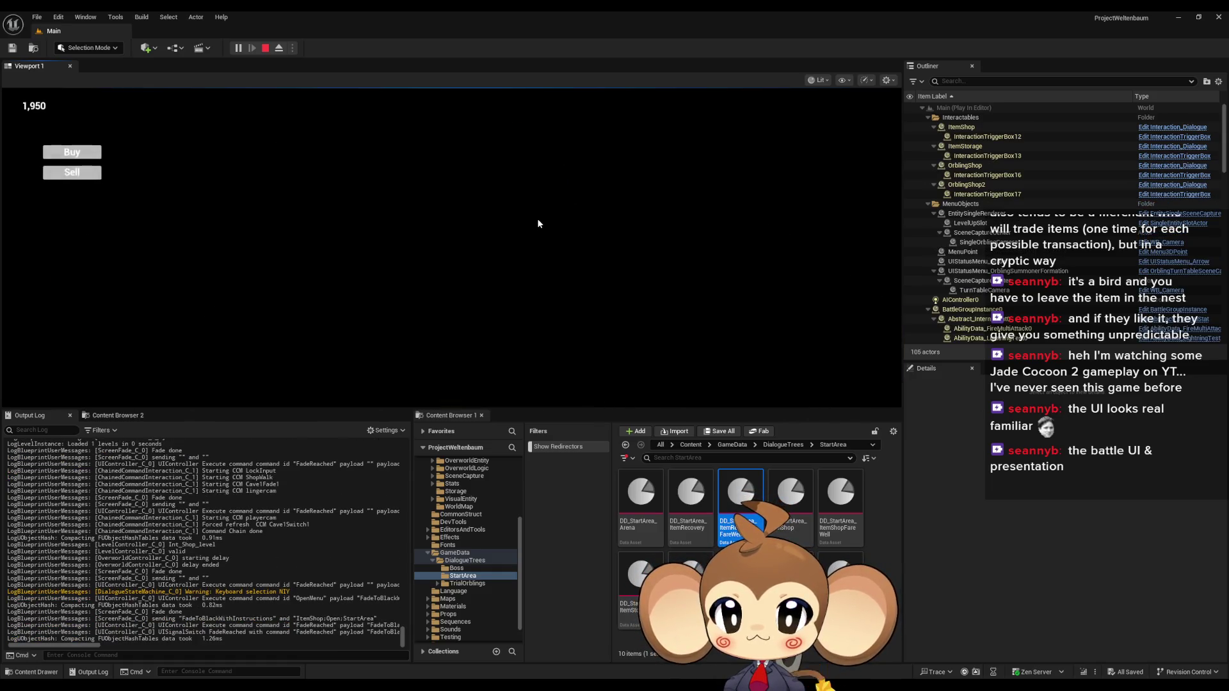
key(Escape)
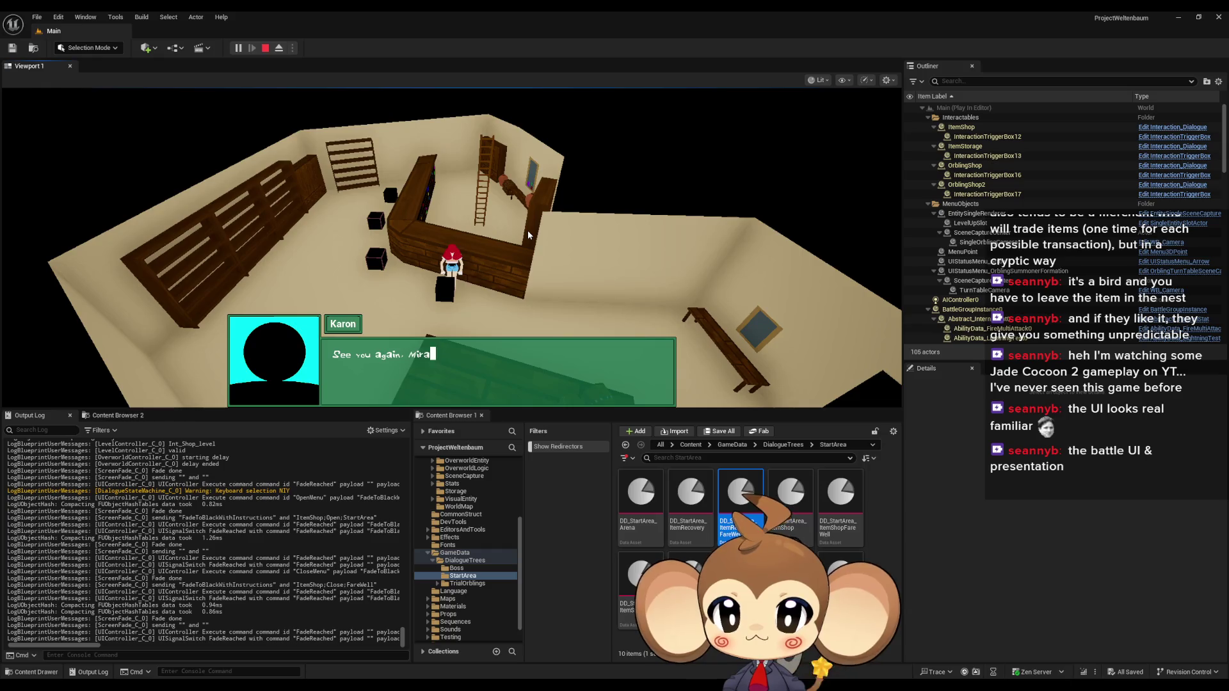
Step: Stop play, save all dialogue assets, review DD_StartArea_ItemShopFareWell, then return to the level editor
click(270, 48)
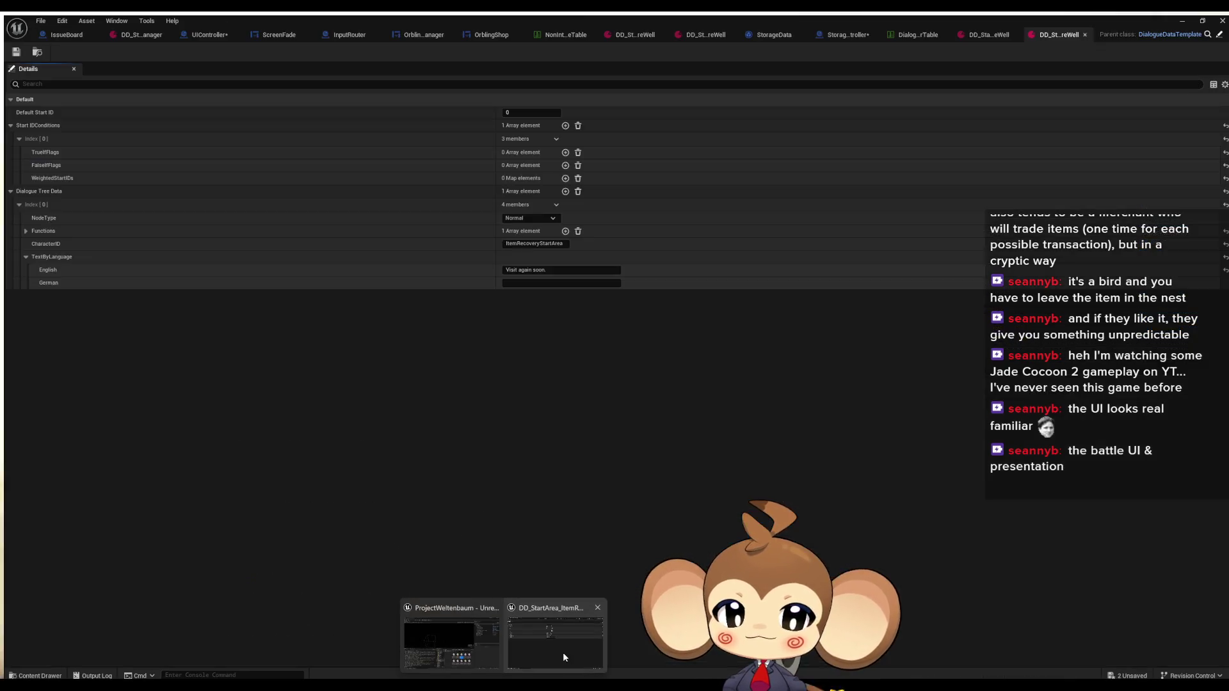
click(562, 651)
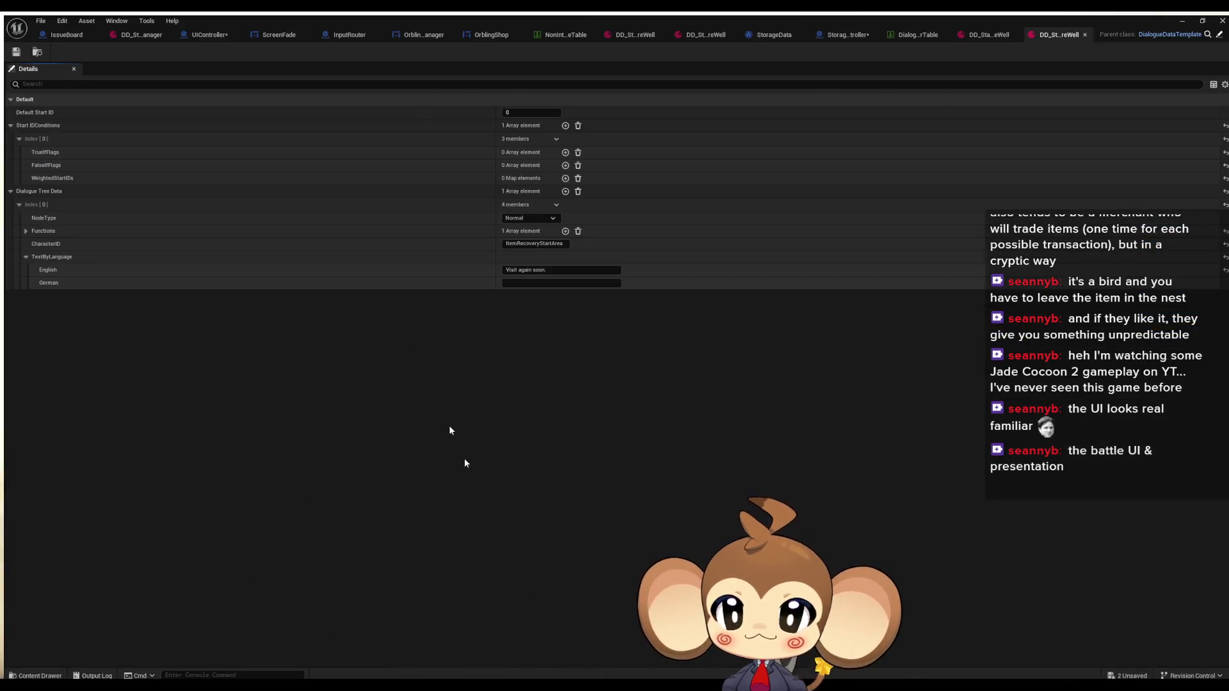
key(ctrl+shift+s)
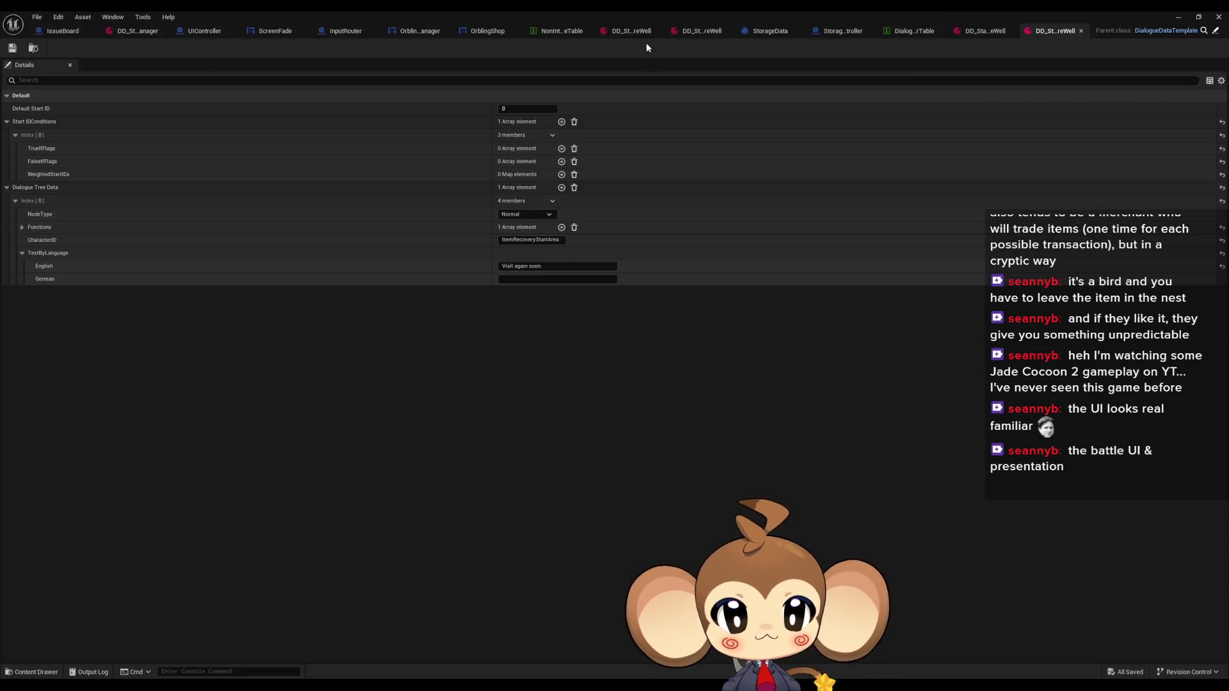
click(691, 31)
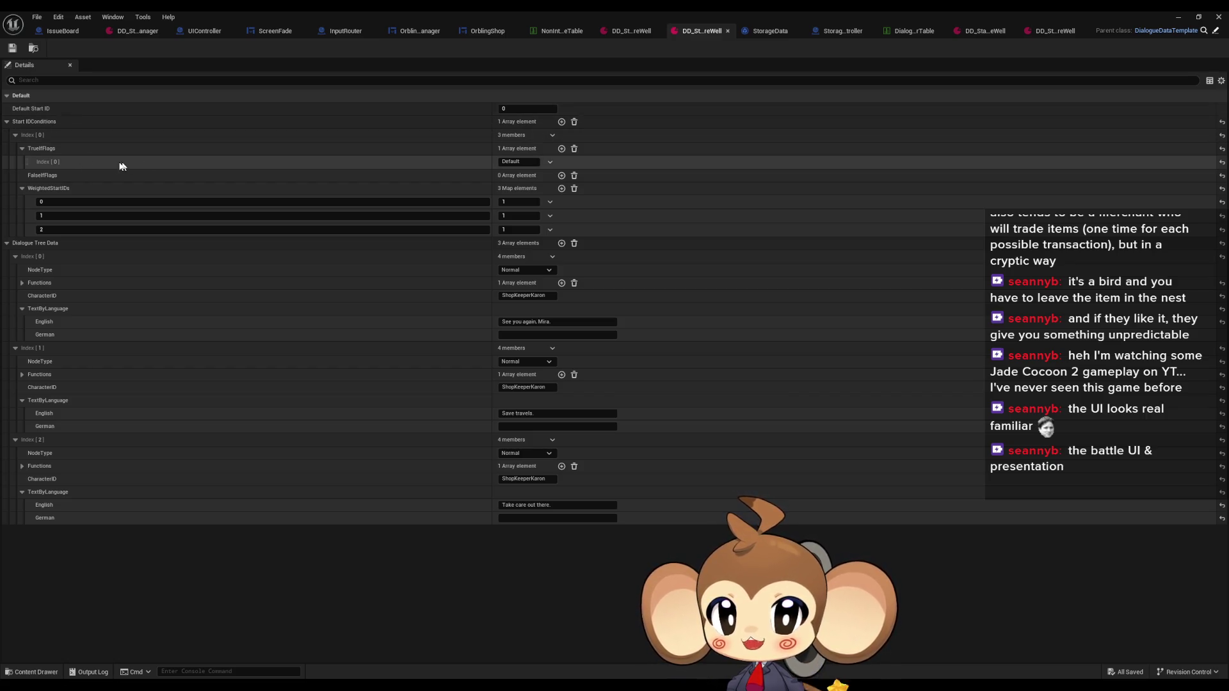
click(1198, 18)
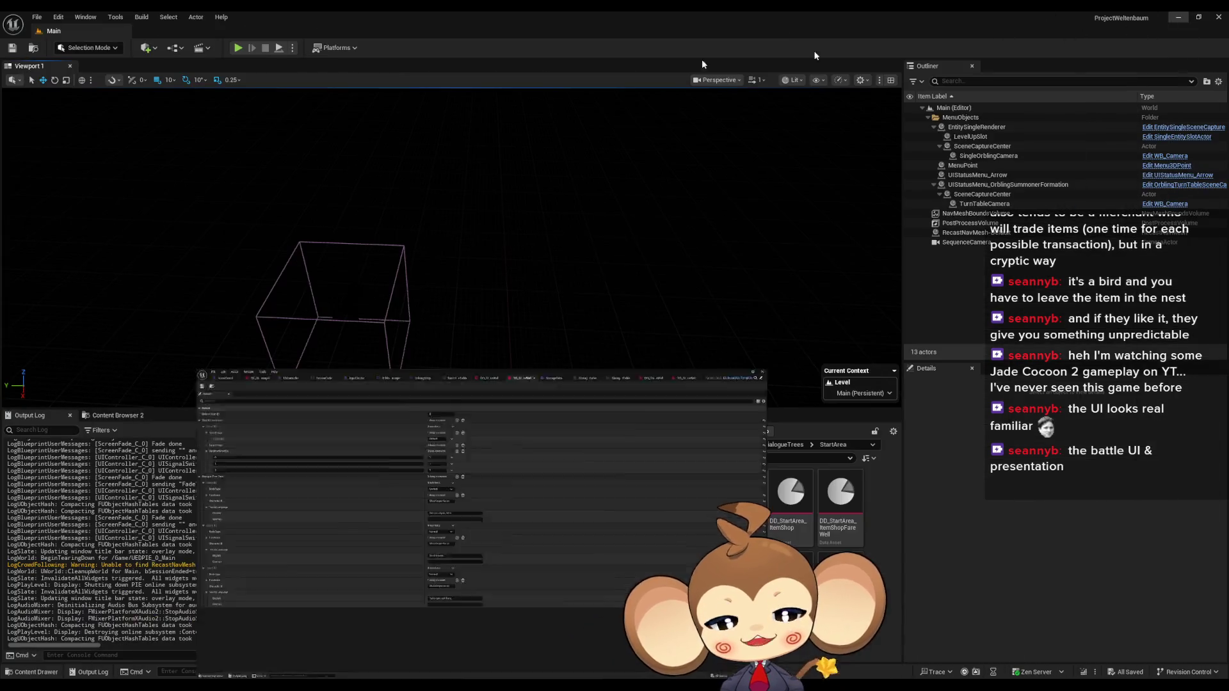
Step: Start a new play session from the saved game, toggle the in-game menu, and open Tools
click(238, 48)
click(176, 351)
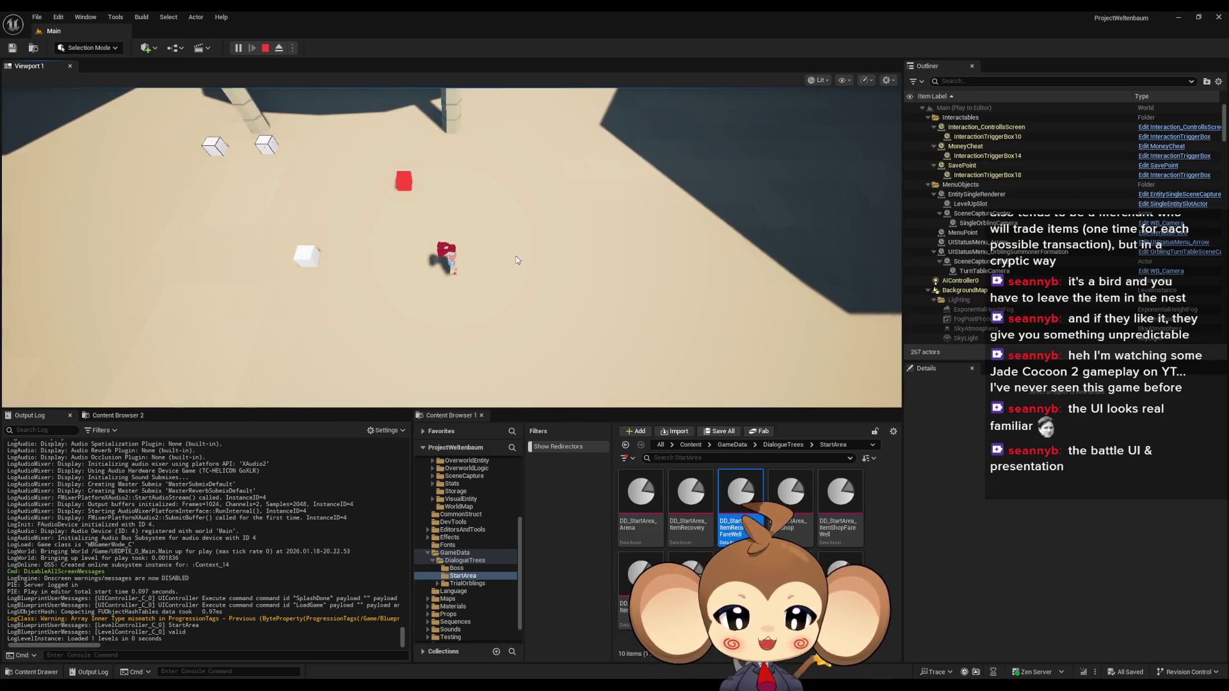
key(Tab)
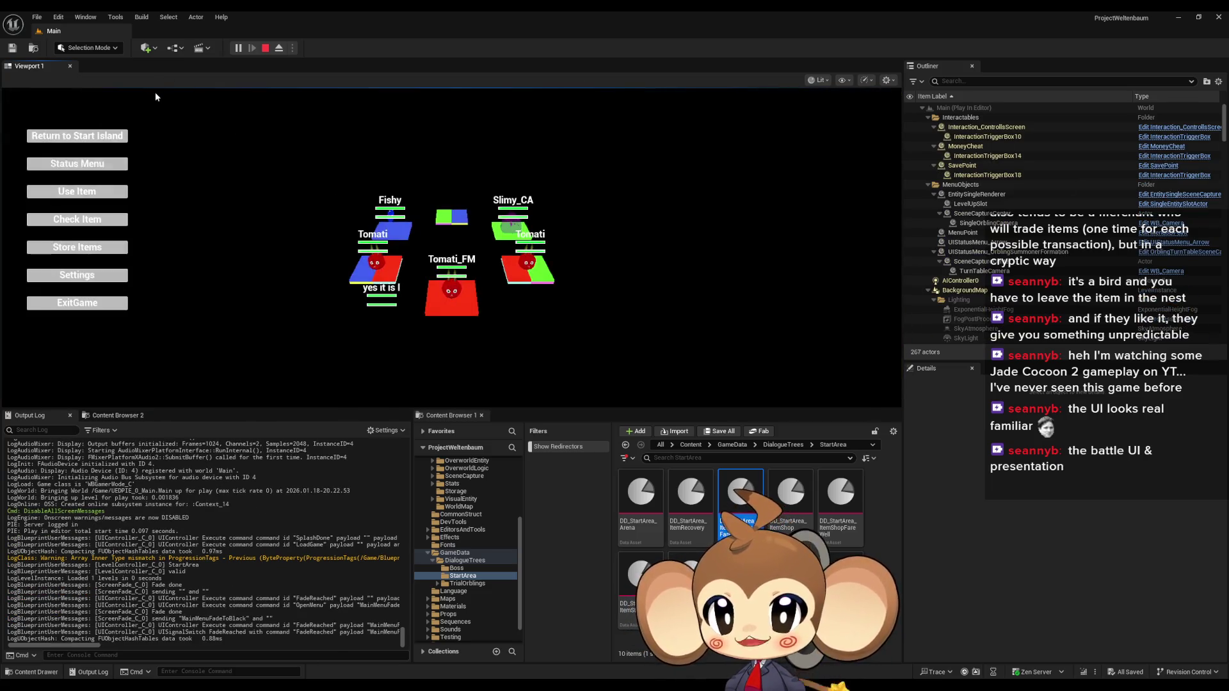
key(Tab)
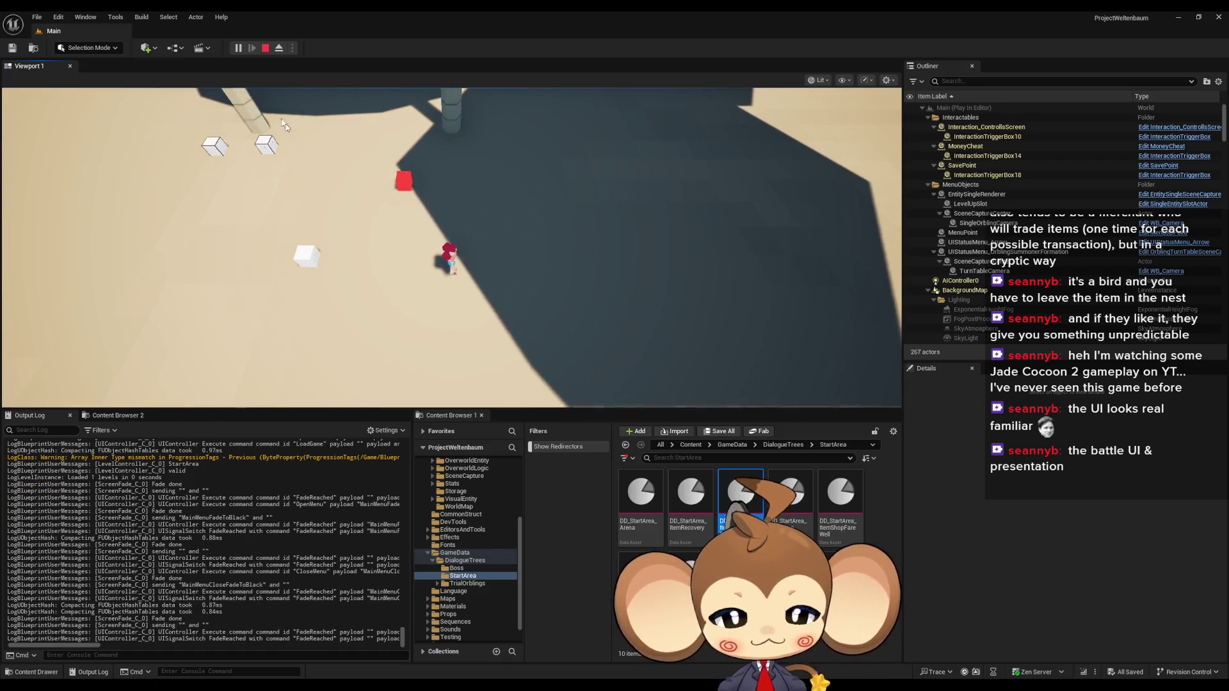
click(142, 16)
mouse_move(105, 17)
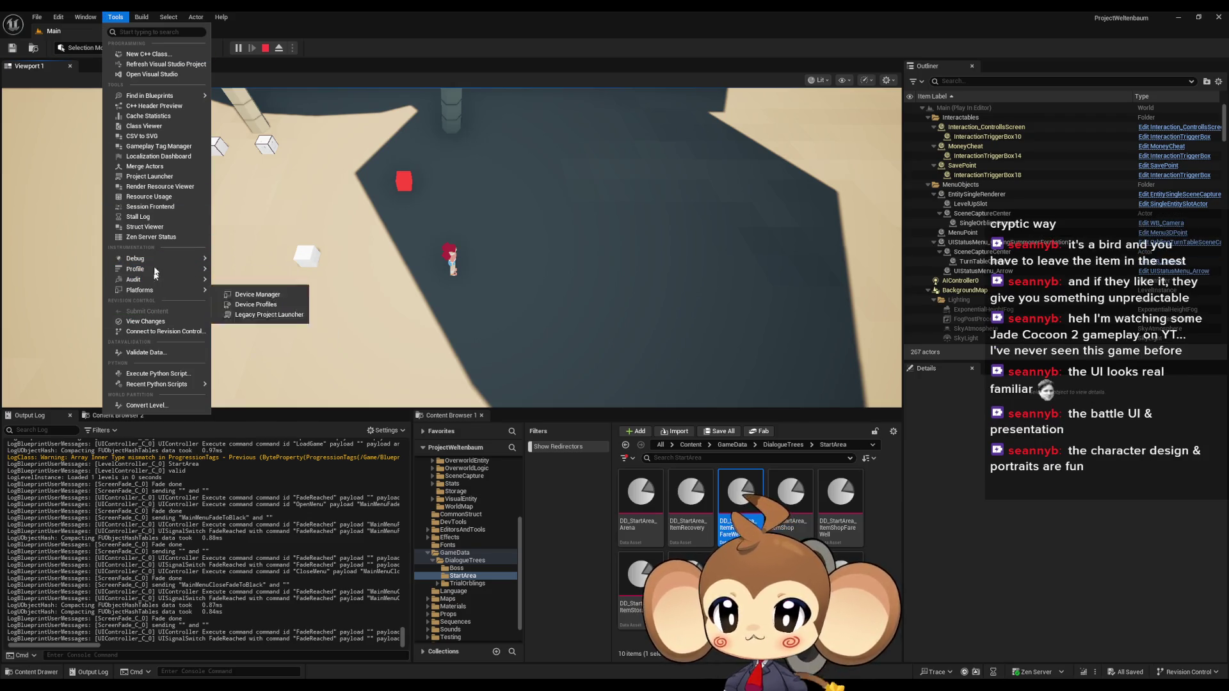
Step: In the Blueprint Debugger, expand StorageData_C_2 and its 7-entry Progression Tags, then stop play
mouse_move(198, 259)
click(270, 289)
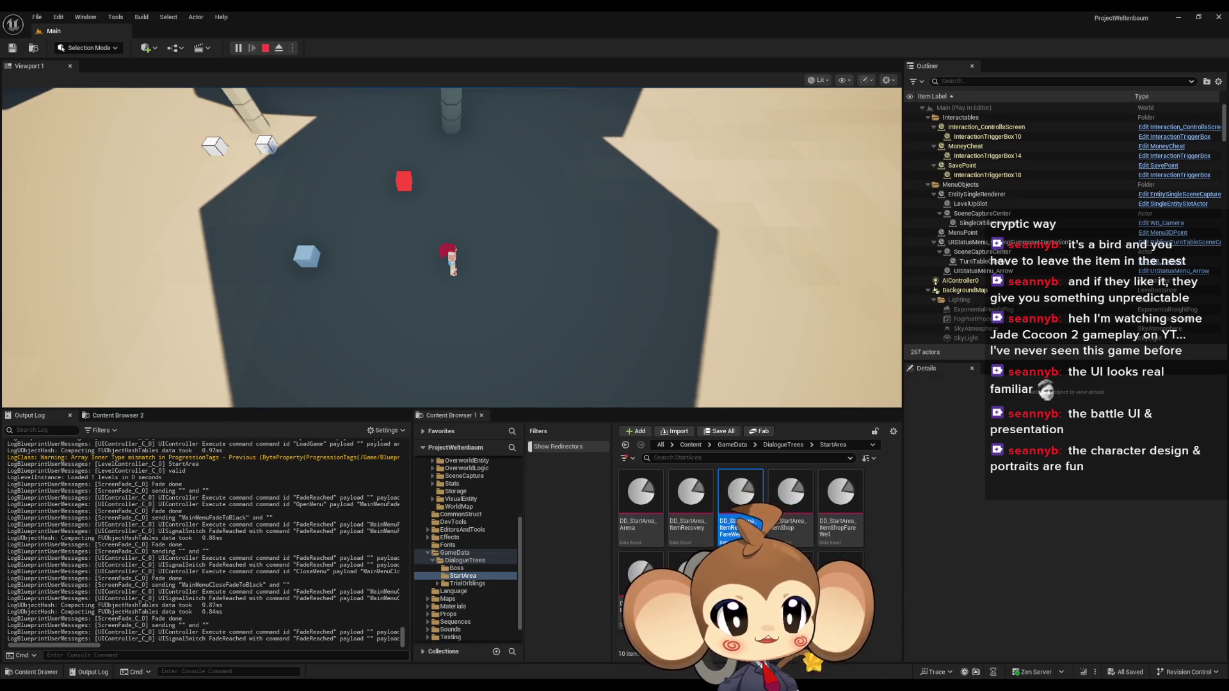
drag(800, 301, 704, 244)
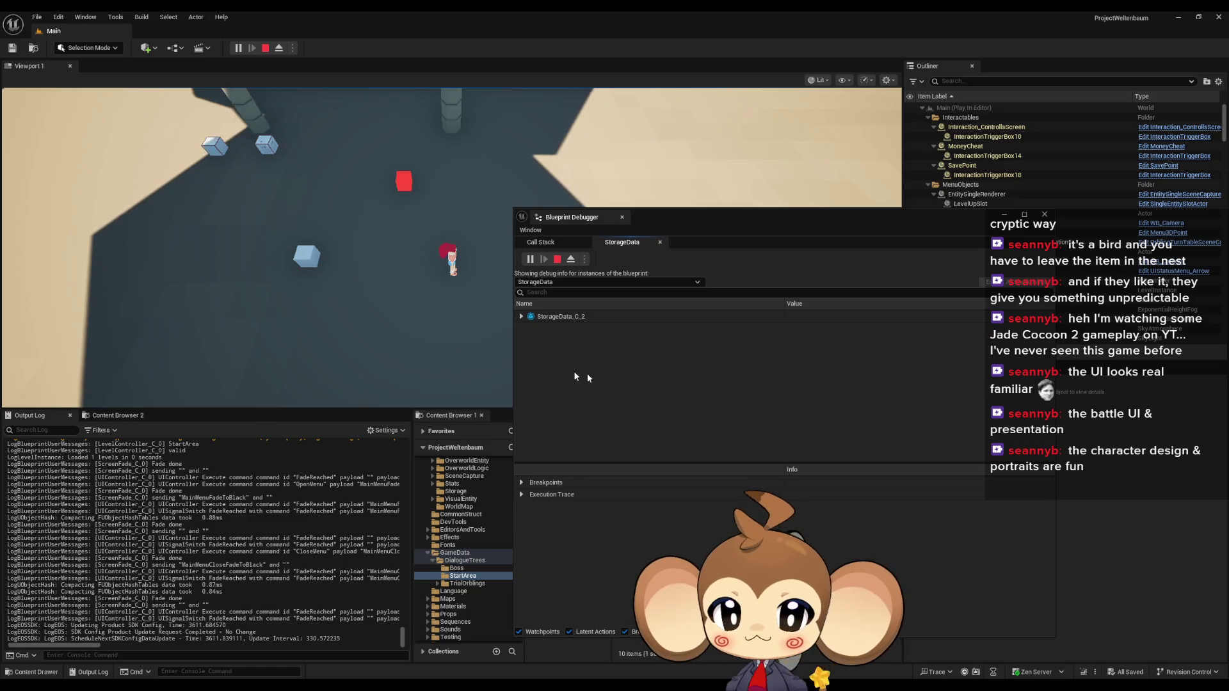
click(521, 317)
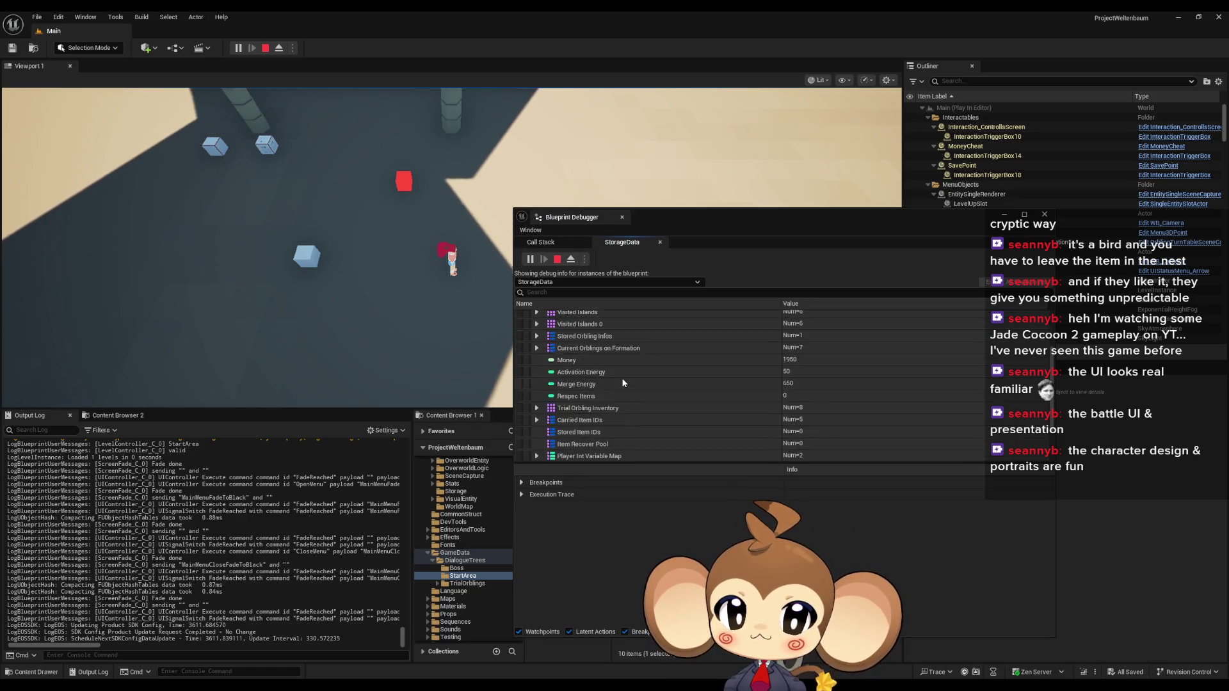
scroll(625, 377, down, 3)
click(538, 419)
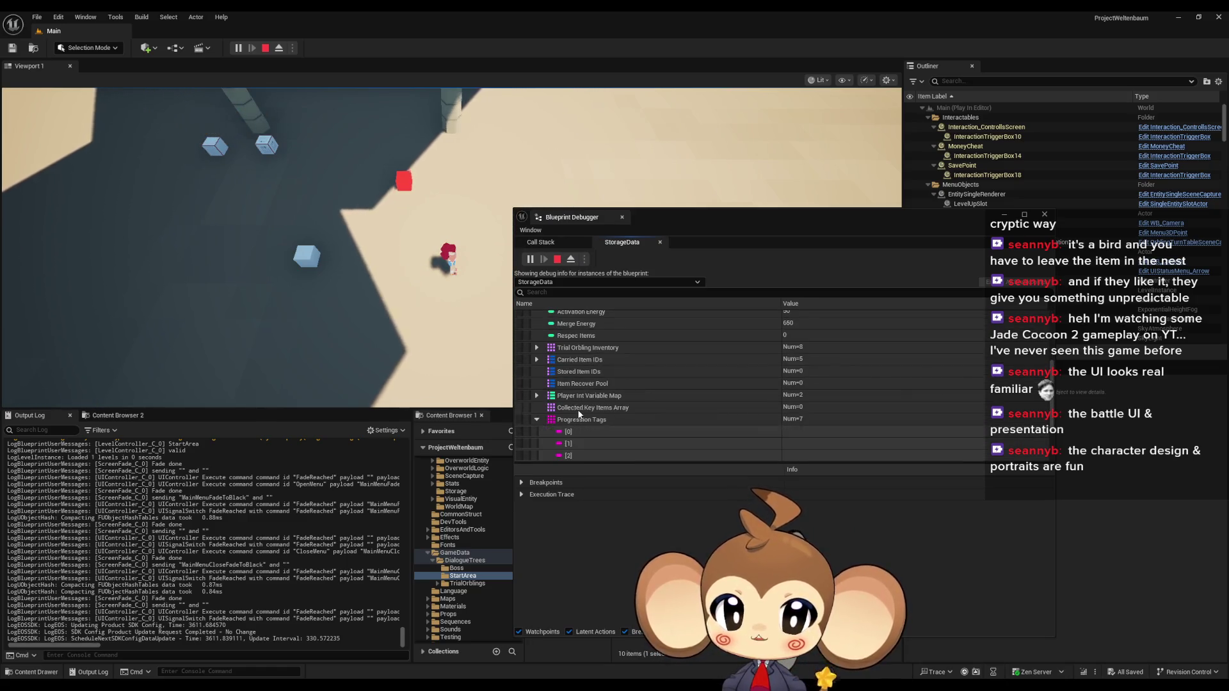
scroll(579, 409, down, 2)
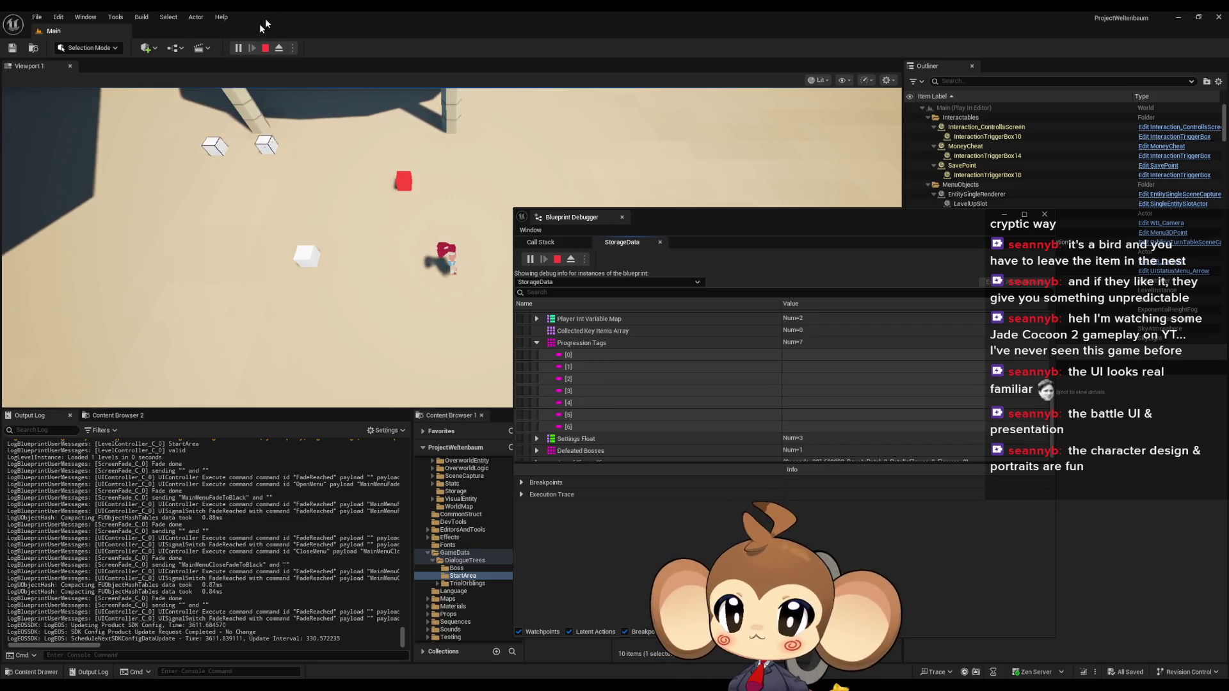
click(265, 48)
Step: Switch to the StorageDataController blueprint and frame its InitializeStorageData function graph
mouse_move(579, 661)
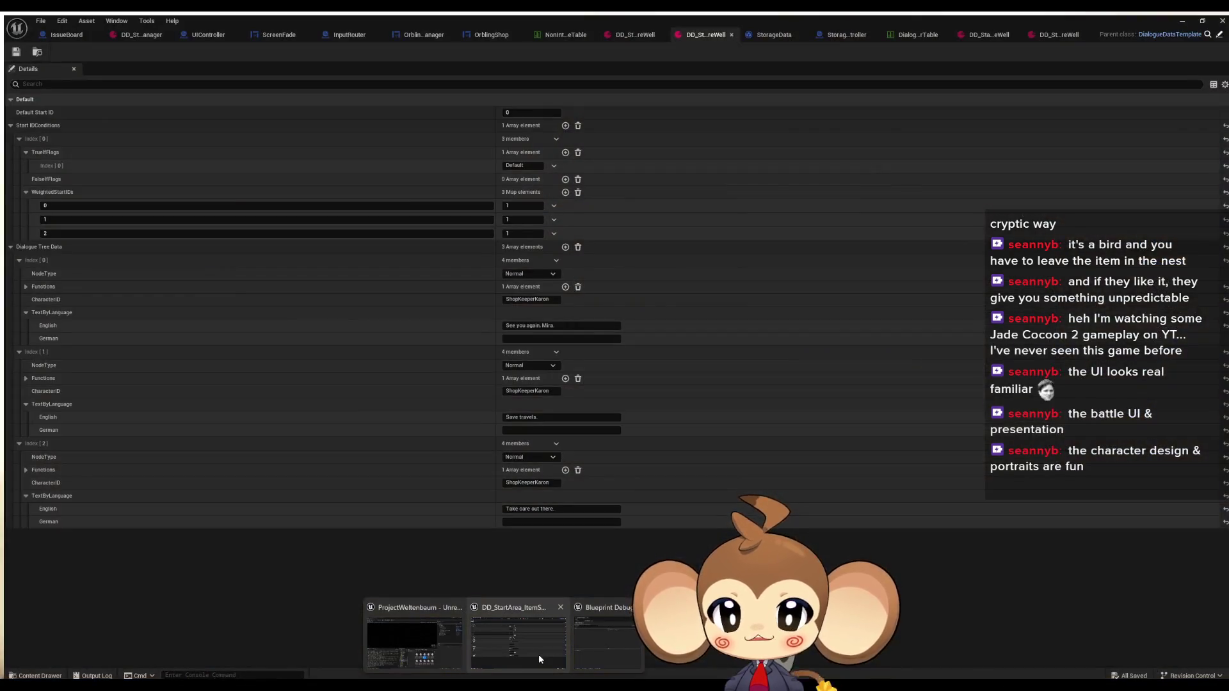
click(539, 654)
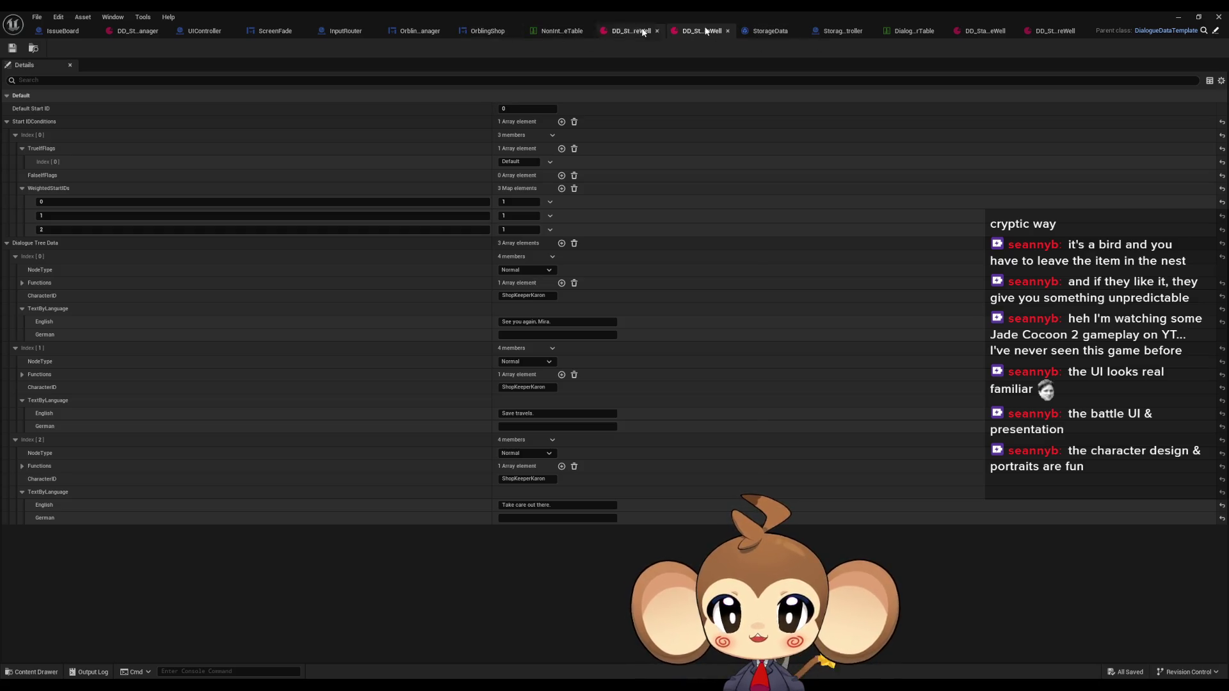
click(832, 33)
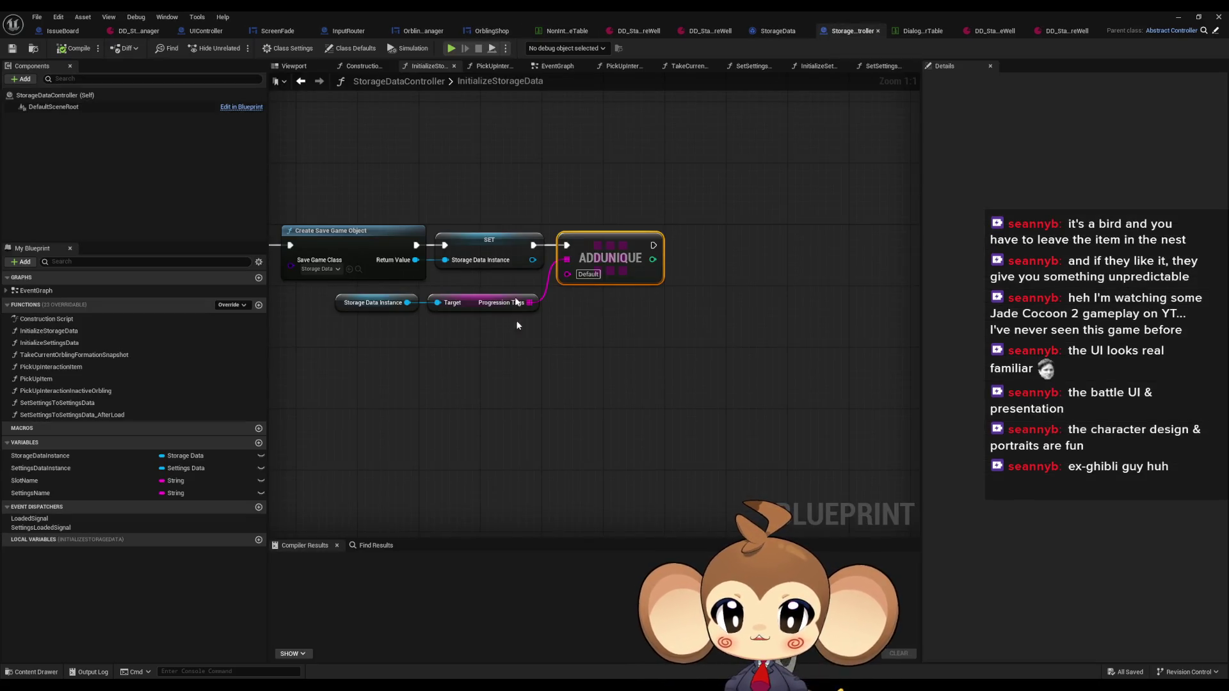
drag(492, 345, 915, 351)
drag(419, 153, 496, 235)
key(Home)
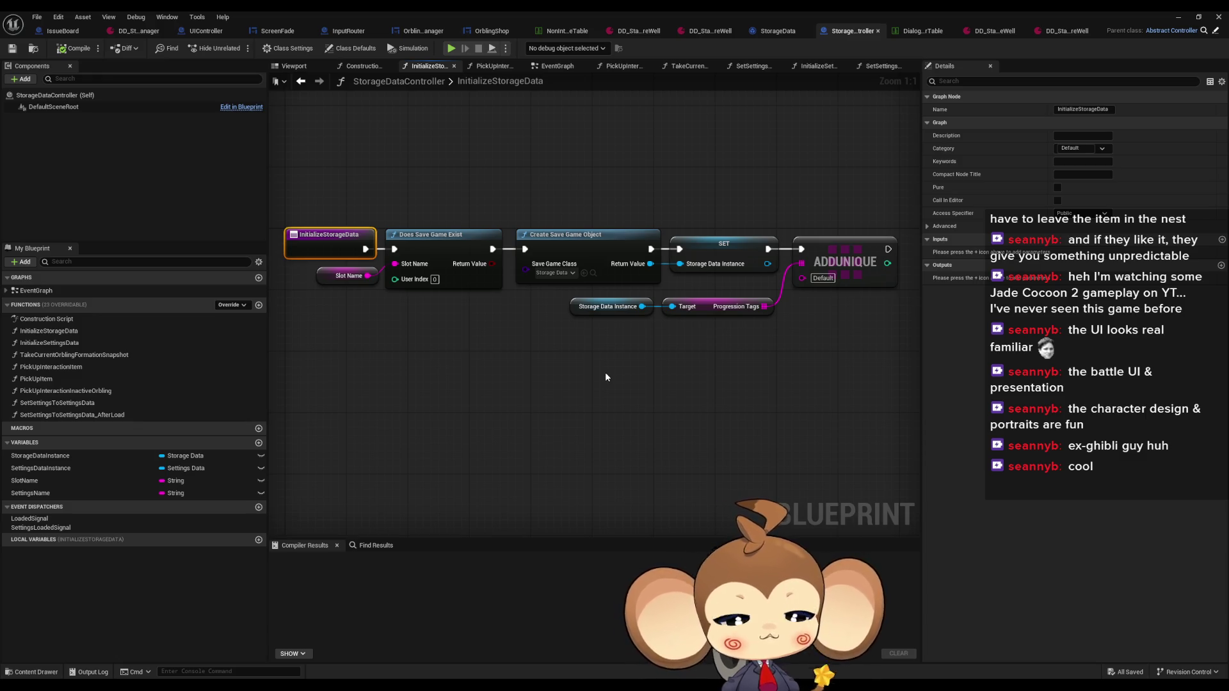
click(620, 383)
Step: Run Find References on the InitializeStorageData entry node
drag(619, 382, 633, 415)
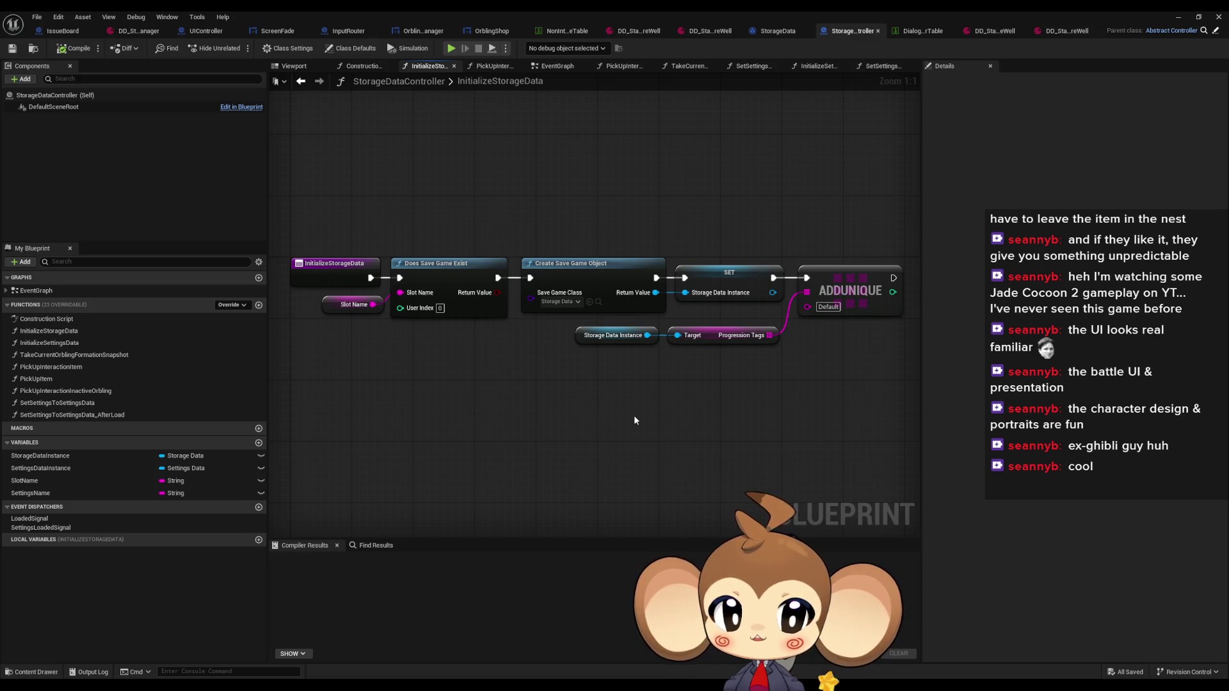
click(333, 264)
right_click(333, 268)
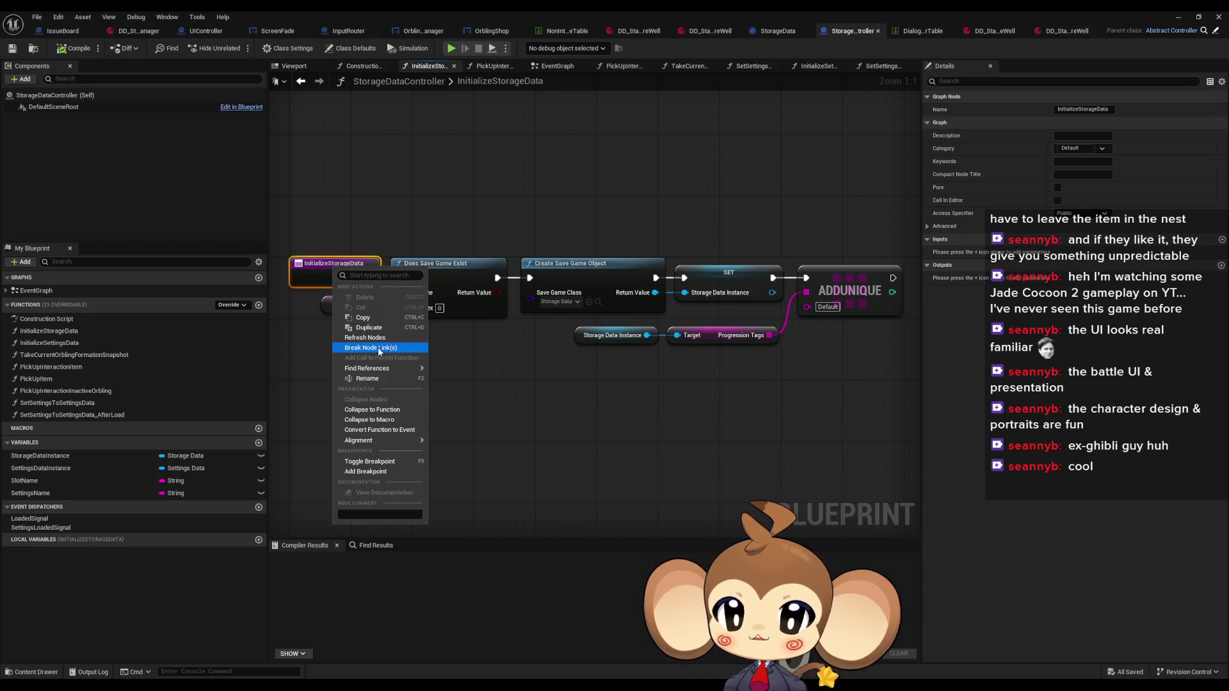
mouse_move(384, 368)
click(466, 397)
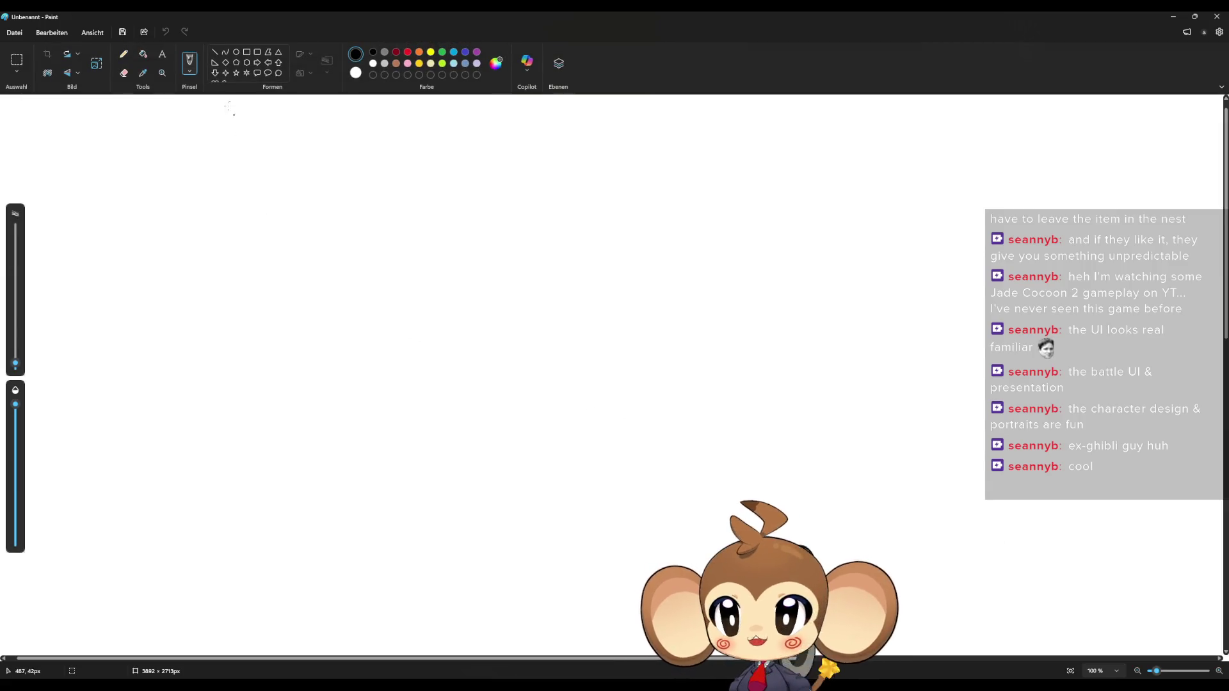
Step: With the 4px black pencil, draw the monkey's eyes, mouth, head, big ears and hair tuft
click(124, 54)
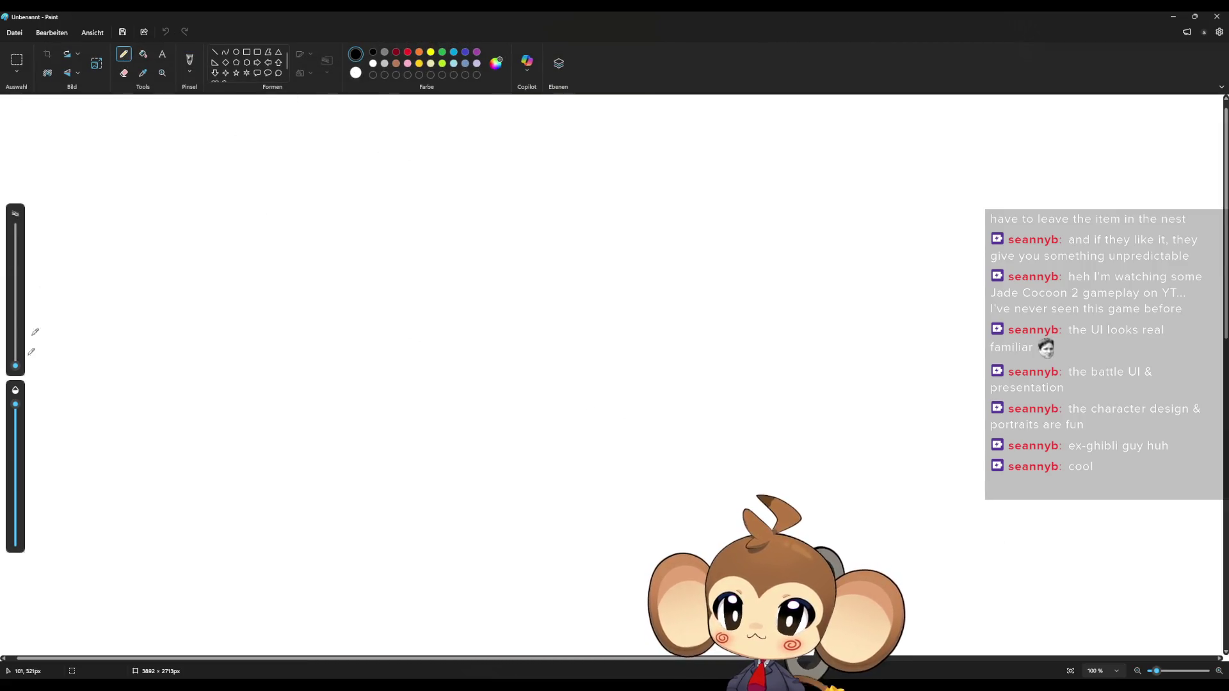
click(18, 362)
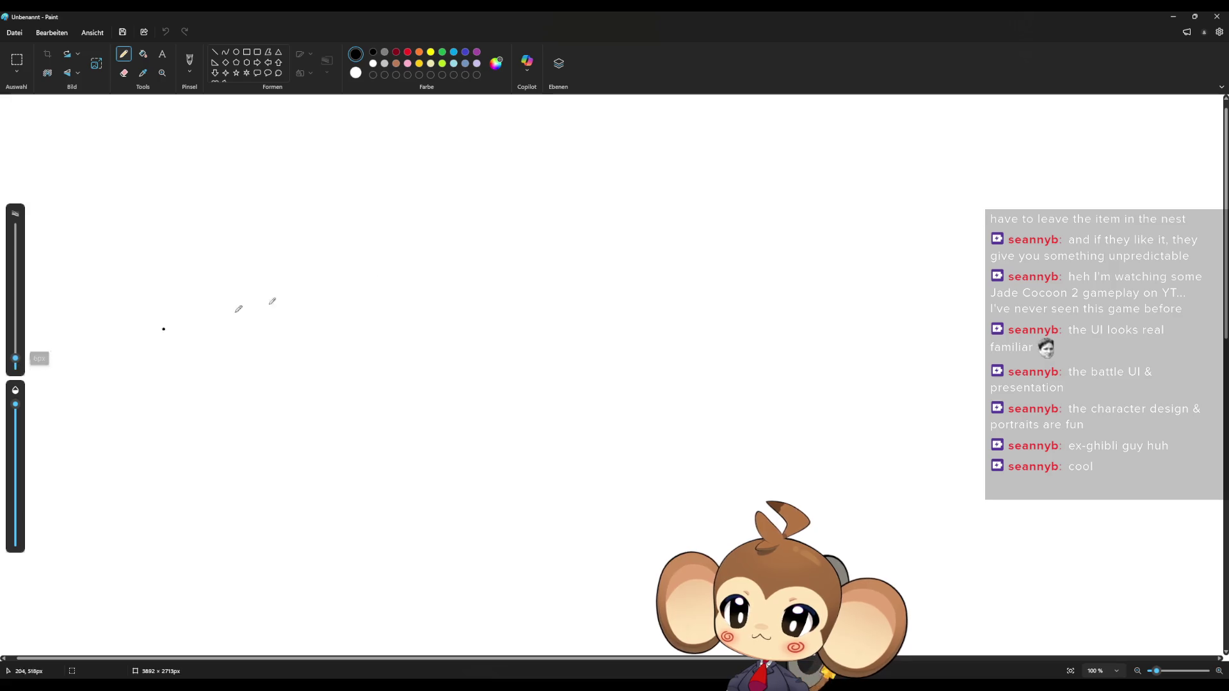
drag(477, 318, 587, 319)
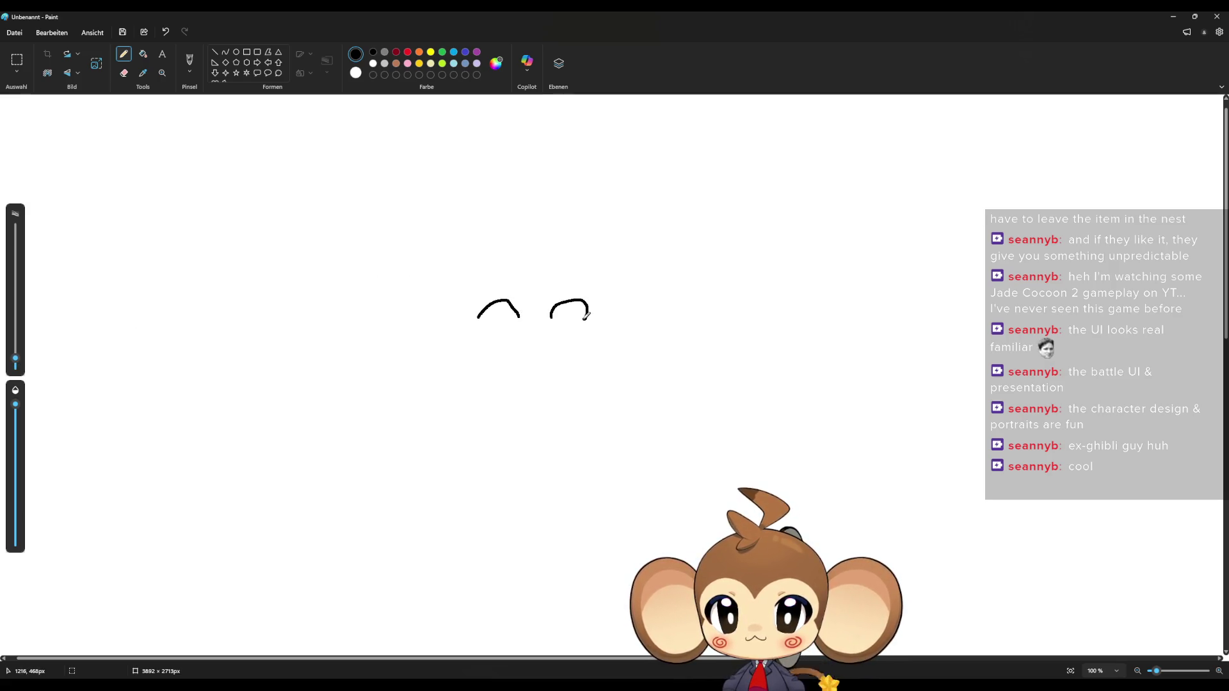
mouse_move(476, 349)
mouse_down()
mouse_move(477, 362)
mouse_move(544, 370)
mouse_move(590, 360)
mouse_up()
mouse_move(548, 242)
mouse_down()
mouse_move(486, 243)
mouse_move(415, 333)
mouse_move(484, 419)
mouse_move(629, 364)
mouse_move(593, 267)
mouse_move(548, 243)
mouse_move(533, 292)
mouse_move(490, 273)
mouse_move(467, 328)
mouse_move(418, 372)
mouse_up()
mouse_move(534, 291)
mouse_down()
mouse_move(583, 275)
mouse_move(605, 300)
mouse_move(592, 334)
mouse_move(626, 359)
mouse_up()
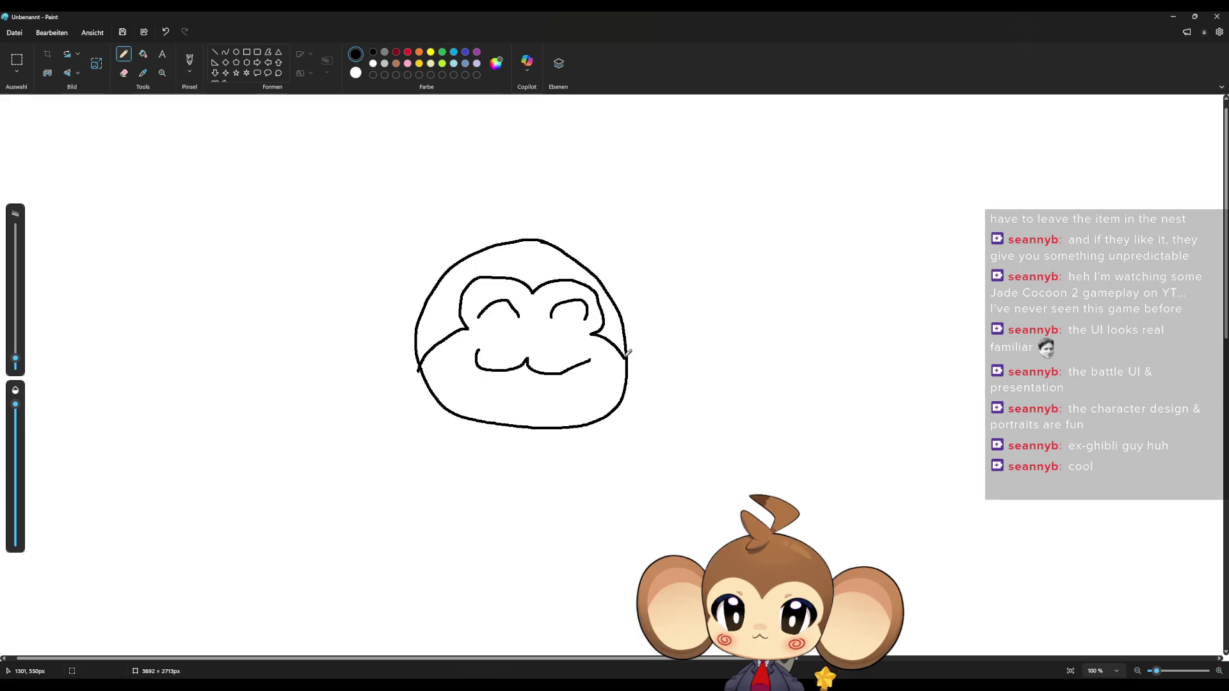
mouse_move(613, 298)
mouse_down()
mouse_move(665, 284)
mouse_move(642, 343)
mouse_up()
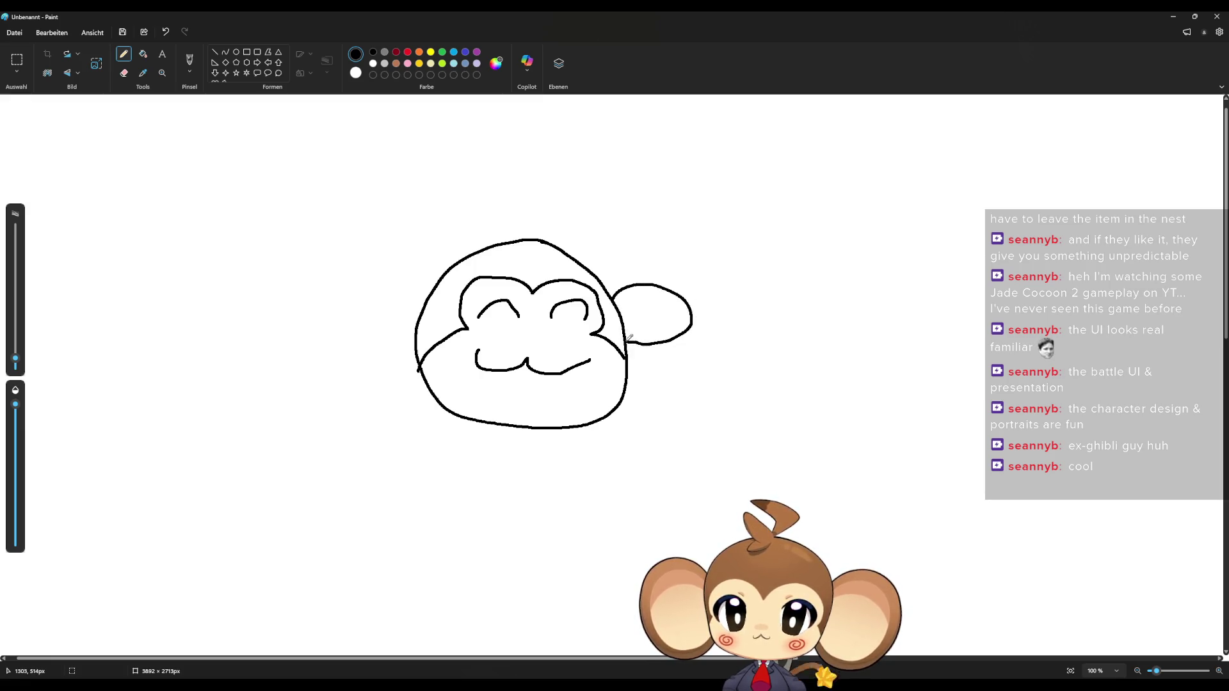
mouse_move(598, 277)
mouse_down()
mouse_move(746, 294)
mouse_move(627, 366)
mouse_up()
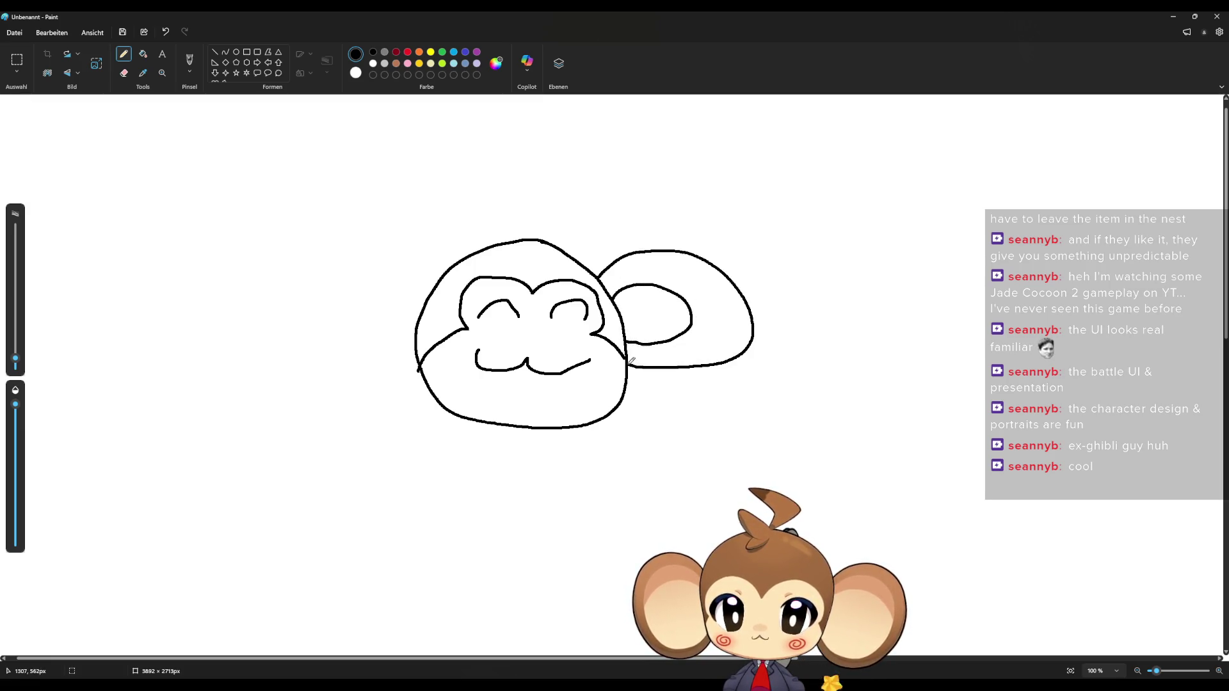
mouse_move(428, 293)
mouse_down()
mouse_move(394, 269)
mouse_move(385, 338)
mouse_move(411, 336)
mouse_move(430, 282)
mouse_move(257, 304)
mouse_move(417, 357)
mouse_up()
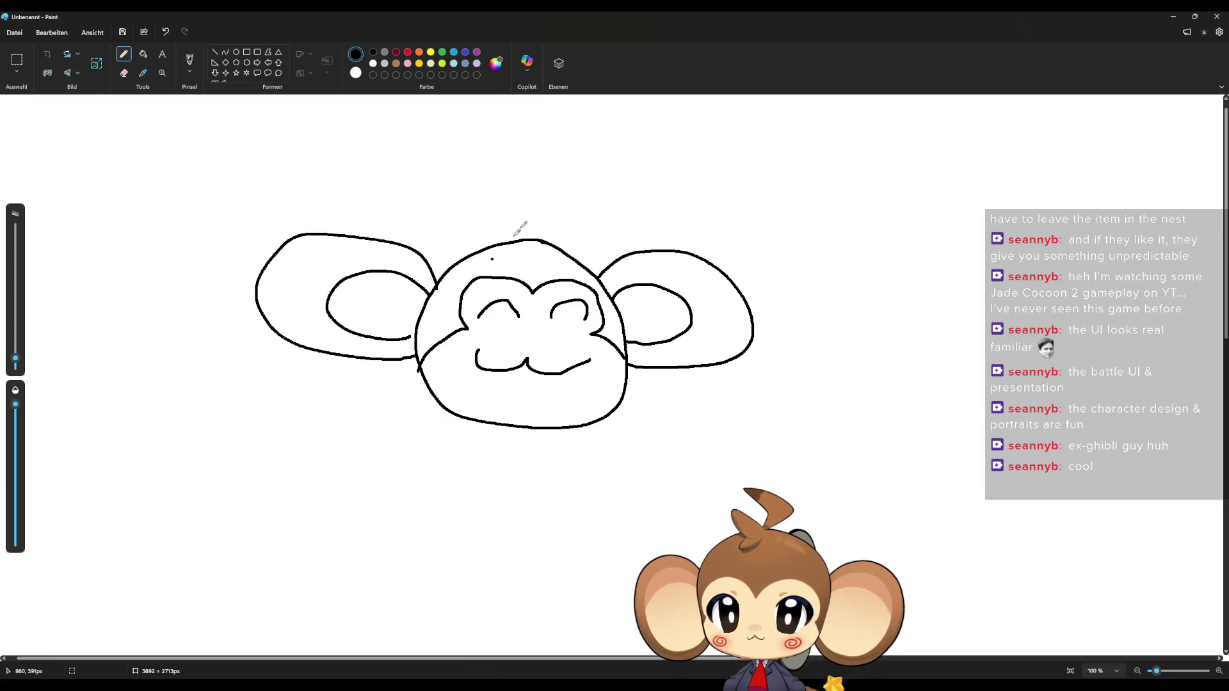
drag(537, 241, 542, 180)
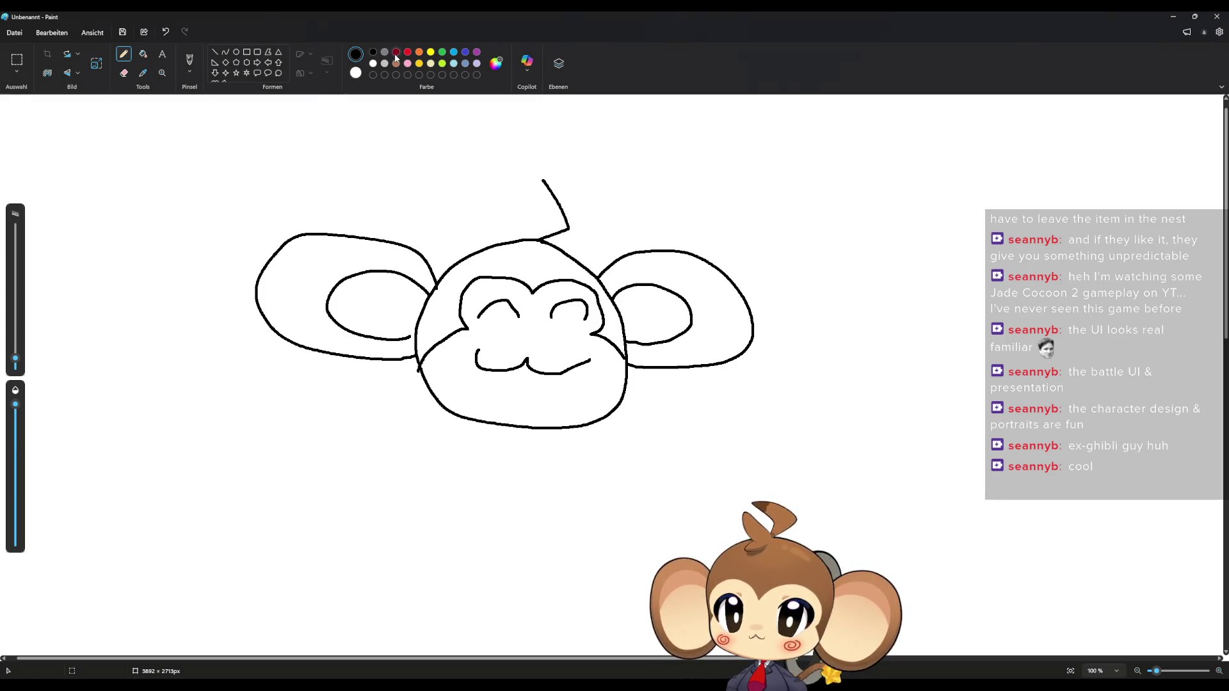
Step: Add dark red swirls on both cheeks
click(397, 52)
drag(472, 334, 471, 339)
mouse_move(578, 336)
mouse_down()
mouse_move(605, 346)
mouse_move(583, 340)
mouse_move(587, 351)
mouse_up()
Step: Write 'BRB' in black beneath the face
click(372, 52)
mouse_move(223, 382)
mouse_down()
mouse_move(237, 365)
mouse_move(179, 453)
mouse_up()
mouse_move(356, 419)
mouse_down()
mouse_move(330, 448)
mouse_move(403, 517)
mouse_up()
mouse_move(454, 452)
mouse_down()
mouse_move(442, 506)
mouse_move(411, 522)
mouse_up()
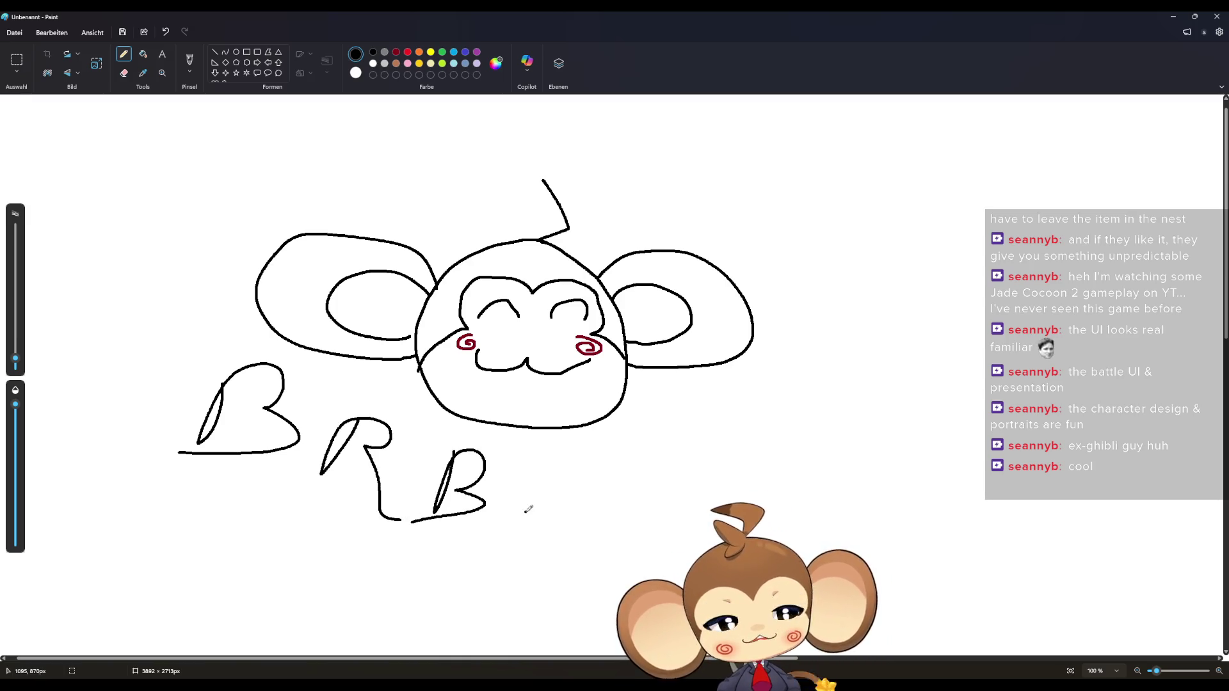
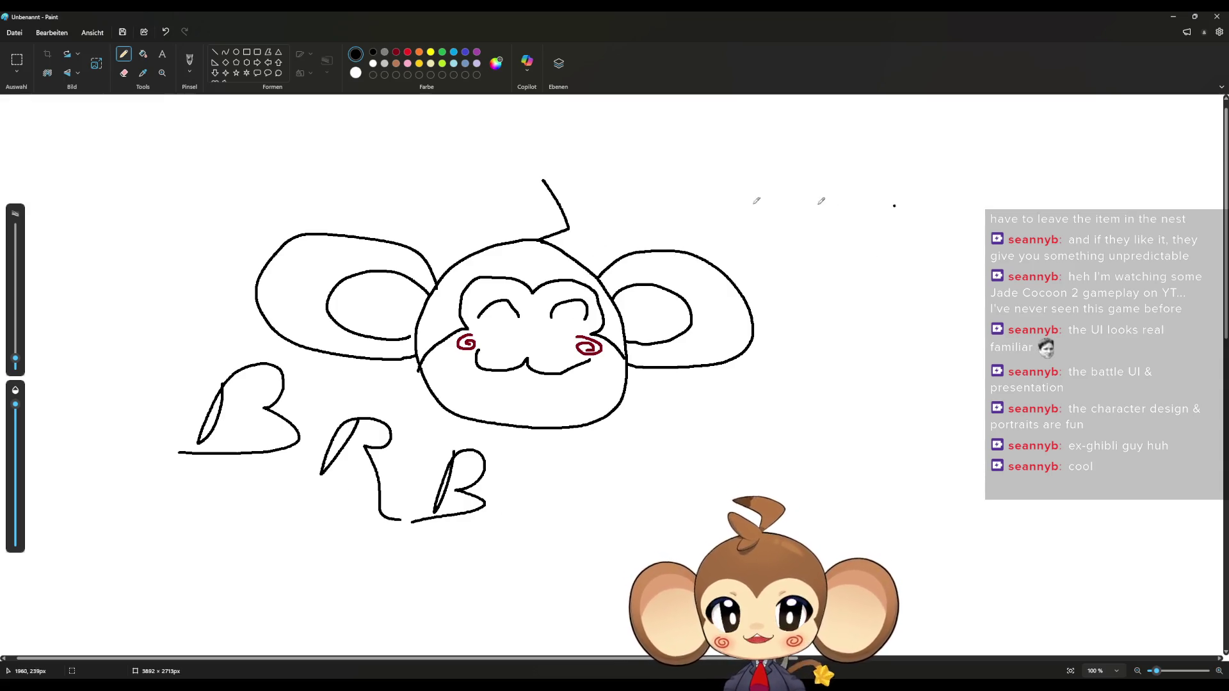
Step: Close the 'Unbenannt' monkey-face sketch in Paint without saving it
click(1217, 16)
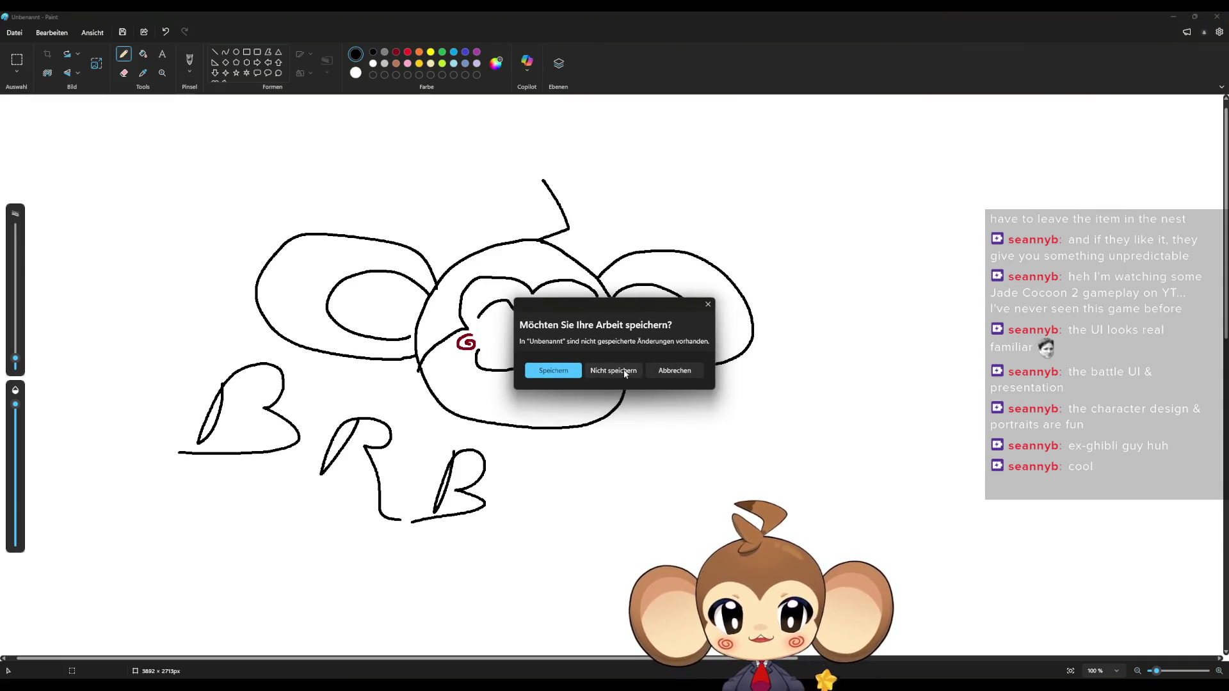
click(613, 370)
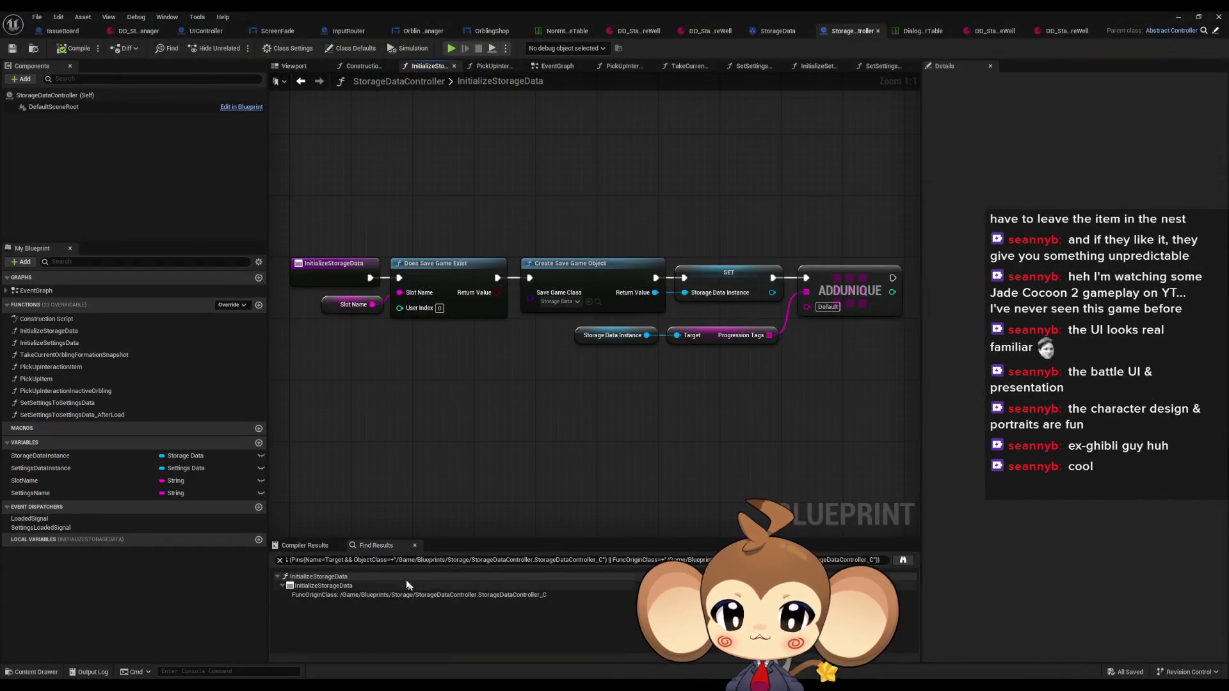
Step: Go to GameController's ExecuteCommand search result and inspect its Switch on String branch
click(903, 560)
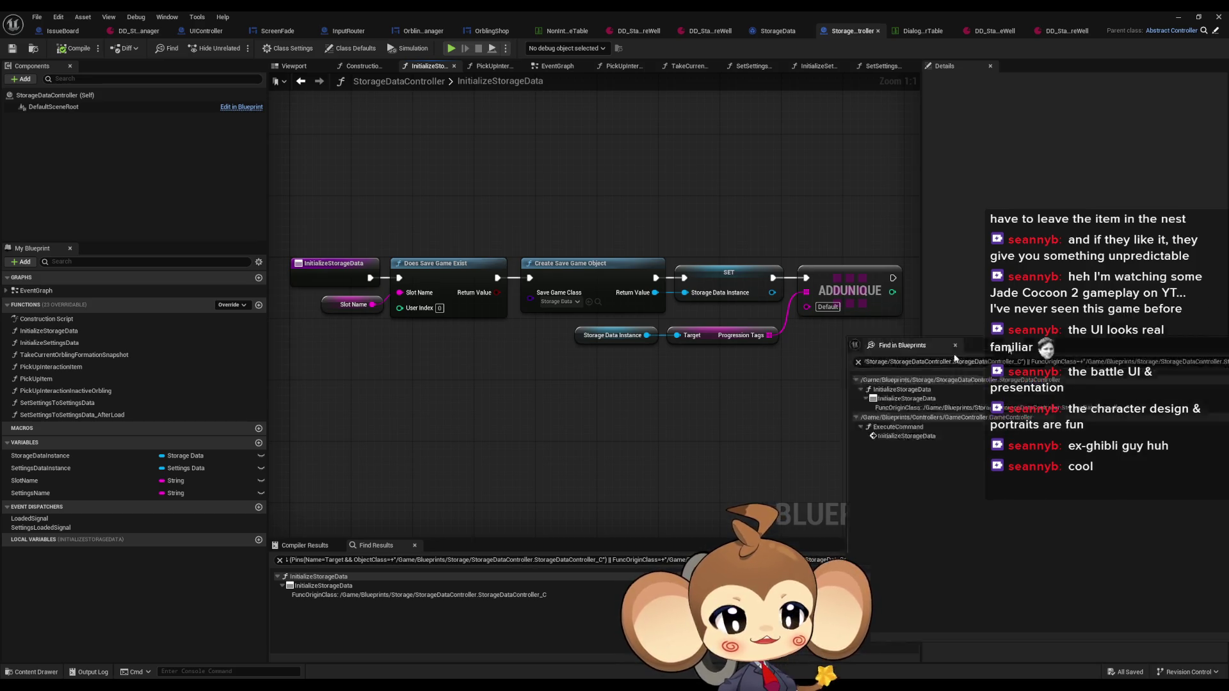
drag(1021, 337, 640, 321)
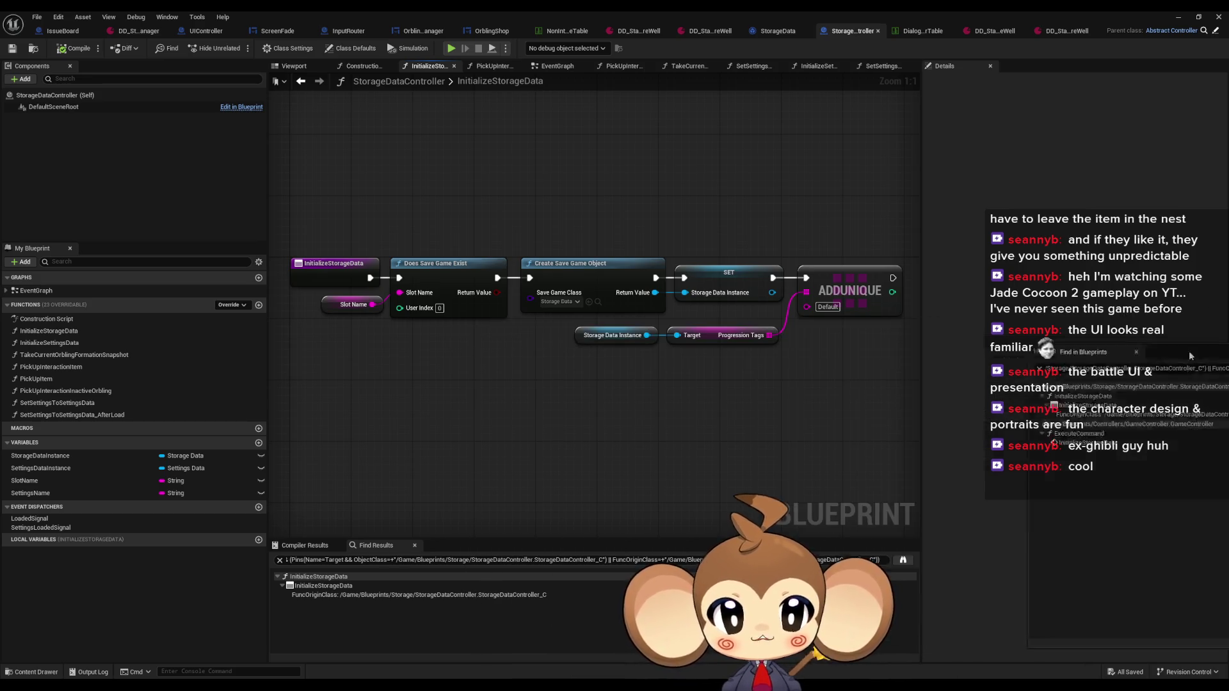
click(939, 326)
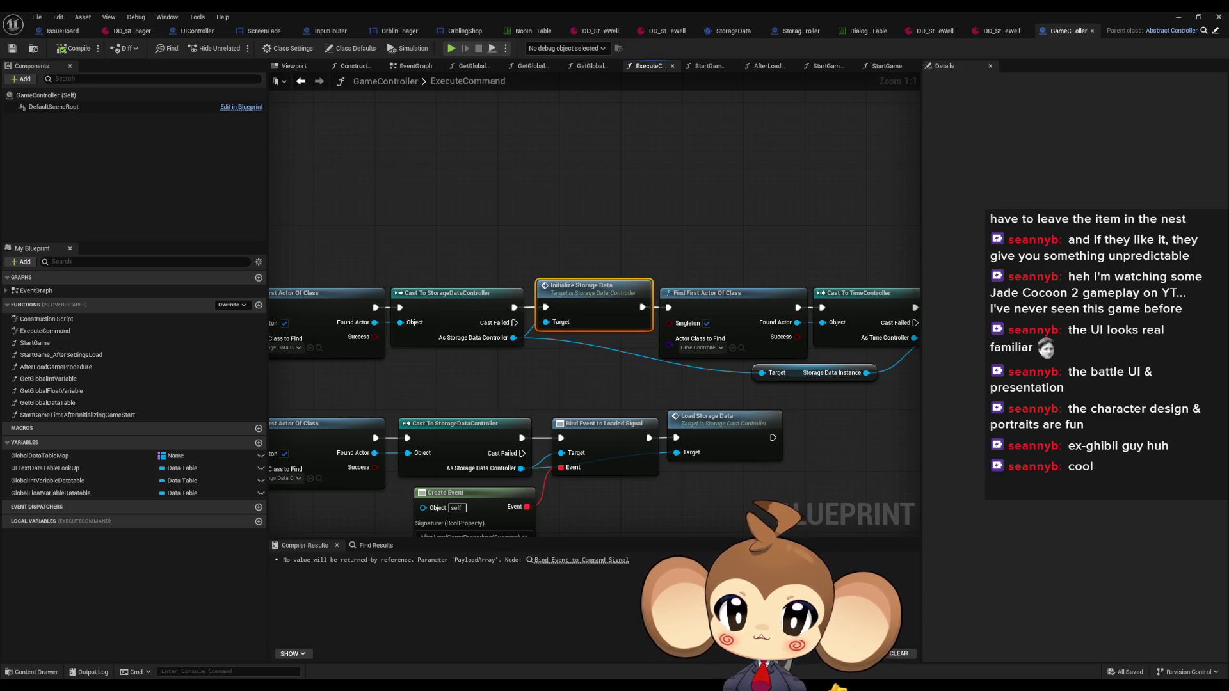
mouse_move(494, 293)
mouse_down()
mouse_move(700, 318)
mouse_move(829, 305)
mouse_up()
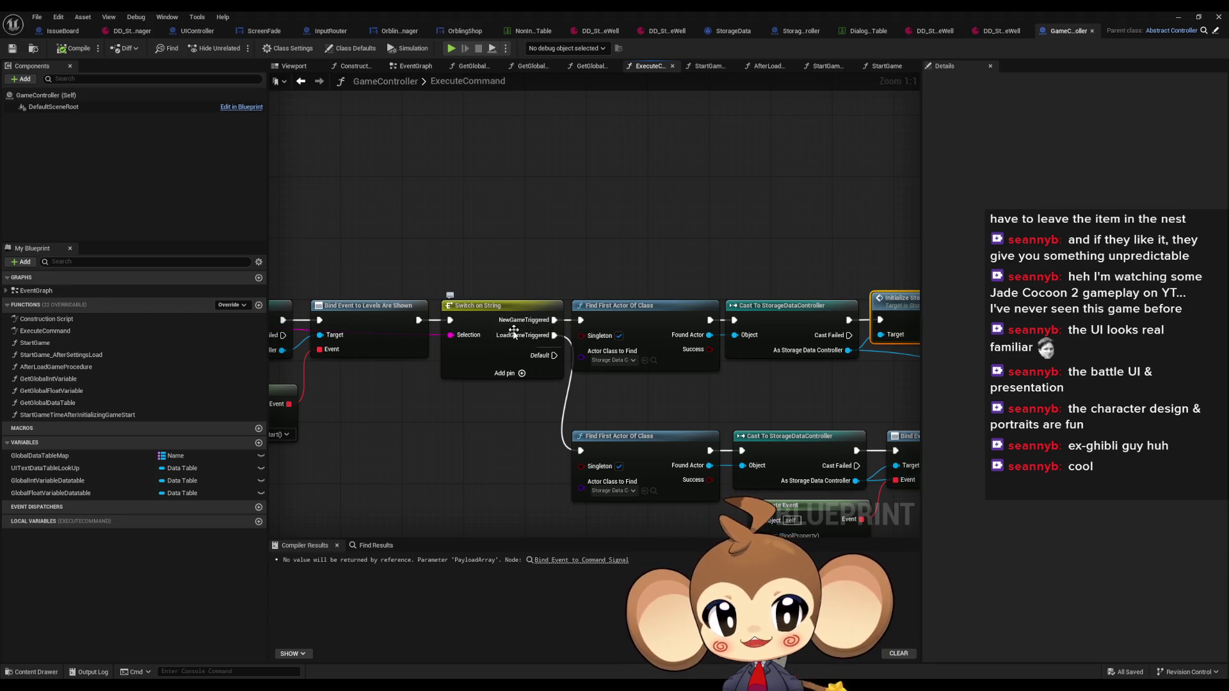
drag(563, 281, 487, 242)
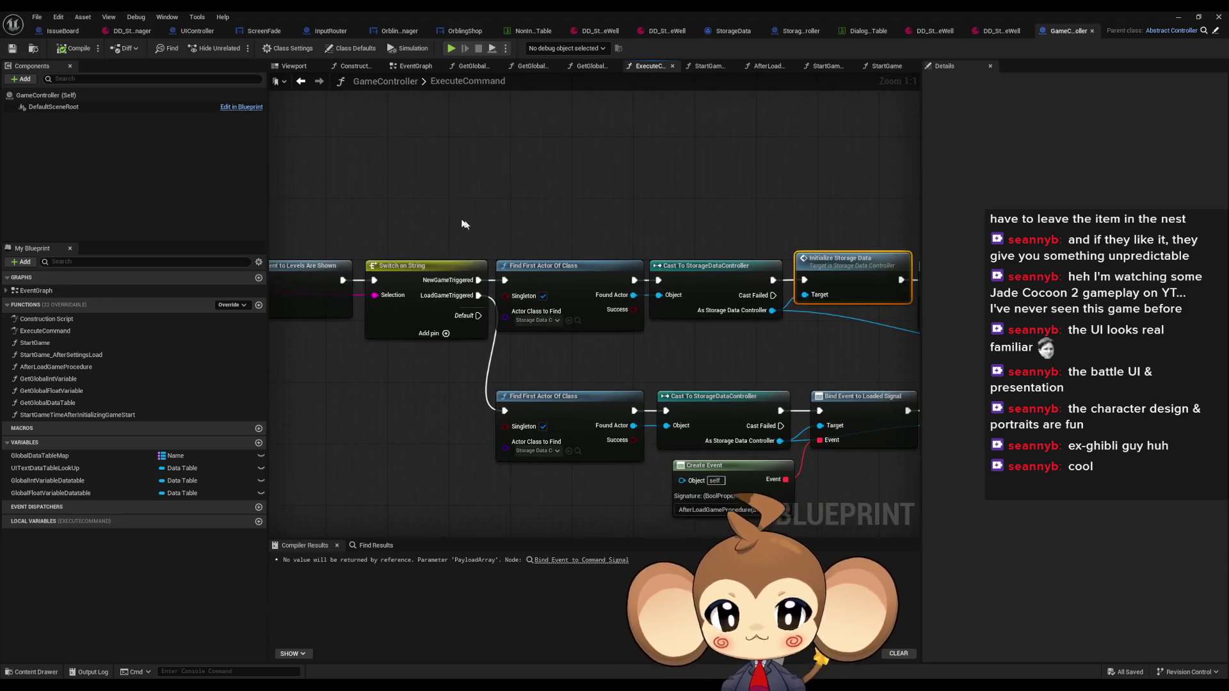
click(448, 265)
mouse_move(529, 348)
mouse_down()
mouse_move(429, 318)
mouse_move(300, 317)
mouse_up()
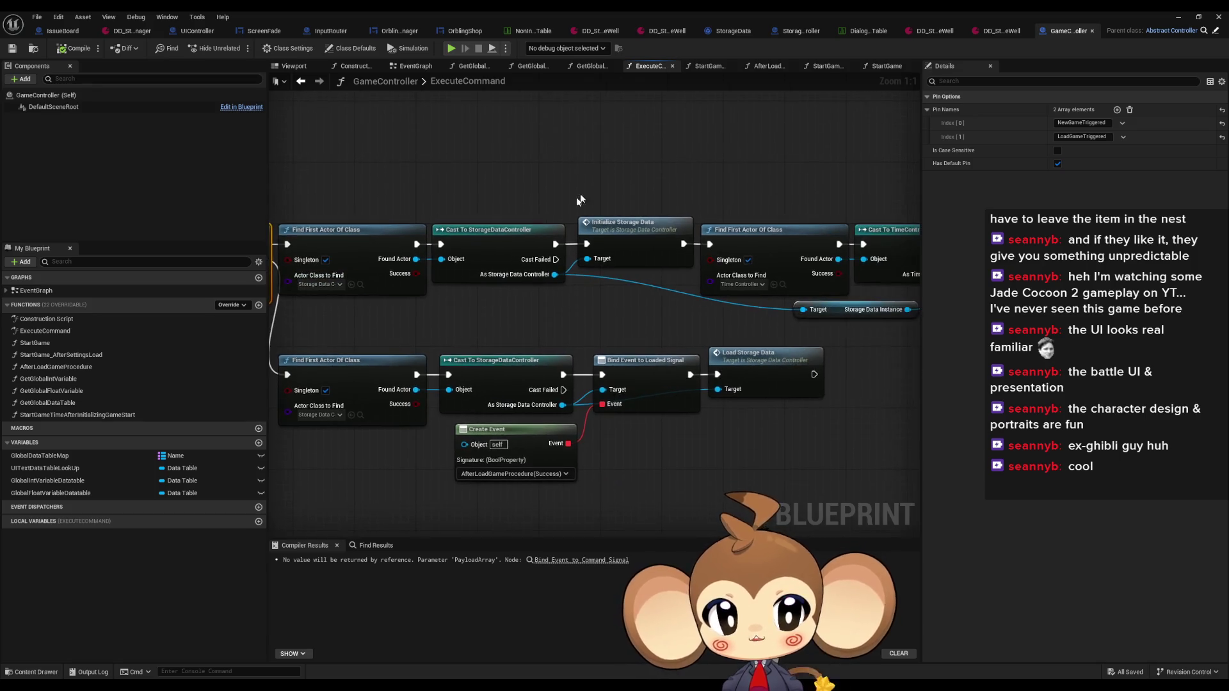
Step: Jump from the Load Storage Data call to its definition in StorageDataController's EventGraph
click(666, 253)
click(808, 374)
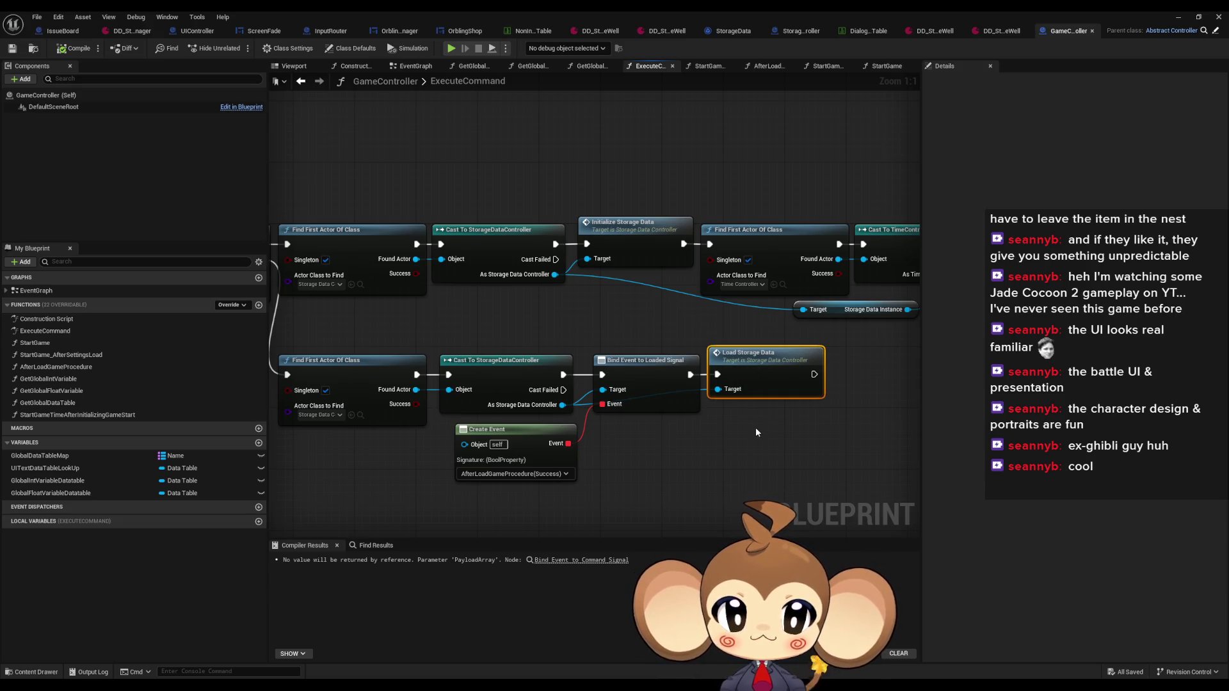
mouse_move(755, 427)
mouse_down()
mouse_move(606, 435)
mouse_move(838, 421)
mouse_up()
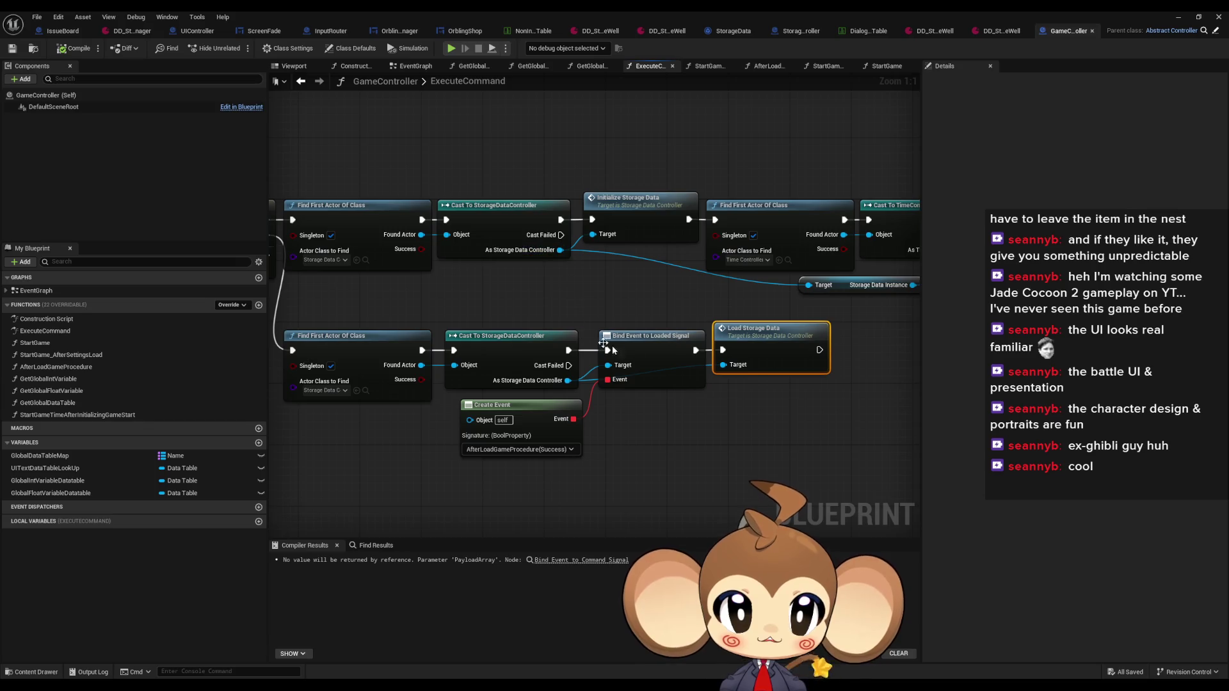
double_click(766, 355)
drag(766, 356, 444, 363)
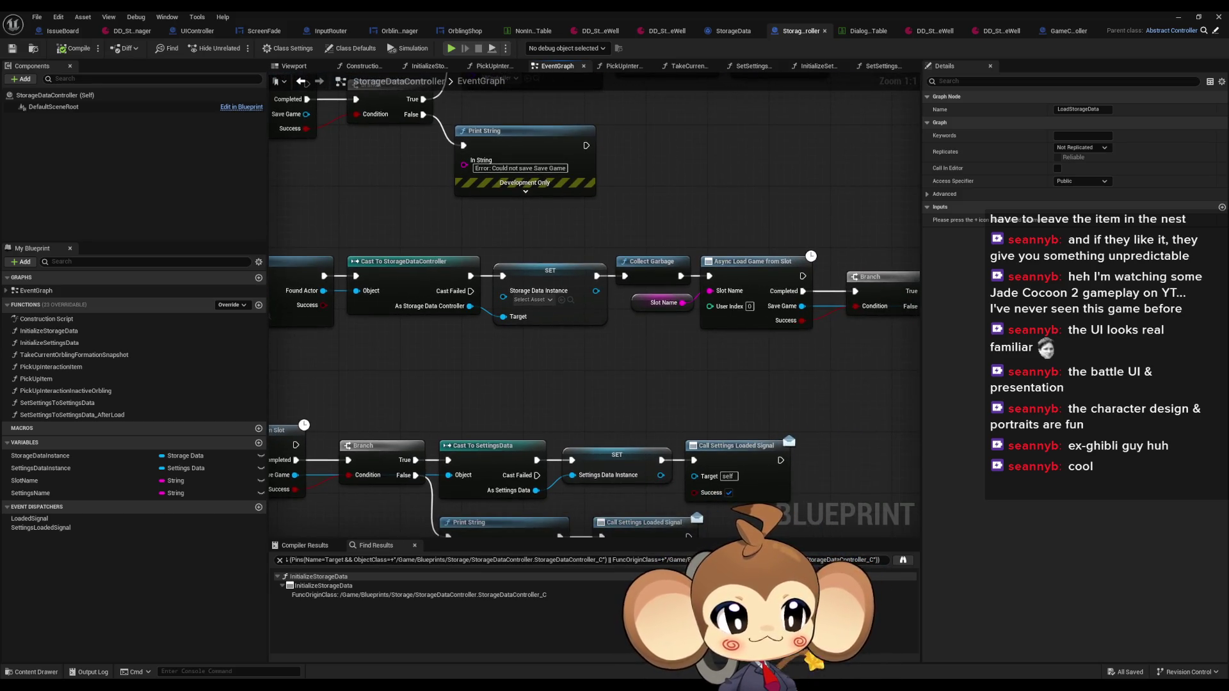
Step: Review the SET and Call Loaded Signal nodes, then open the InitializeStorageData function graph
click(301, 82)
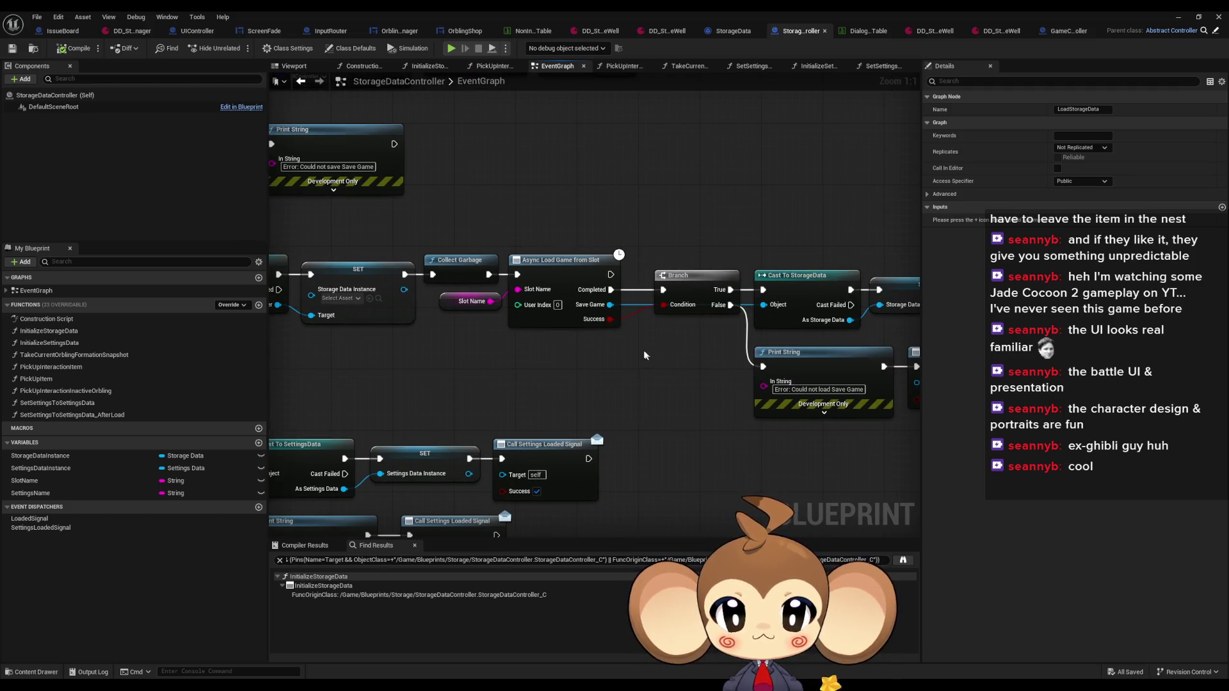
mouse_move(640, 355)
mouse_down()
mouse_move(531, 365)
mouse_move(678, 398)
mouse_move(607, 392)
mouse_move(895, 395)
mouse_move(842, 396)
mouse_up()
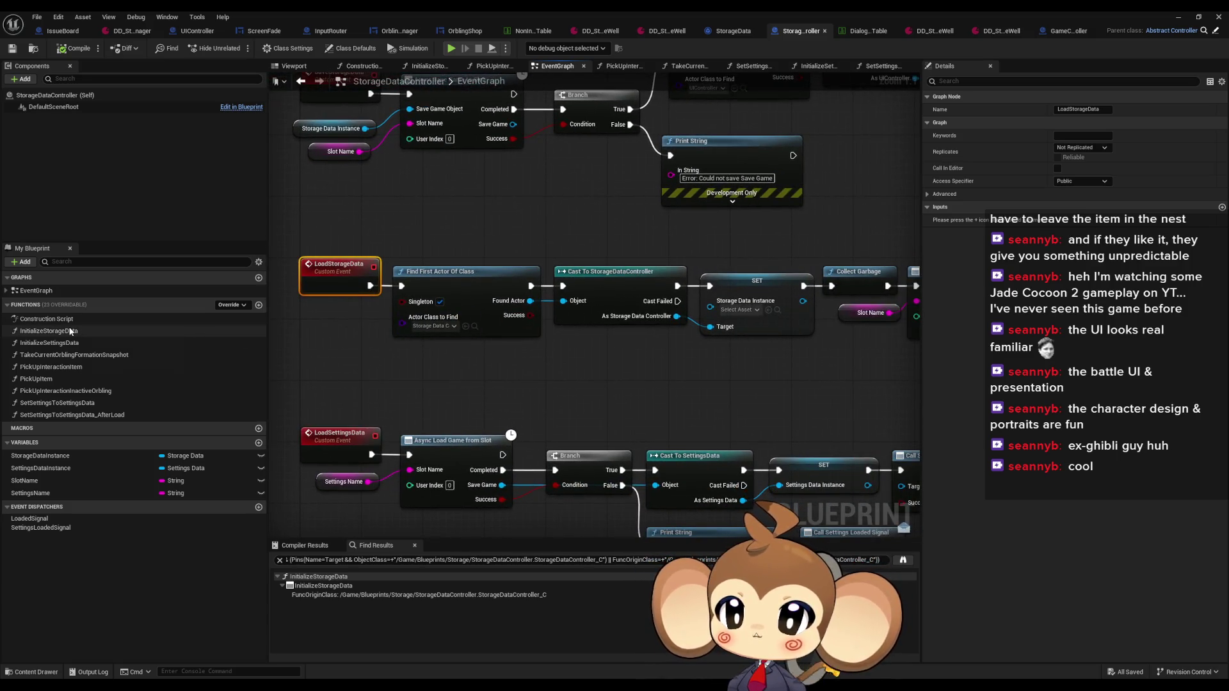
double_click(80, 332)
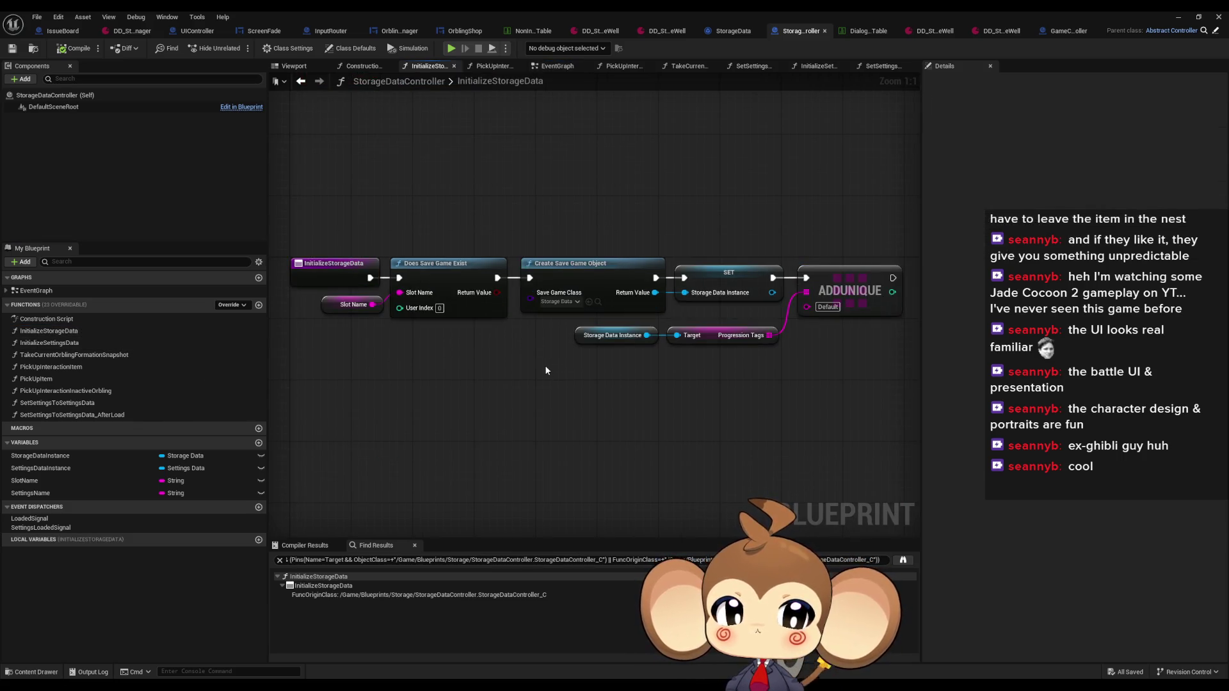
Step: Inspect the Does Save Game Exist and Create Save Game Object nodes' details
drag(546, 368, 502, 365)
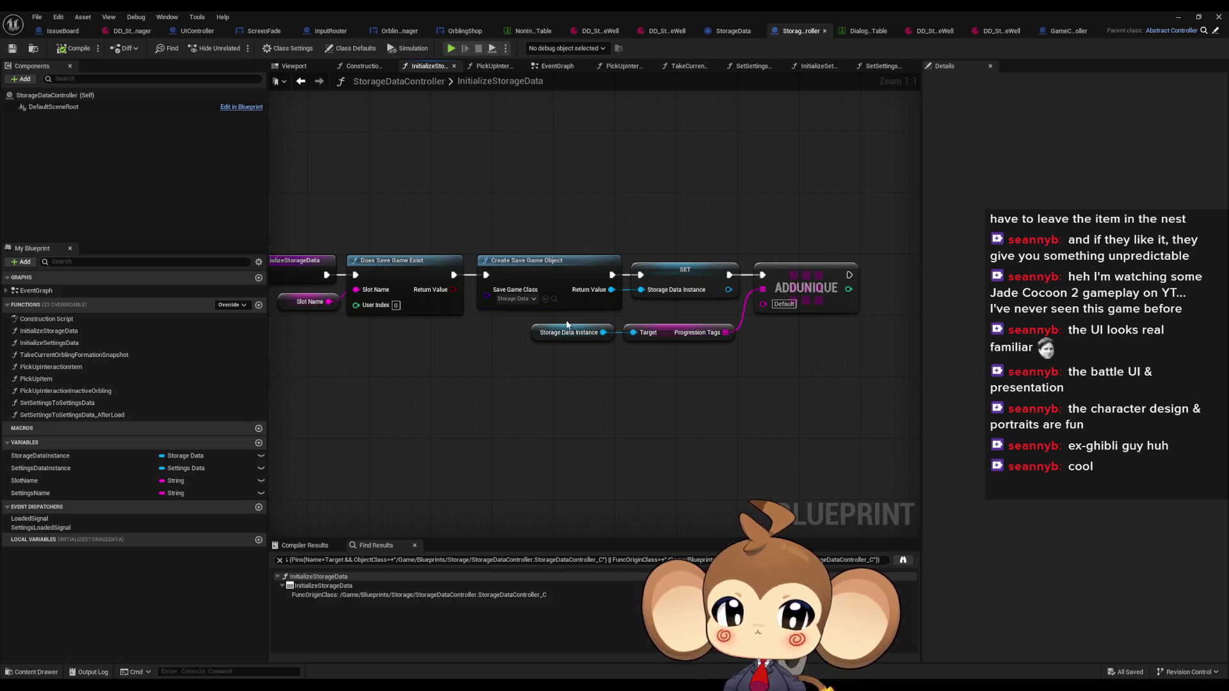
drag(566, 325, 718, 359)
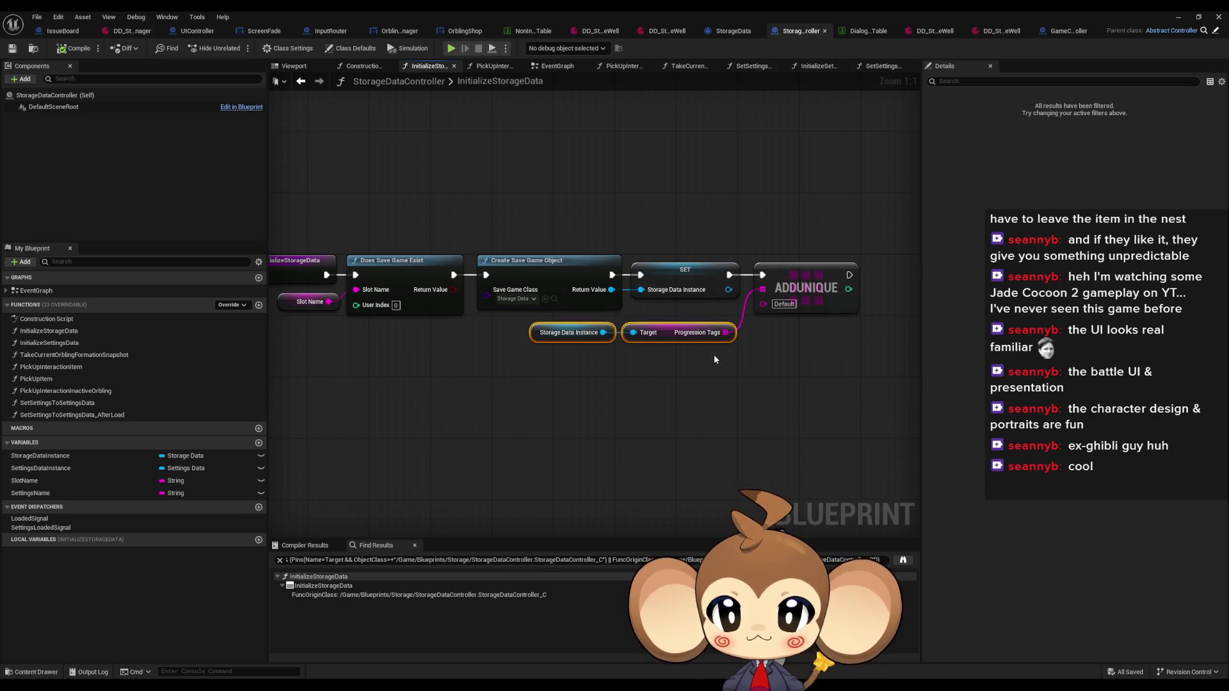
click(432, 305)
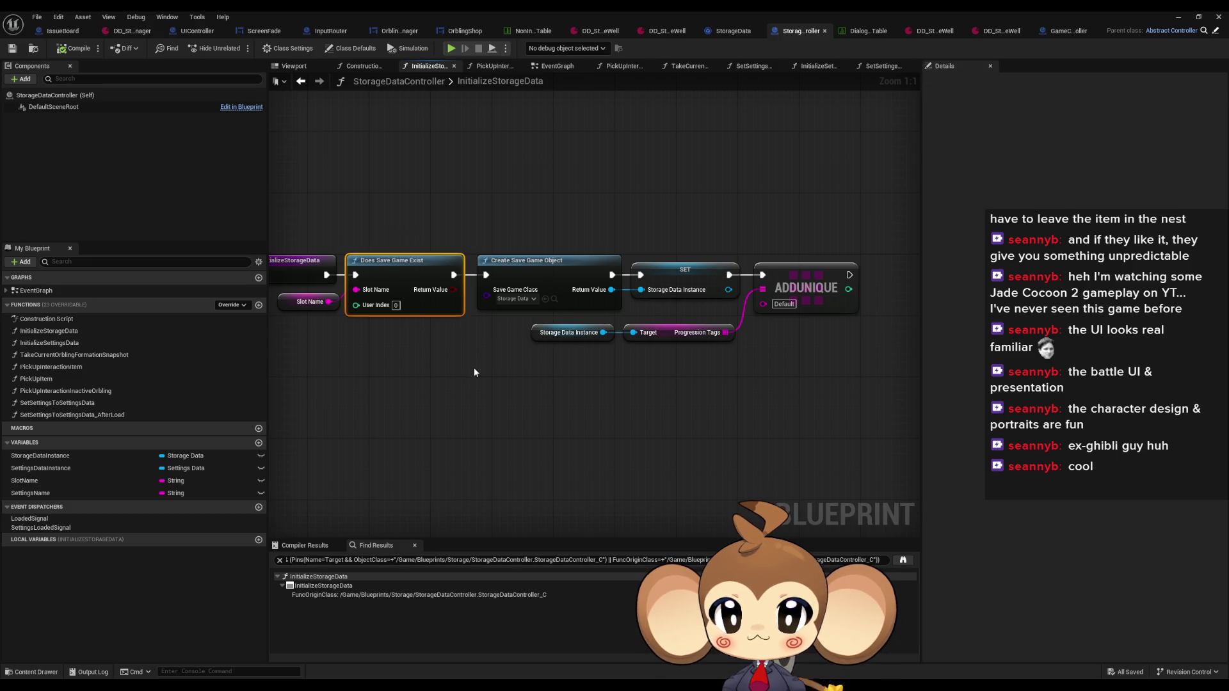
click(566, 300)
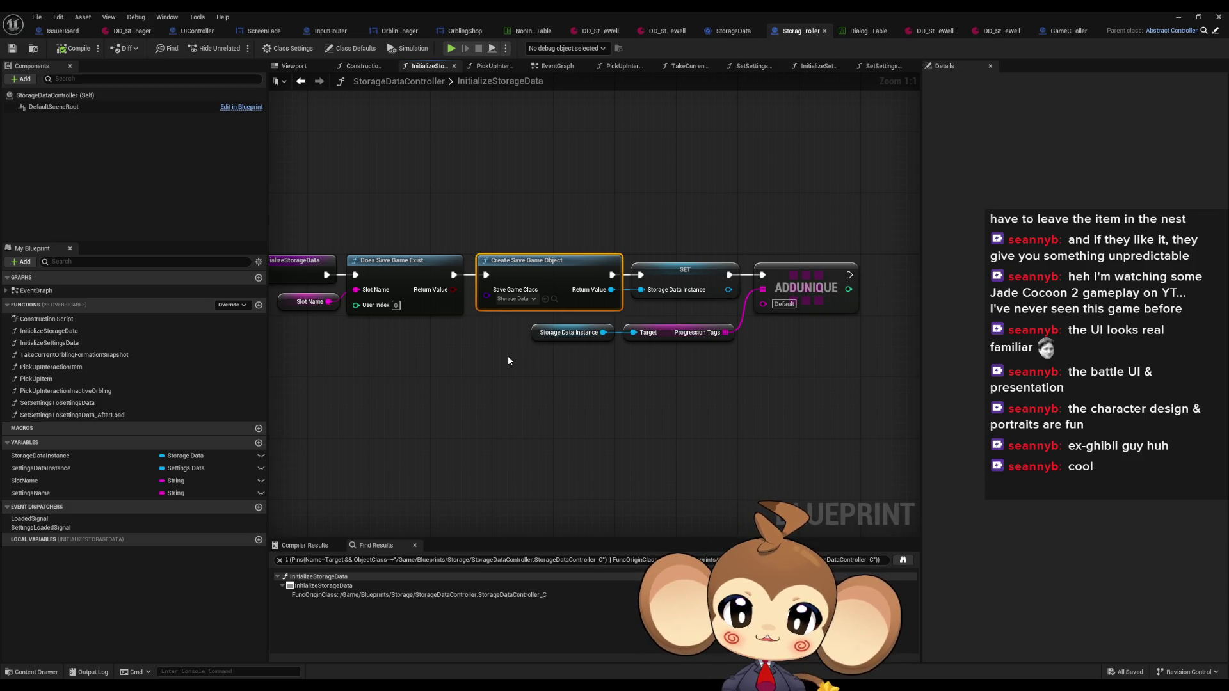
drag(508, 360, 530, 372)
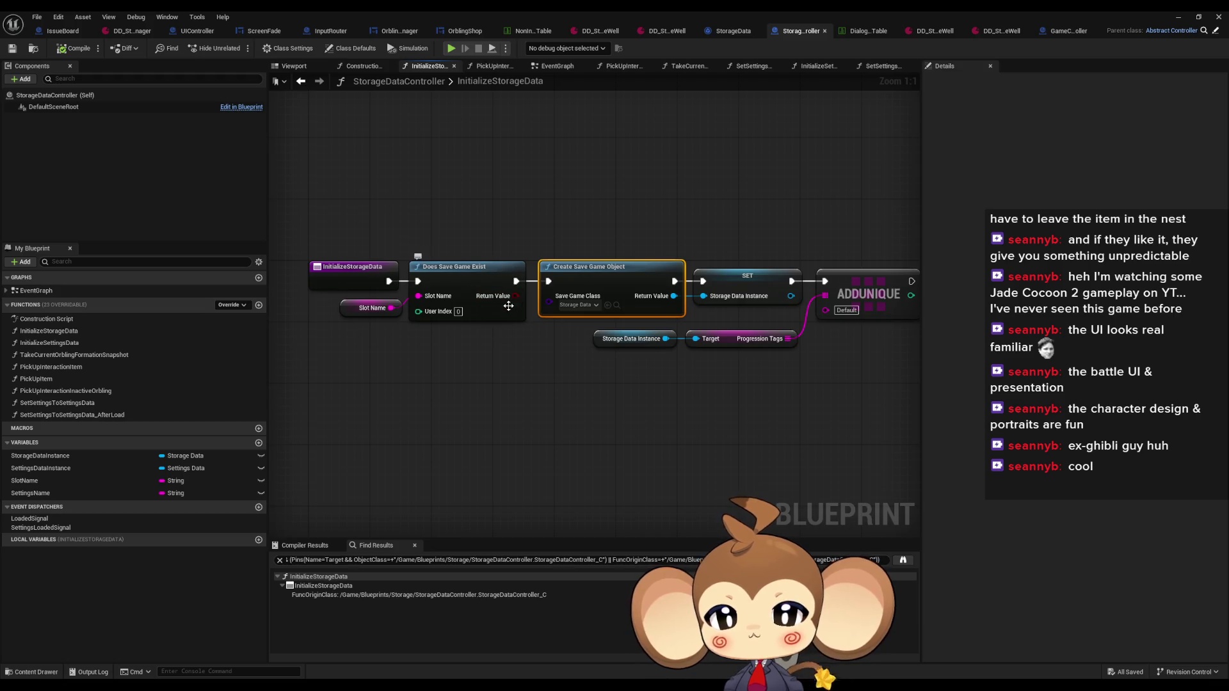
click(484, 309)
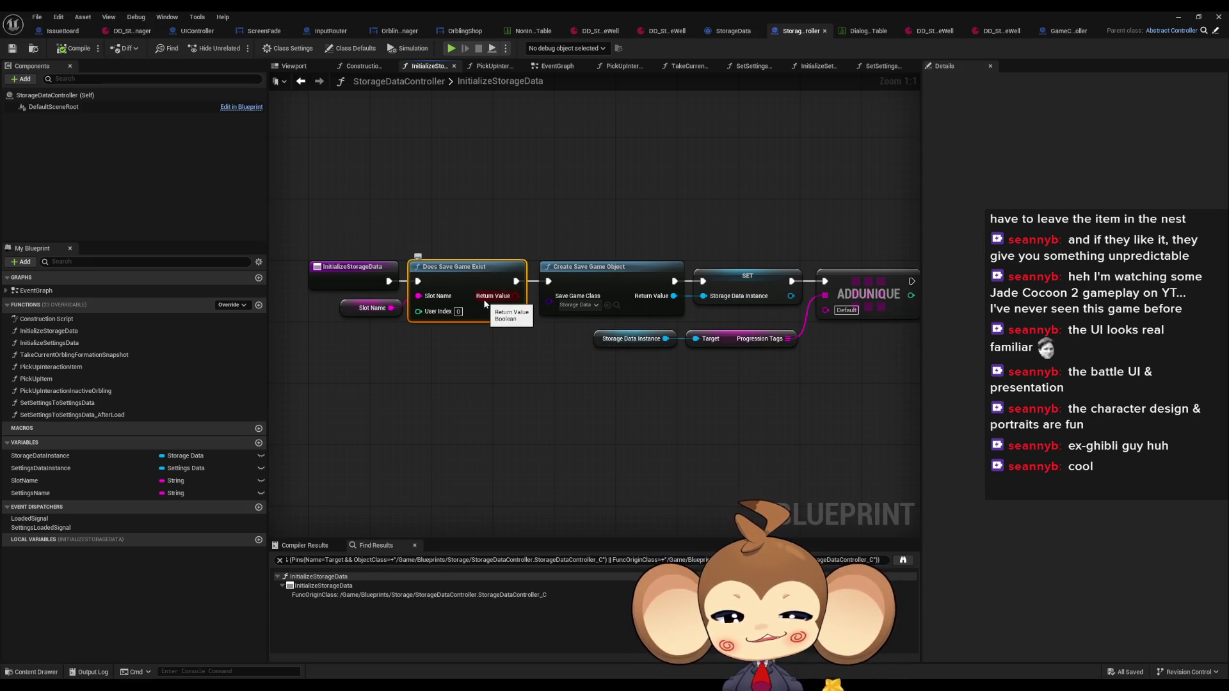
Step: Check the InitializeStorageData entry and Slot Name nodes, then switch back to the EventGraph
click(355, 267)
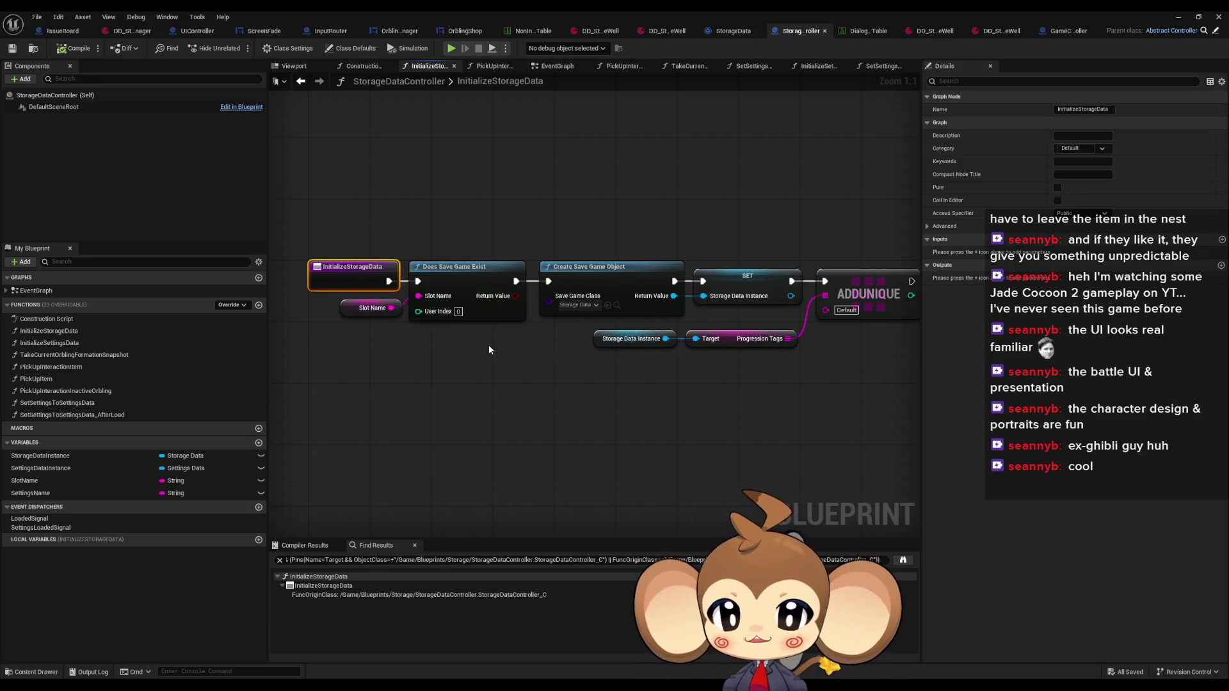
mouse_move(489, 349)
mouse_down()
mouse_move(355, 324)
mouse_move(358, 314)
mouse_up()
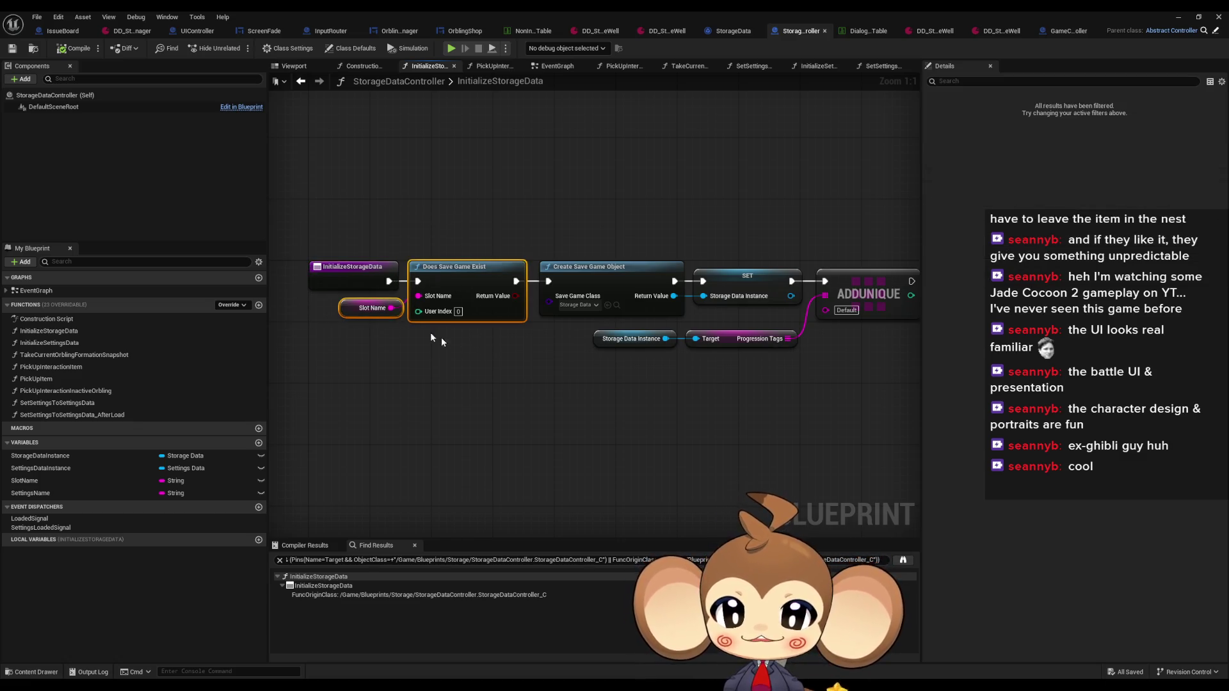
click(465, 376)
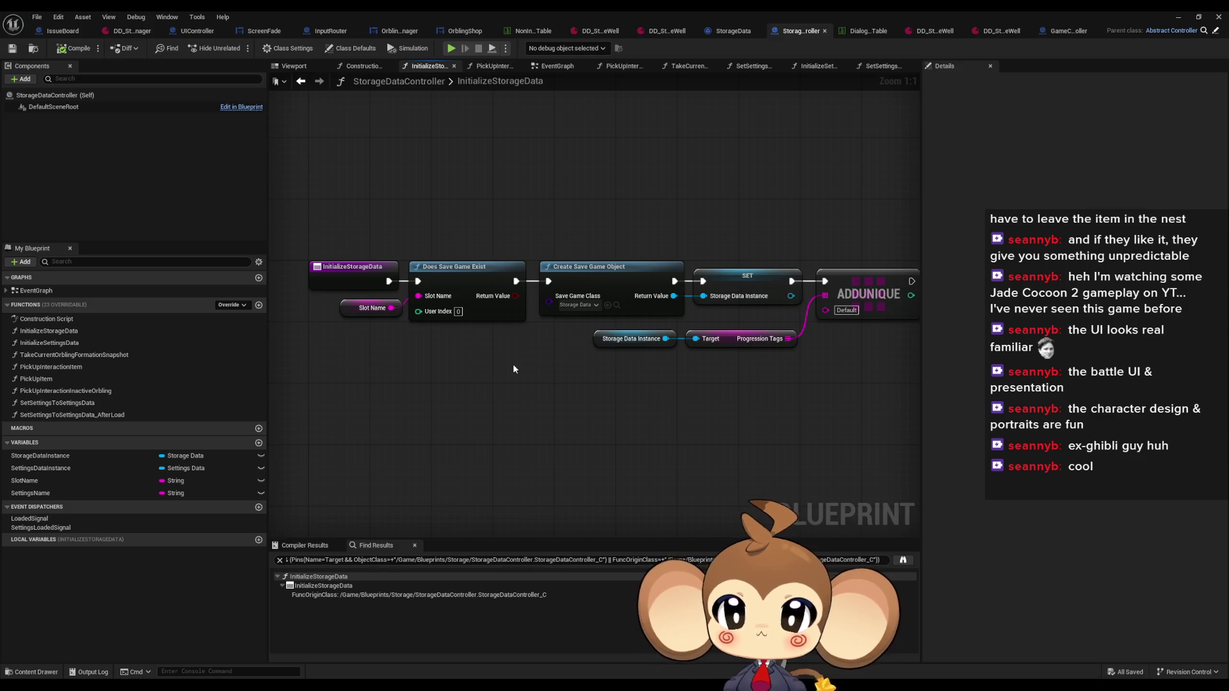
click(300, 81)
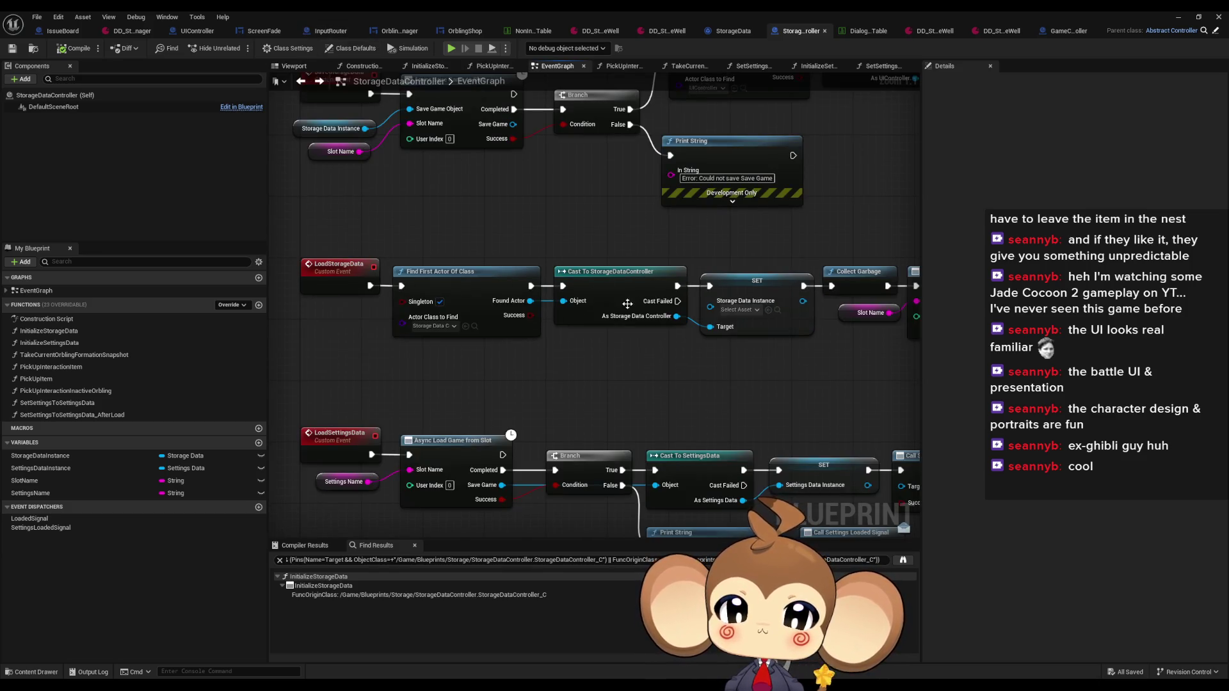
Step: Return to InitializeStorageData and select the ADDUNIQUE Progression Tags nodes for copying
mouse_move(628, 304)
mouse_down()
mouse_move(328, 258)
mouse_move(696, 277)
mouse_up()
drag(480, 236, 297, 224)
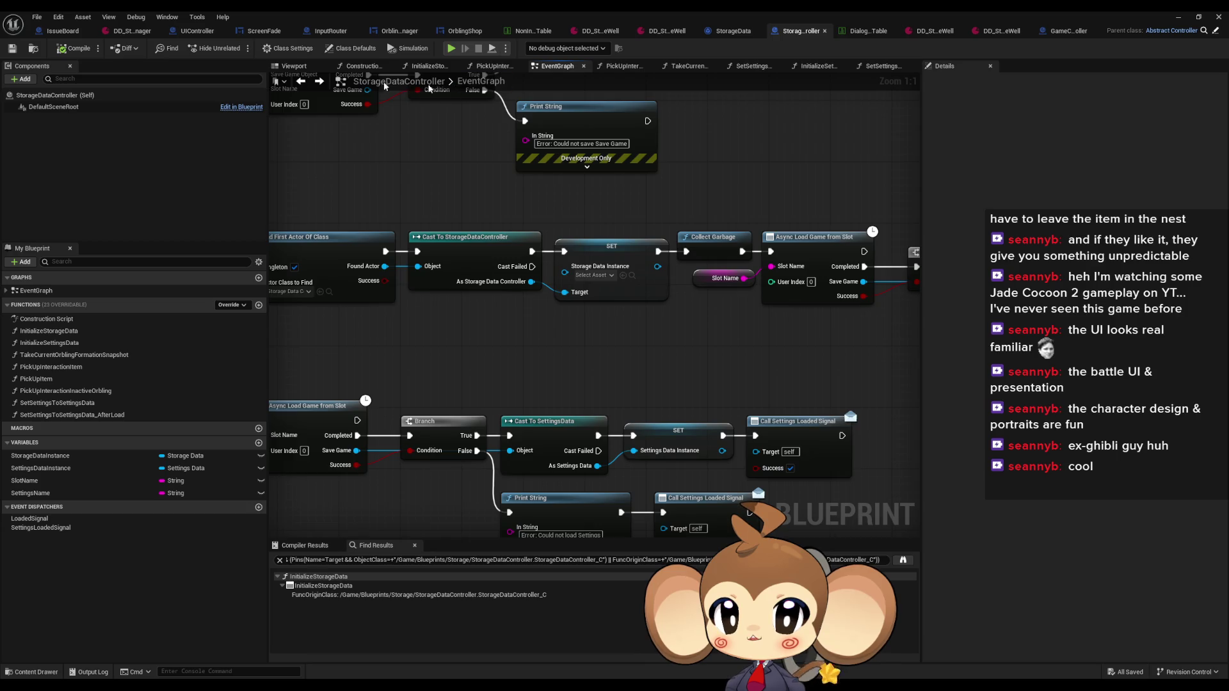
click(301, 81)
click(301, 81)
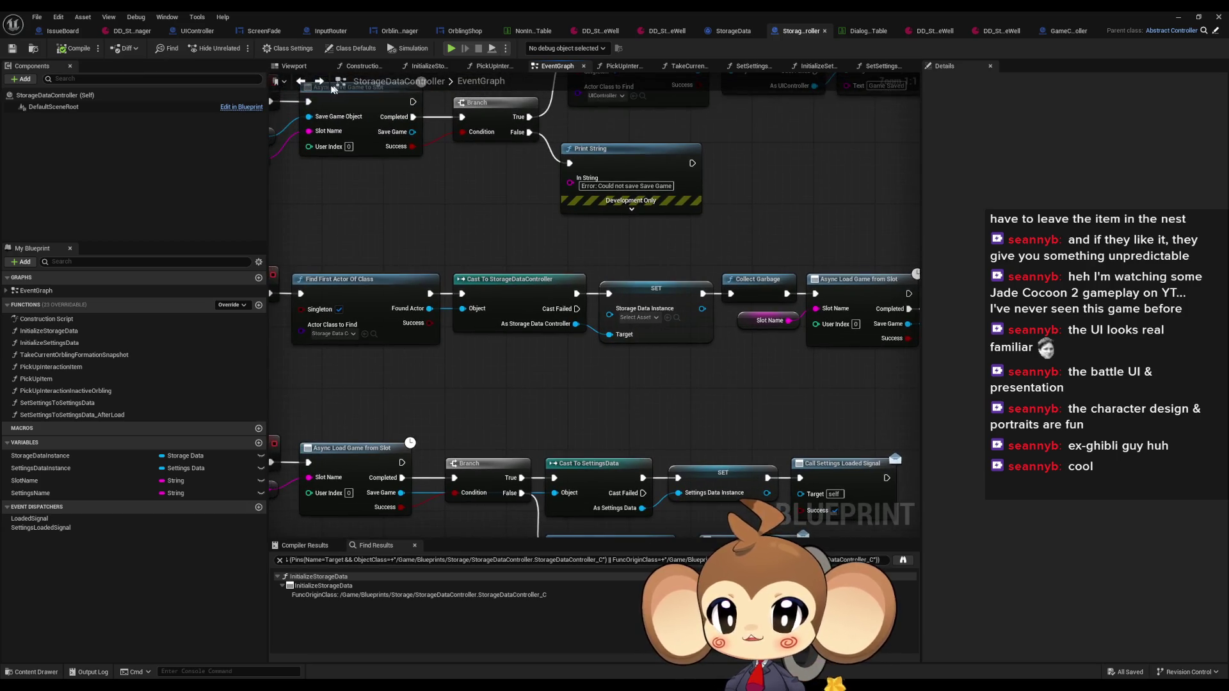
click(320, 82)
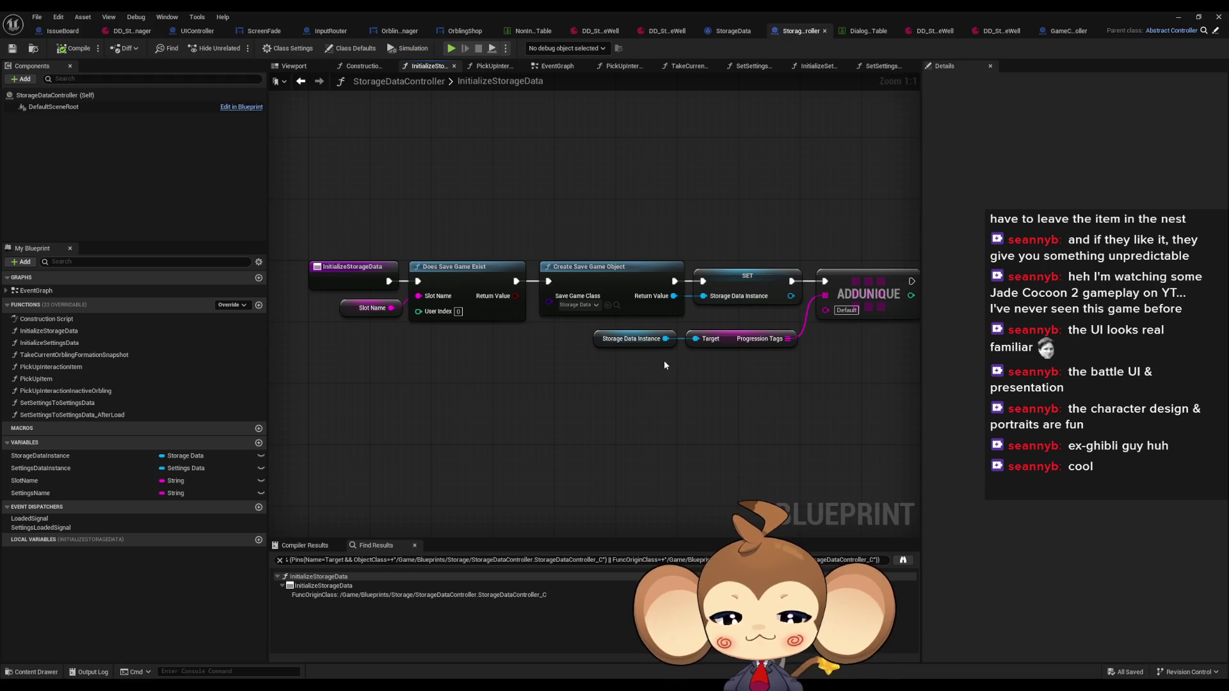
drag(700, 416, 587, 429)
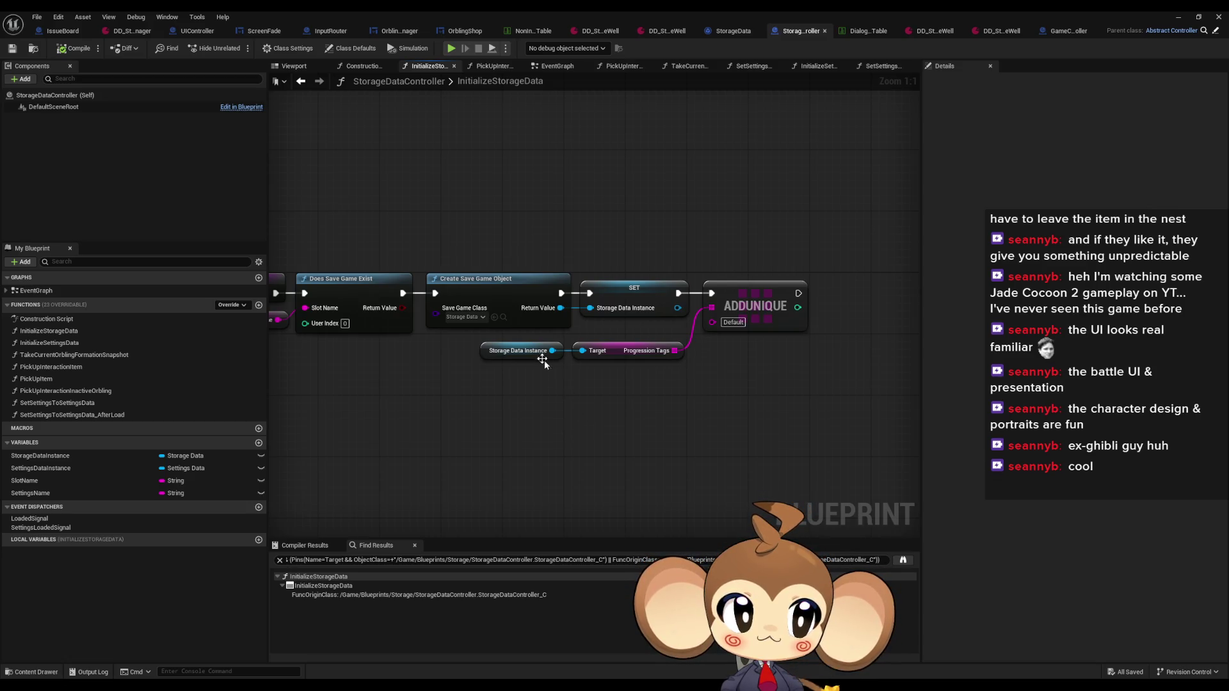
drag(531, 343, 666, 387)
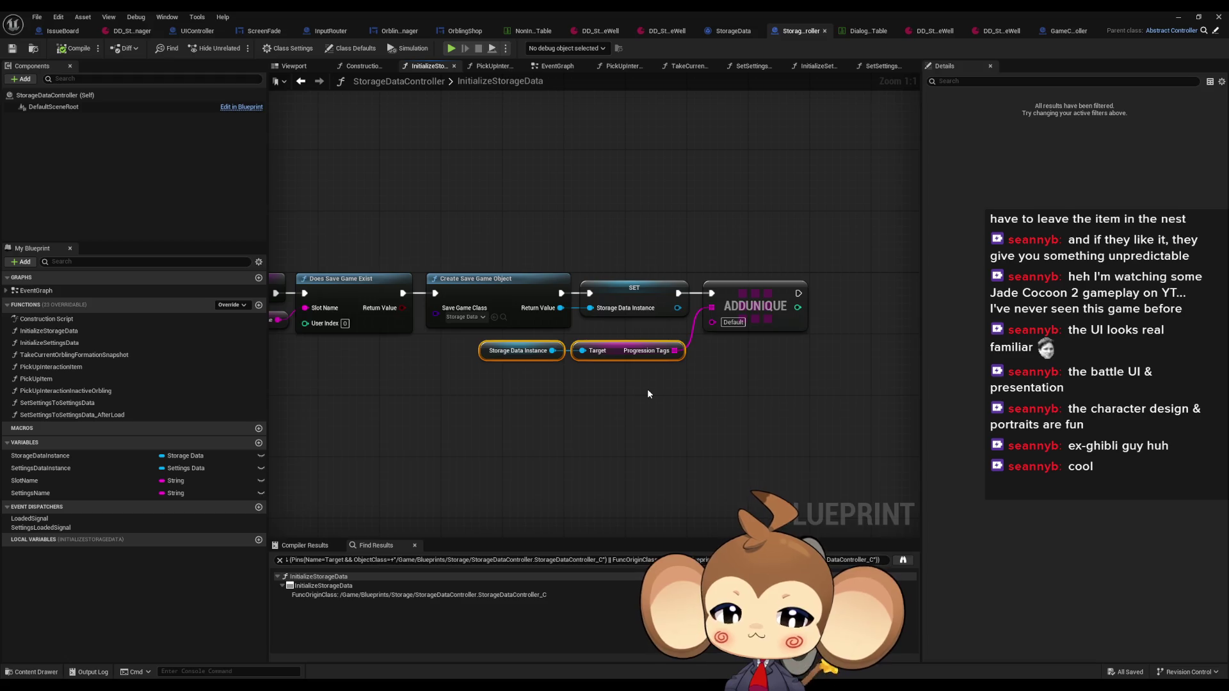
ctrl+click(755, 306)
Step: Paste the ADDUNIQUE nodes into the EventGraph beside the LoadStorageData event
click(300, 82)
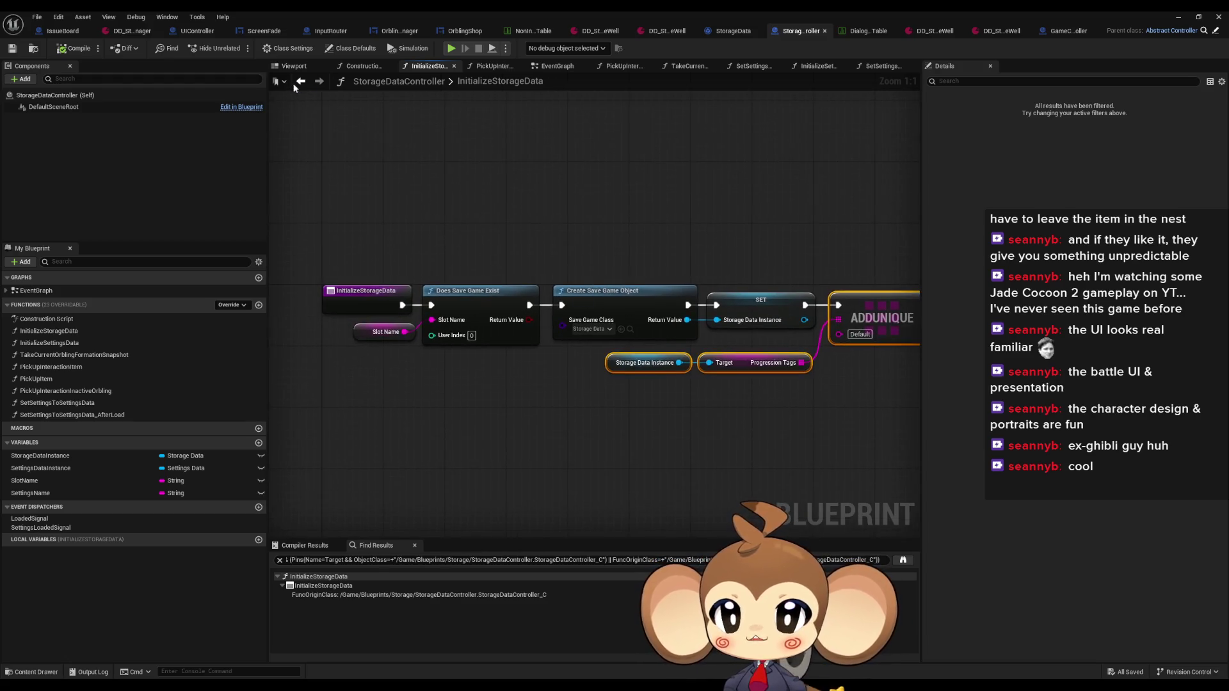
click(300, 81)
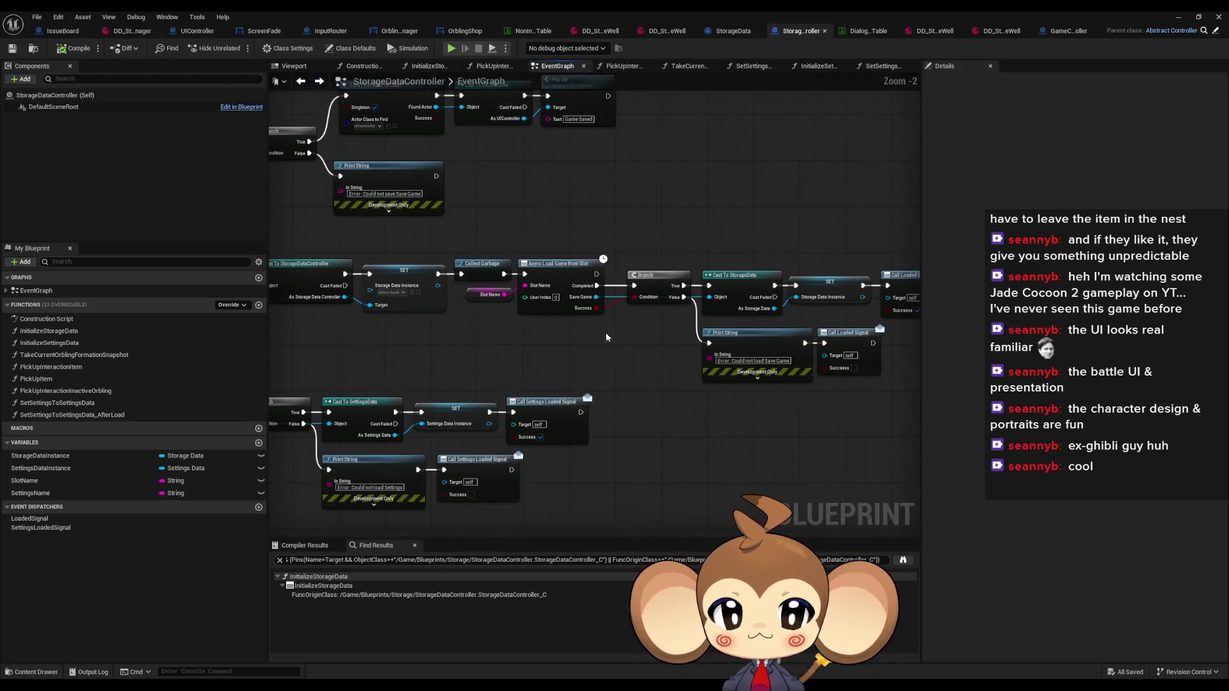
drag(572, 341, 714, 355)
drag(626, 353, 737, 354)
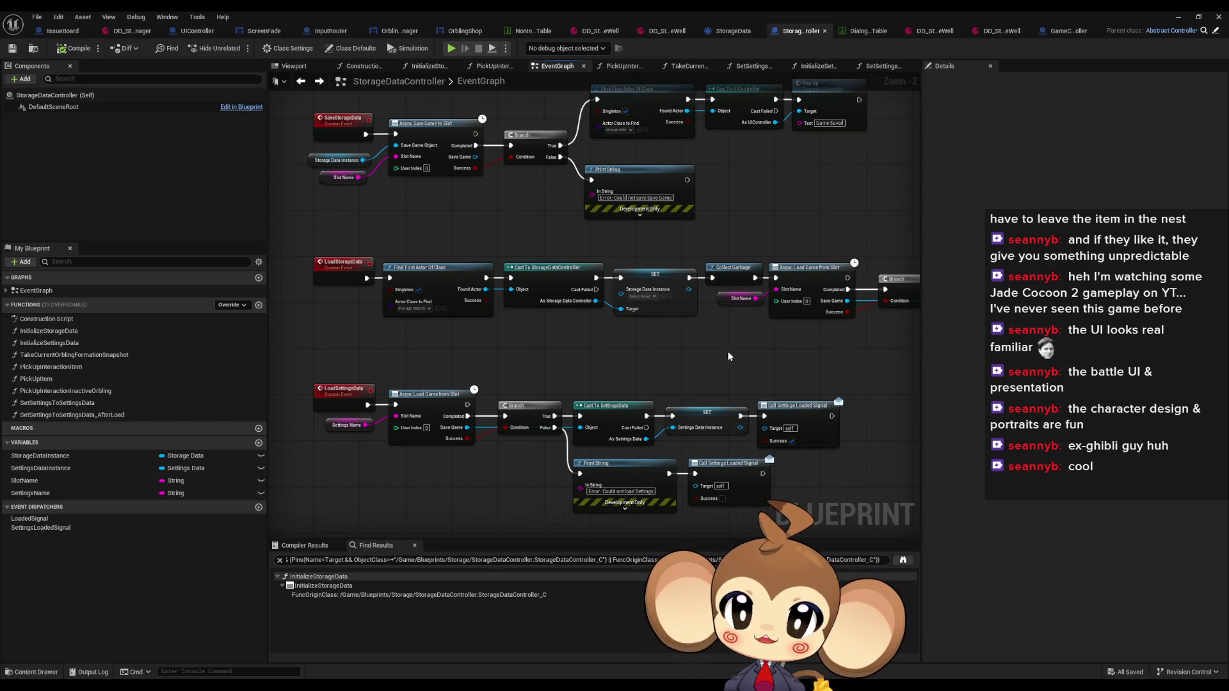
scroll(721, 340, down, 5)
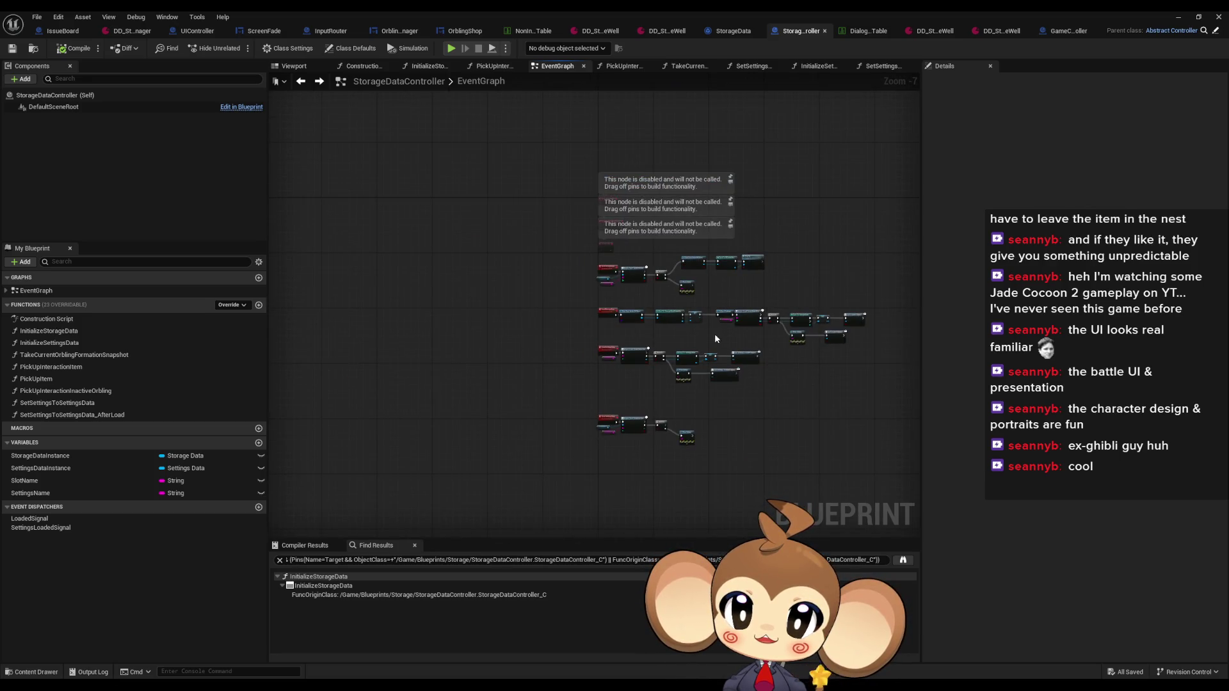
scroll(665, 349, up, 5)
drag(658, 308, 533, 312)
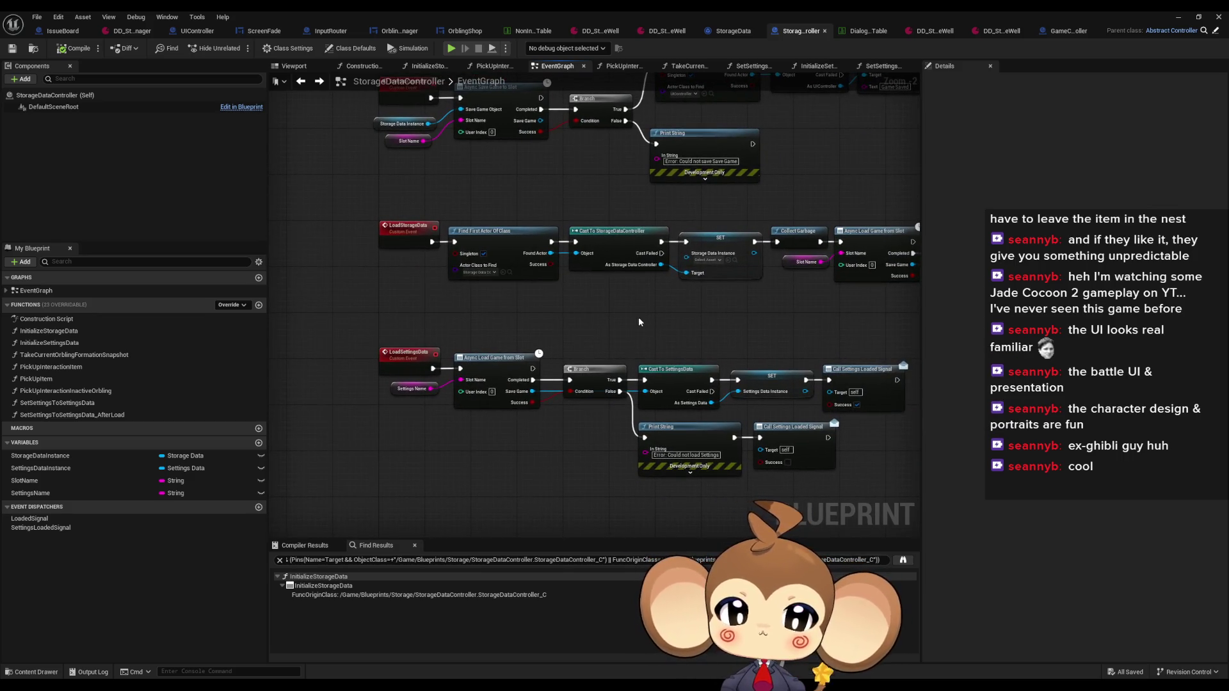
key(ctrl+v)
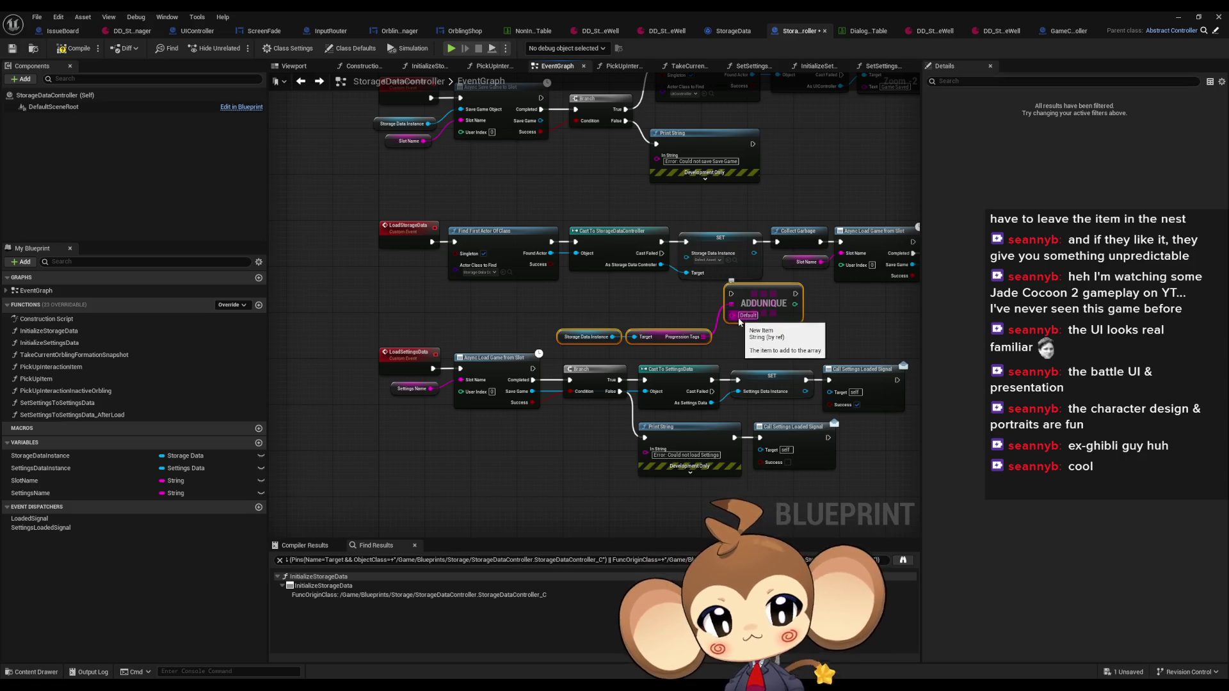
Step: Delete the first pasted ADDUNIQUE, Storage Data Instance and Progression Tags nodes
mouse_move(425, 196)
mouse_down()
mouse_move(736, 280)
mouse_move(535, 280)
mouse_up()
scroll(703, 279, up, 2)
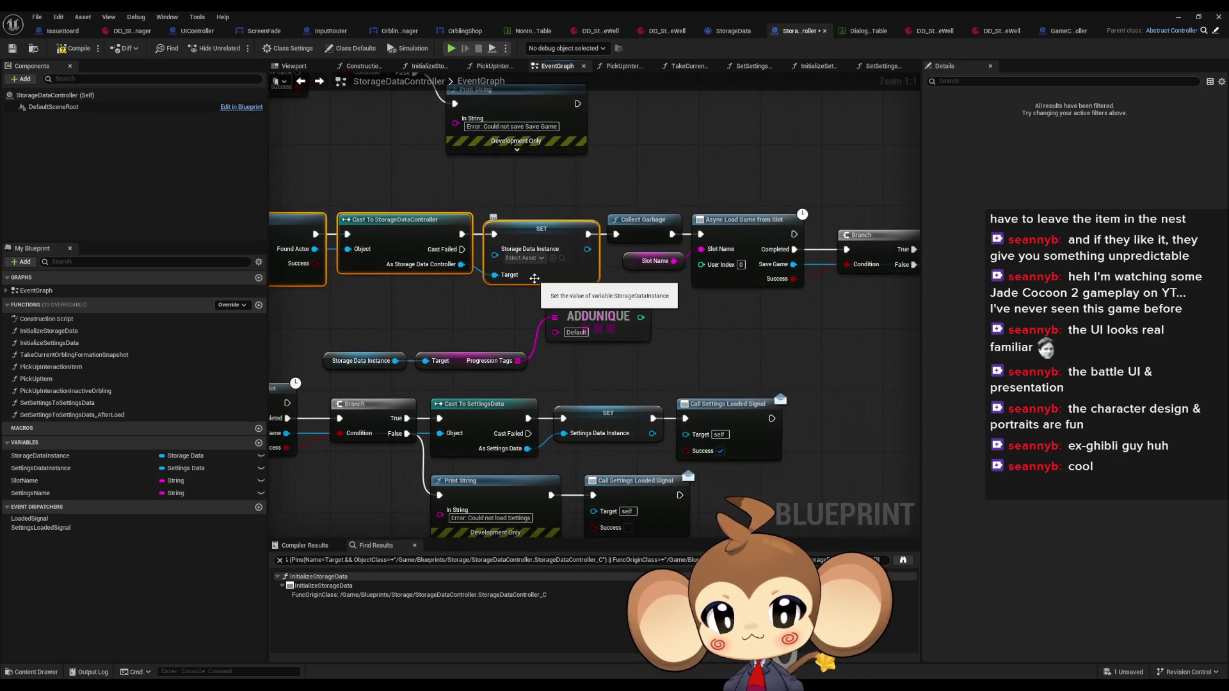
drag(690, 311, 610, 318)
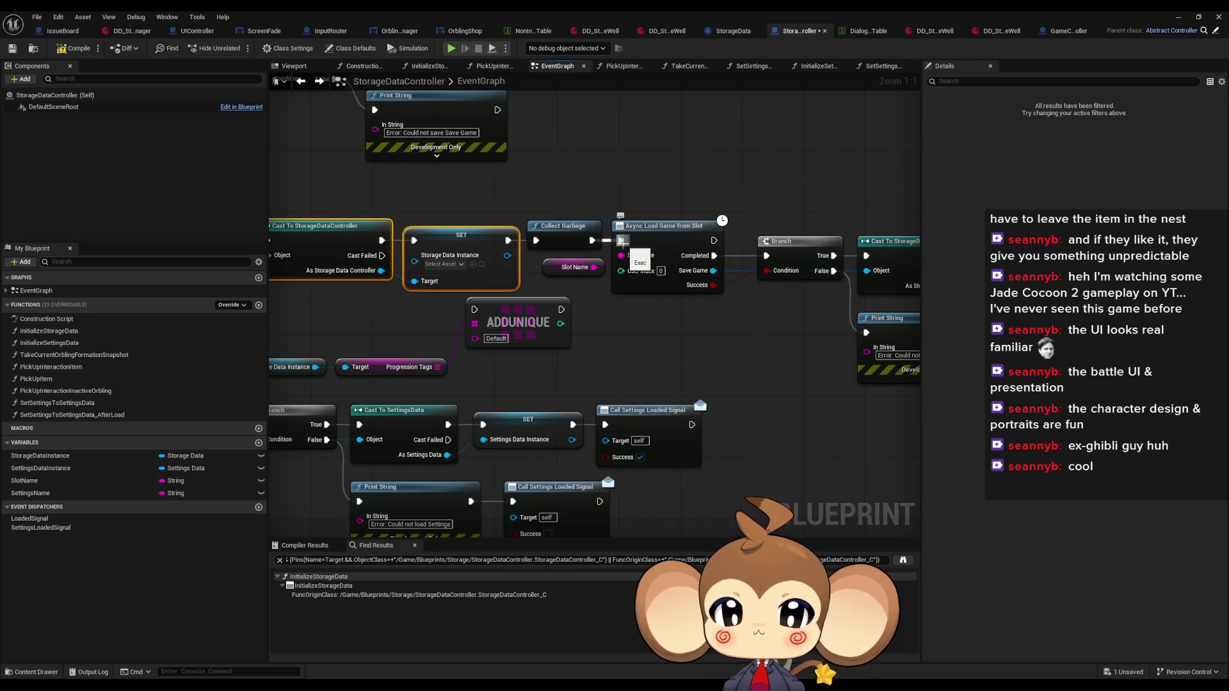
drag(269, 375, 440, 340)
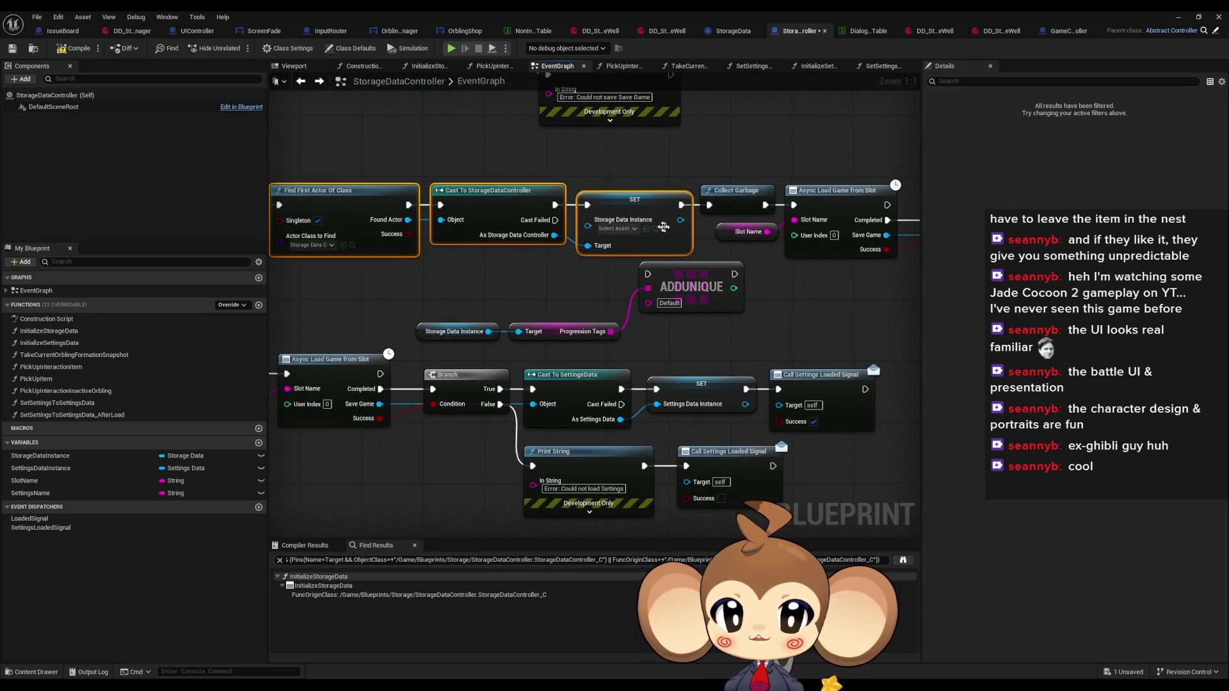
drag(666, 269, 554, 249)
drag(298, 240, 640, 315)
scroll(640, 315, down, 2)
drag(711, 220, 456, 215)
scroll(473, 262, up, 2)
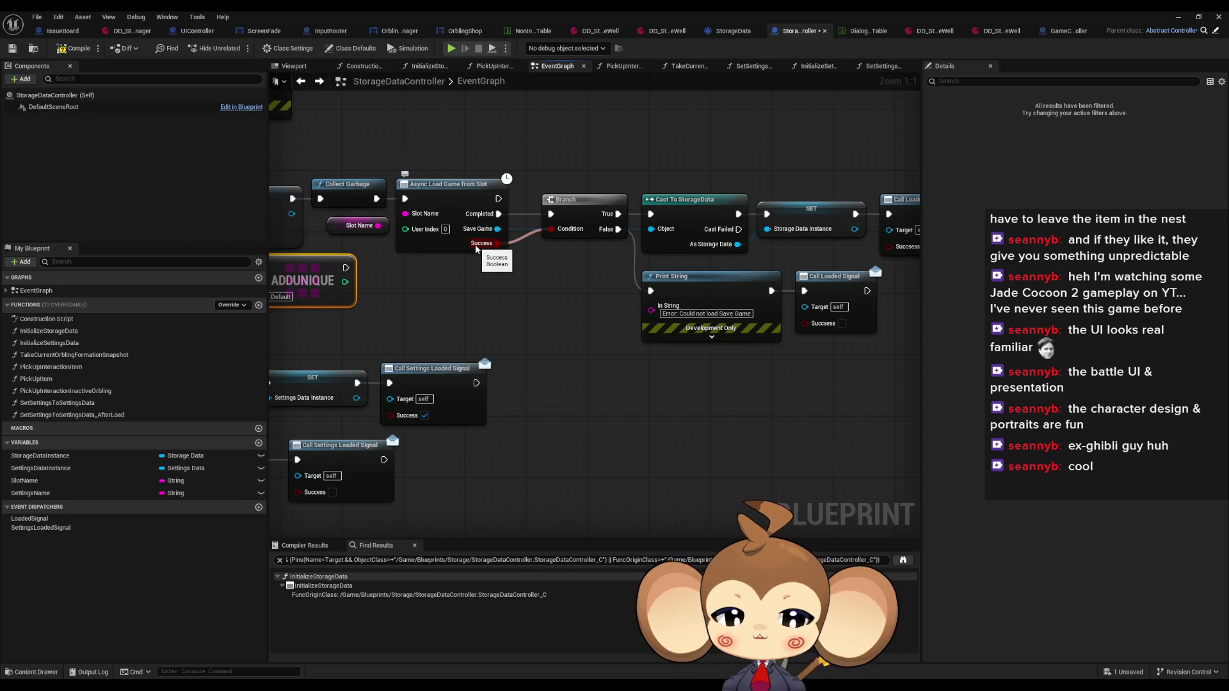
key(Delete)
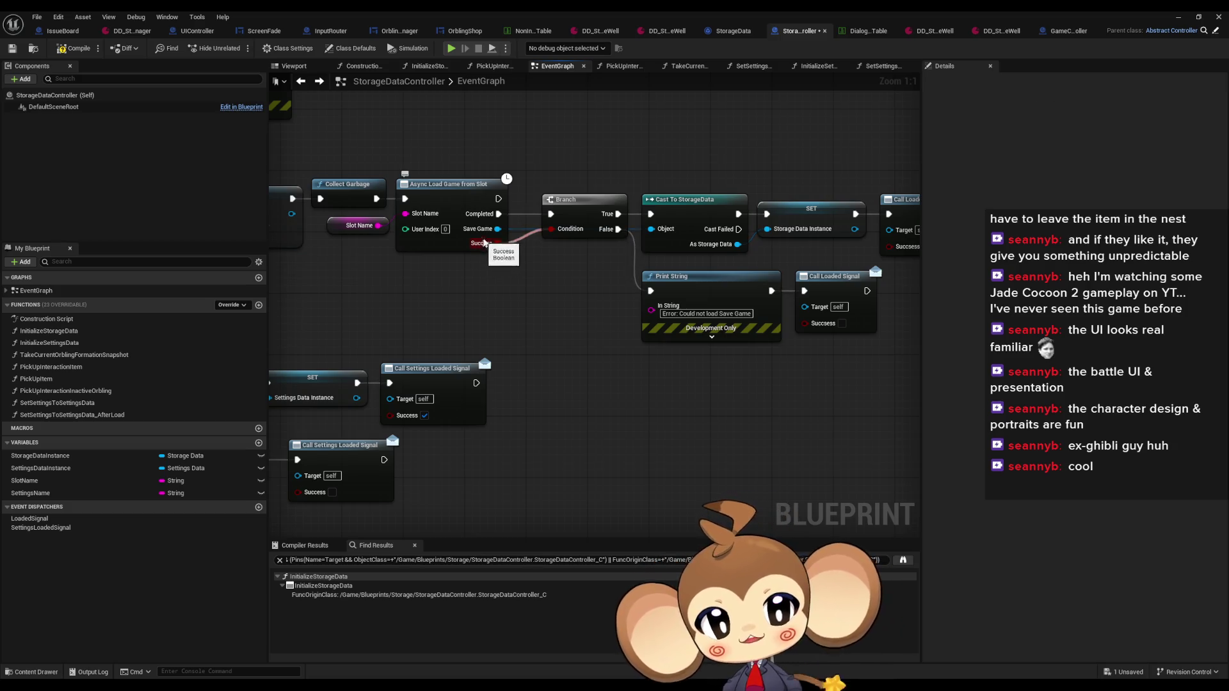
Step: Paste the ADDUNIQUE nodes again just above the Async Load Game from Slot chain
drag(862, 314, 788, 324)
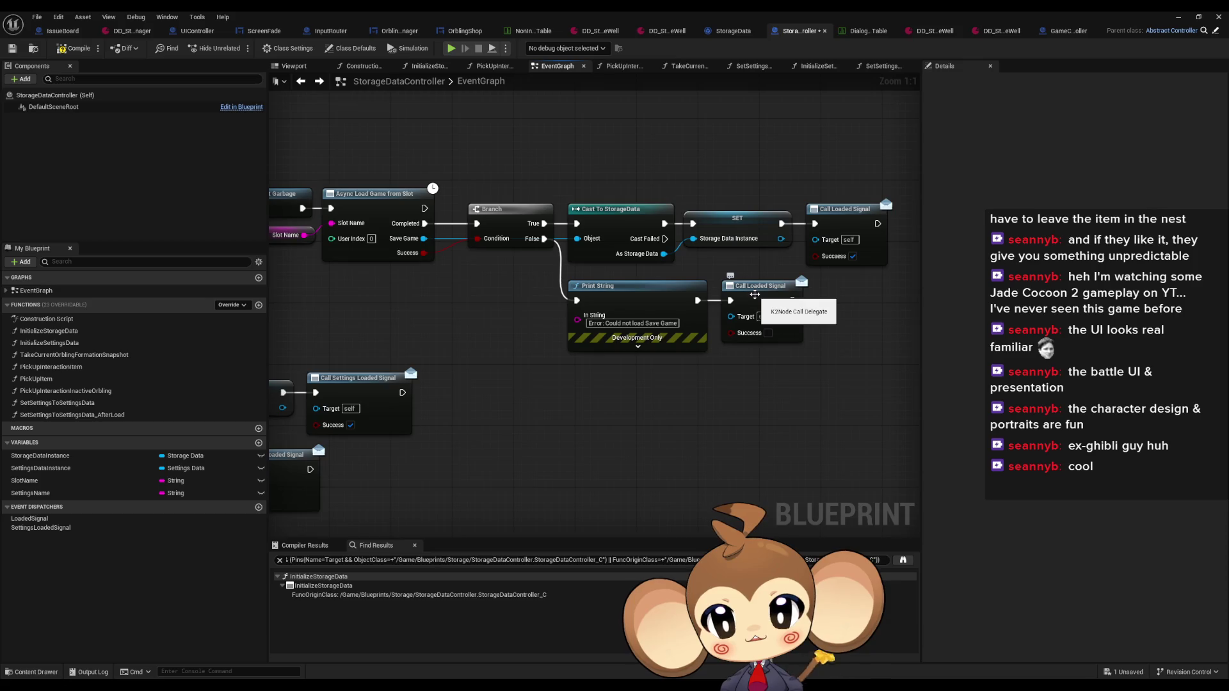
right_click(754, 295)
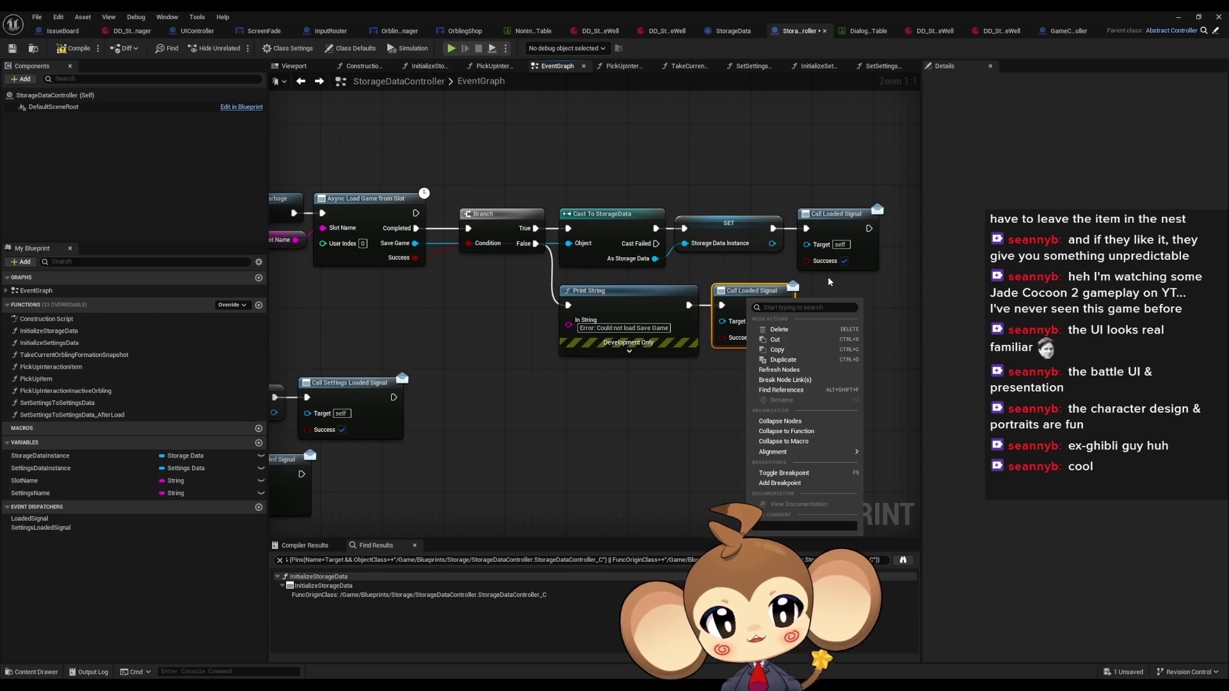
drag(828, 282, 783, 298)
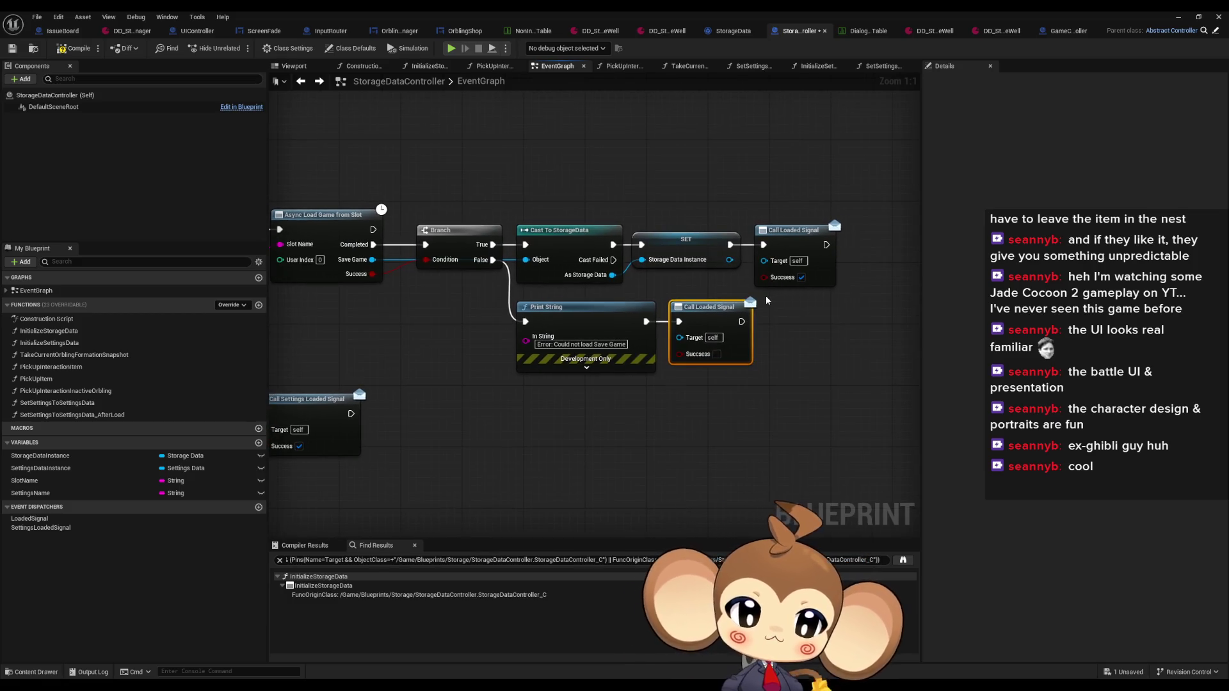
click(791, 241)
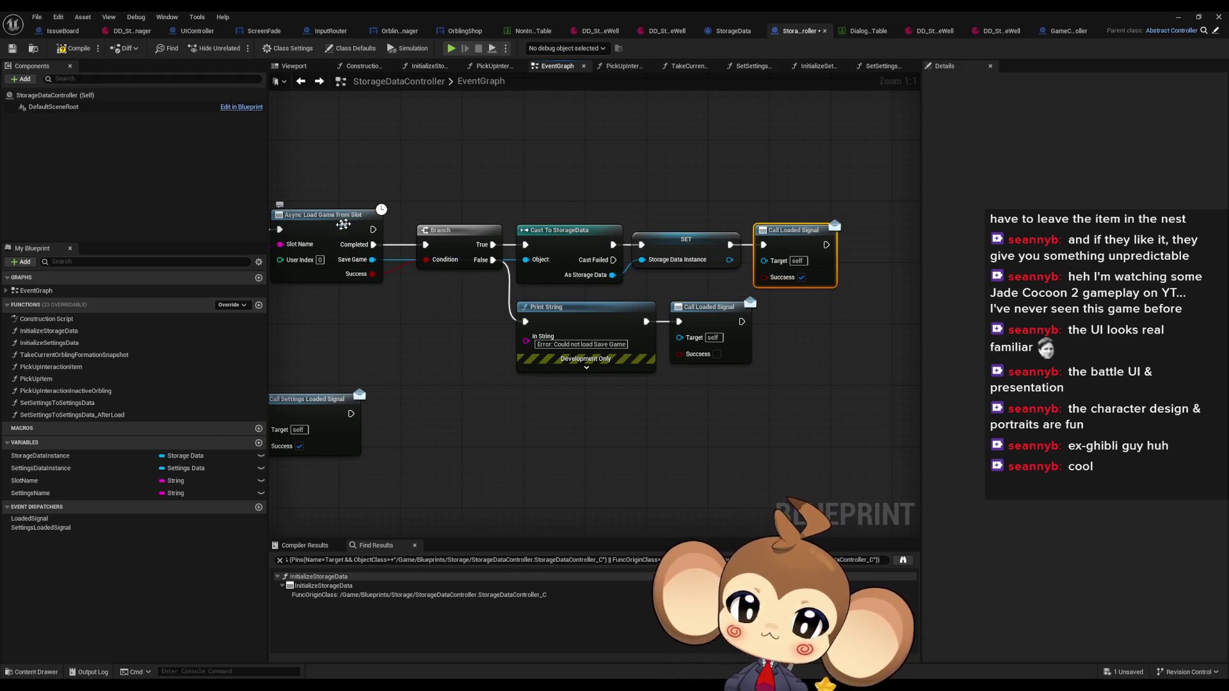
drag(350, 262, 442, 270)
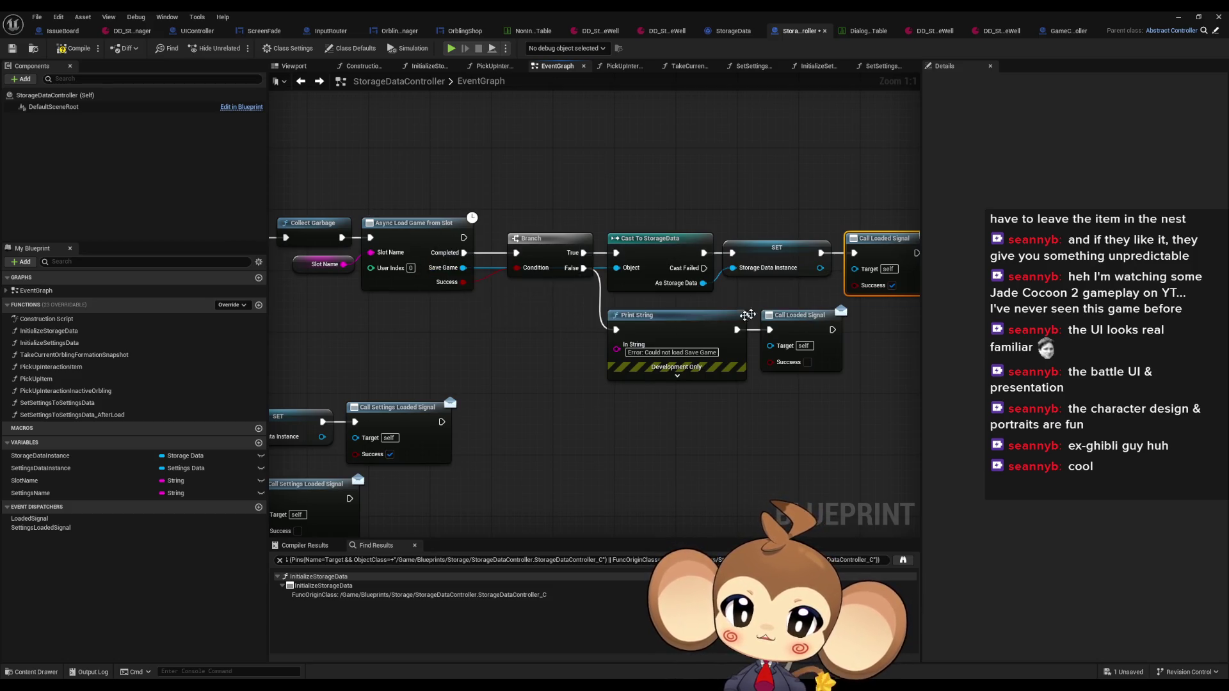
click(415, 223)
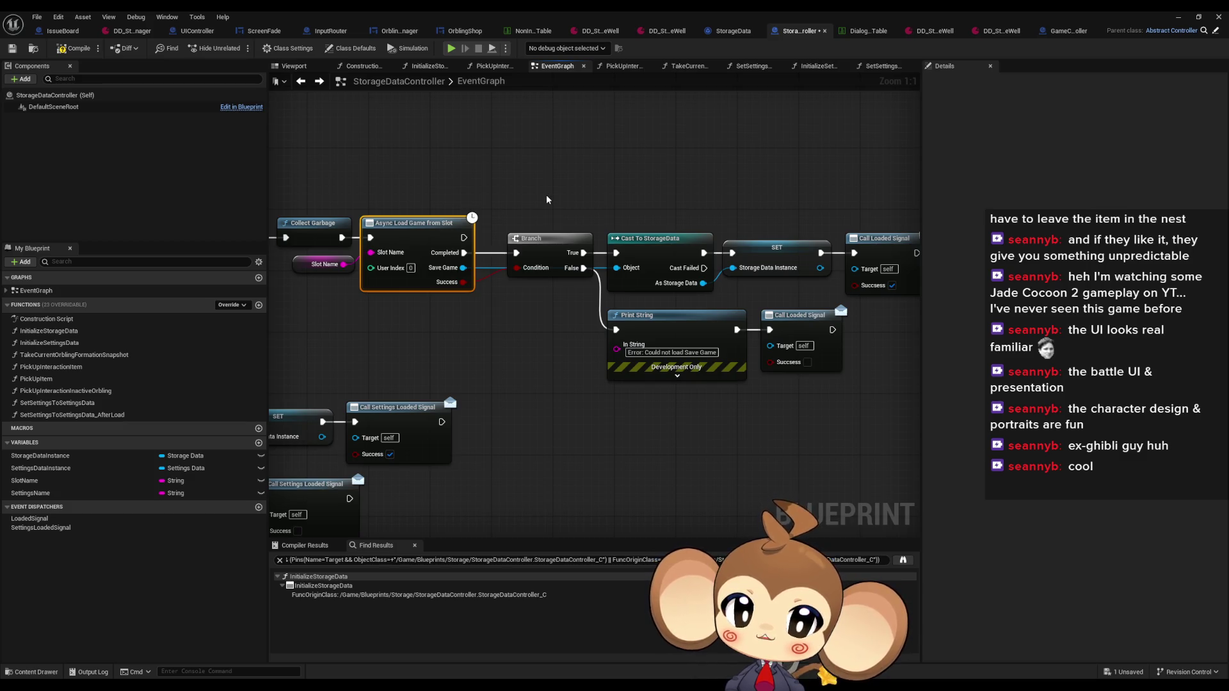
drag(547, 199, 512, 300)
key(ctrl+v)
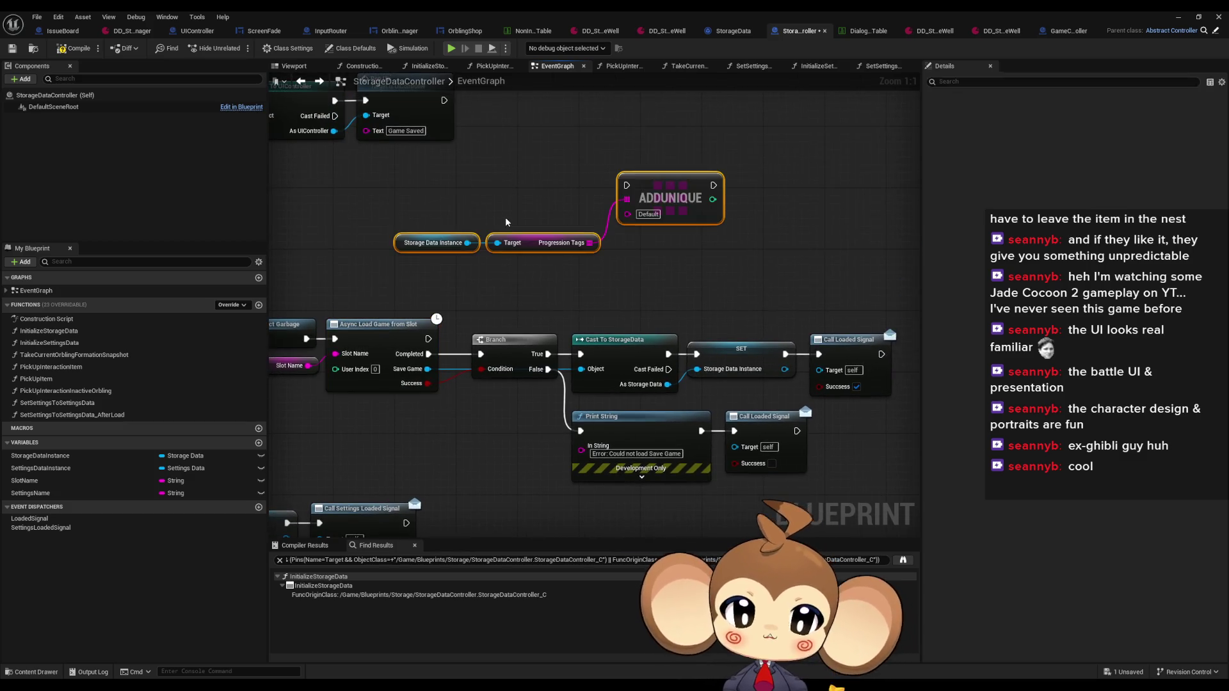
Step: Try wiring ADDUNIQUE after Async Load's Completed, save, then reconnect Completed to the Branch
mouse_move(627, 185)
mouse_down()
mouse_move(428, 339)
mouse_move(505, 374)
mouse_move(428, 351)
mouse_move(627, 185)
mouse_up()
mouse_move(714, 185)
mouse_down()
mouse_move(729, 205)
mouse_move(490, 369)
mouse_move(481, 354)
mouse_up()
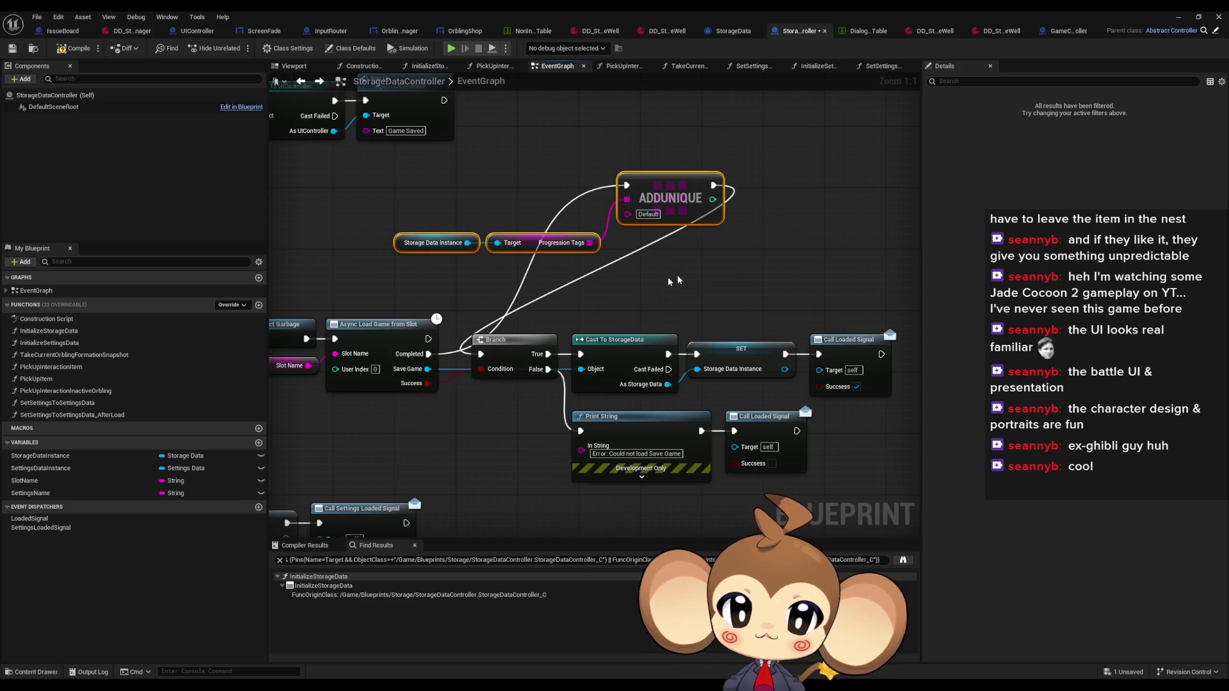
key(ctrl+s)
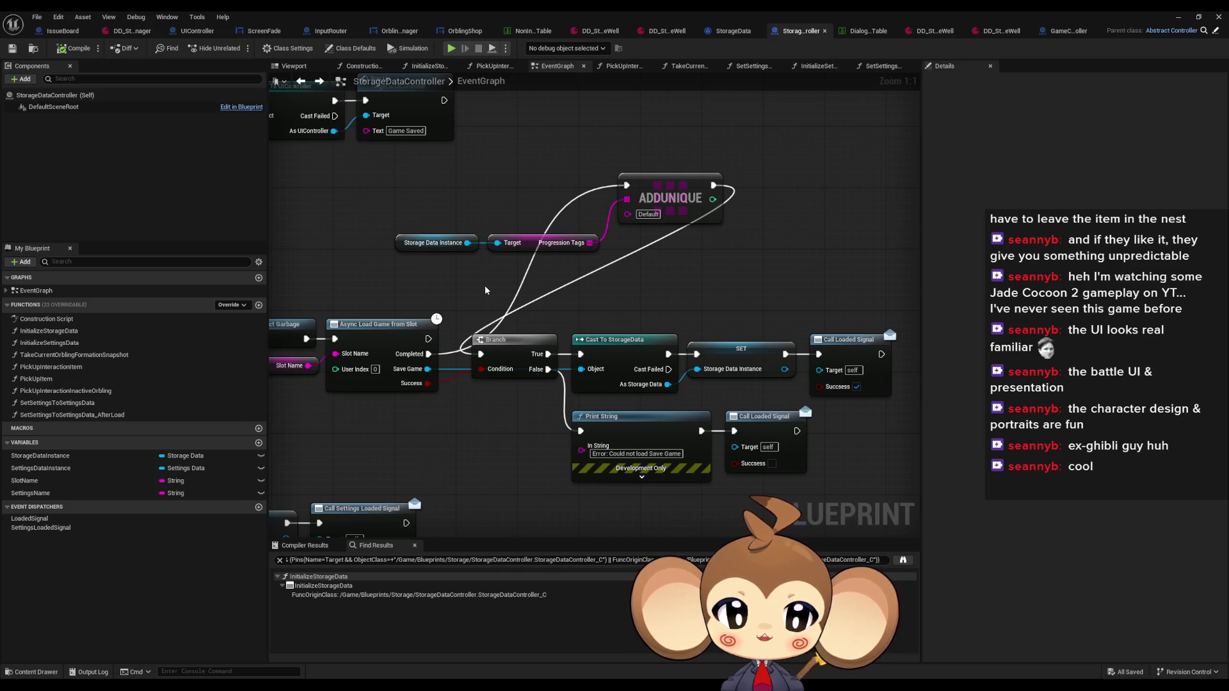
drag(428, 353, 480, 354)
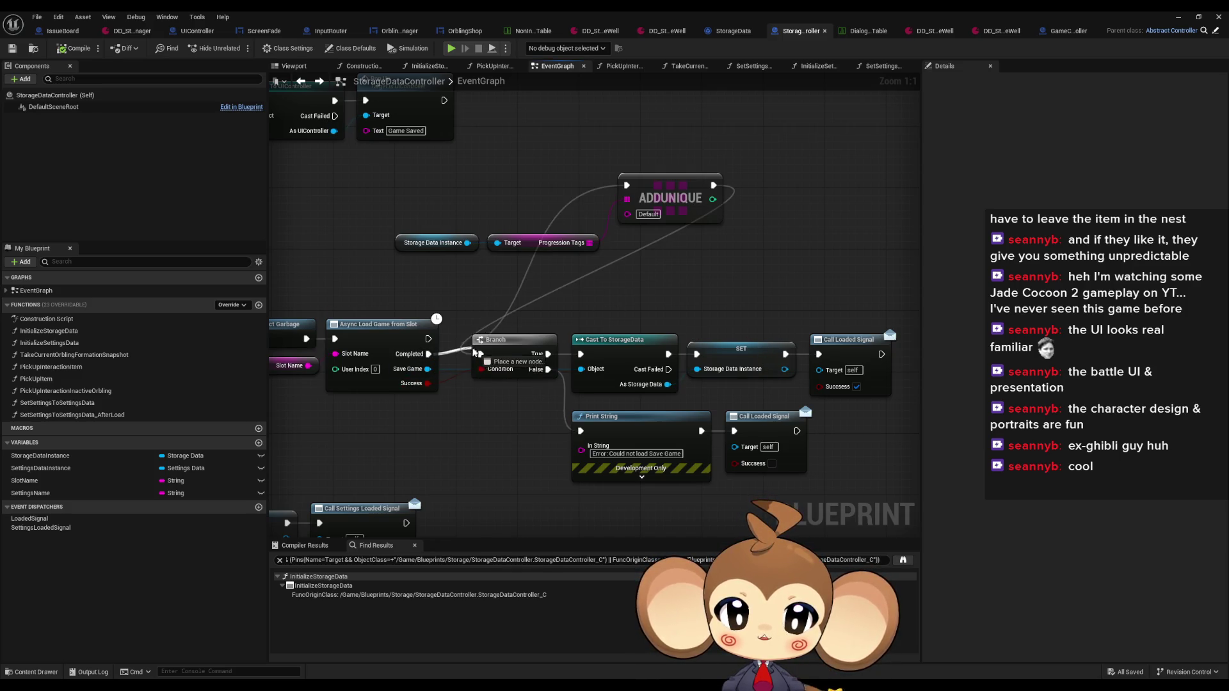
Step: Wire ADDUNIQUE between SET Storage Data Instance and Call Loaded Signal, then launch a playtest
drag(463, 179, 652, 244)
alt+click(713, 186)
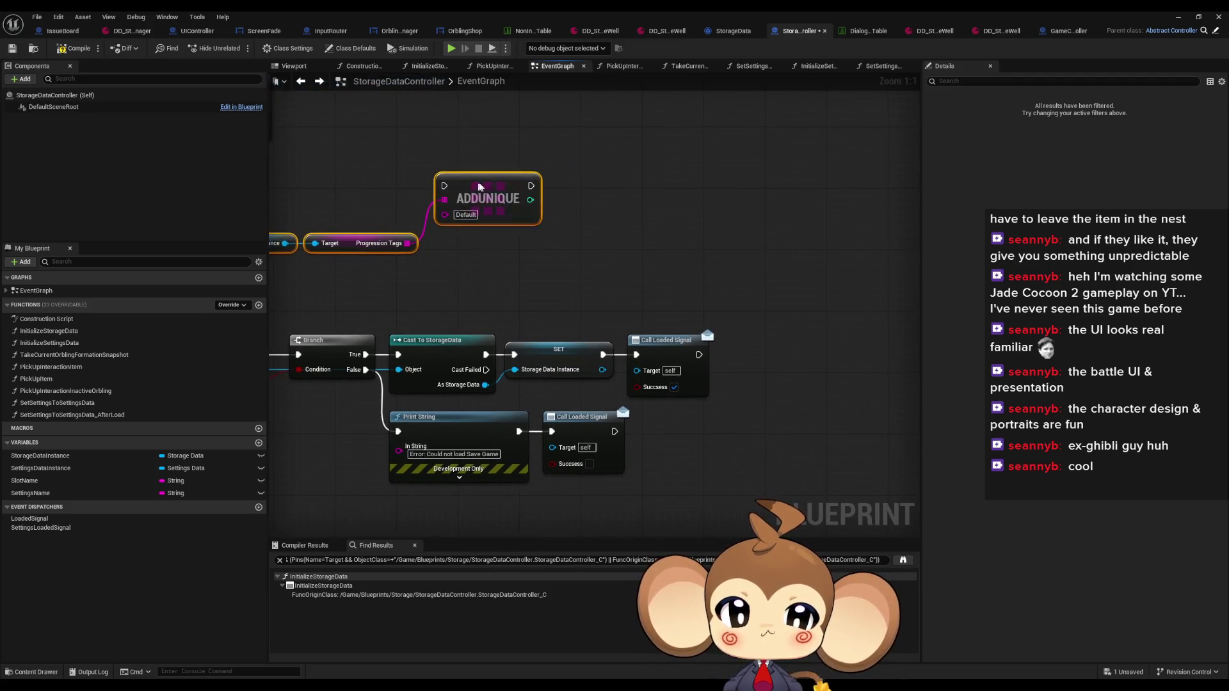
drag(471, 185, 659, 196)
drag(603, 354, 636, 200)
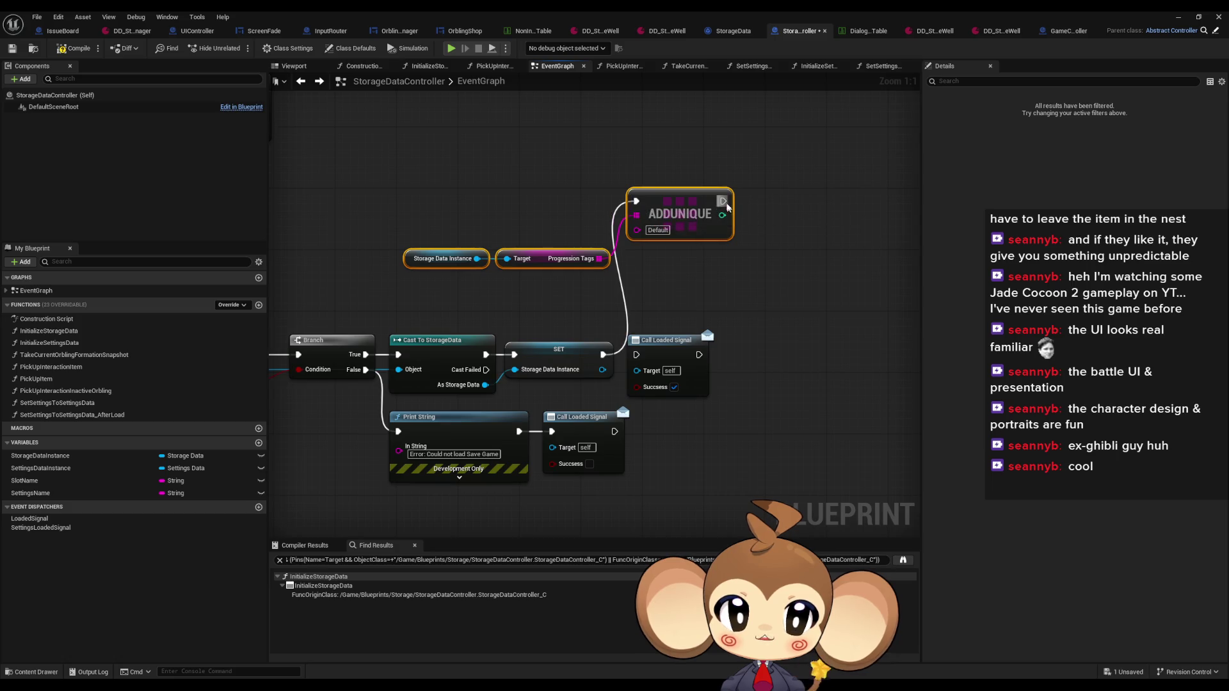
drag(723, 201, 635, 355)
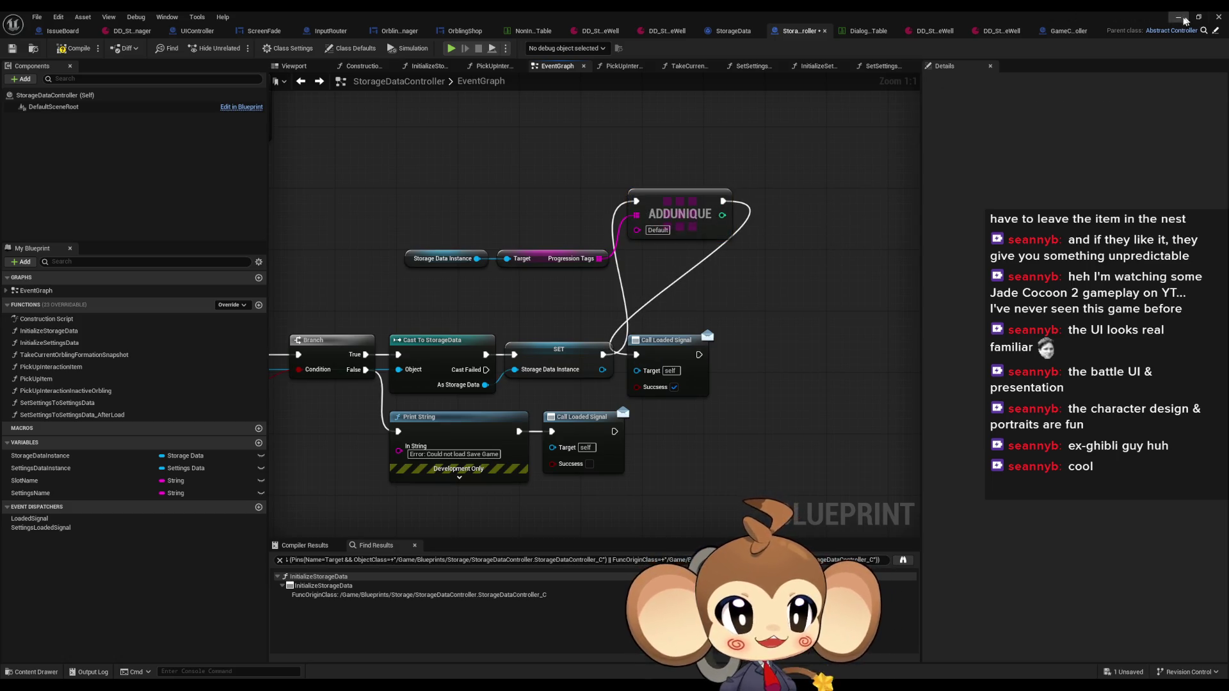
click(1178, 18)
key(alt+p)
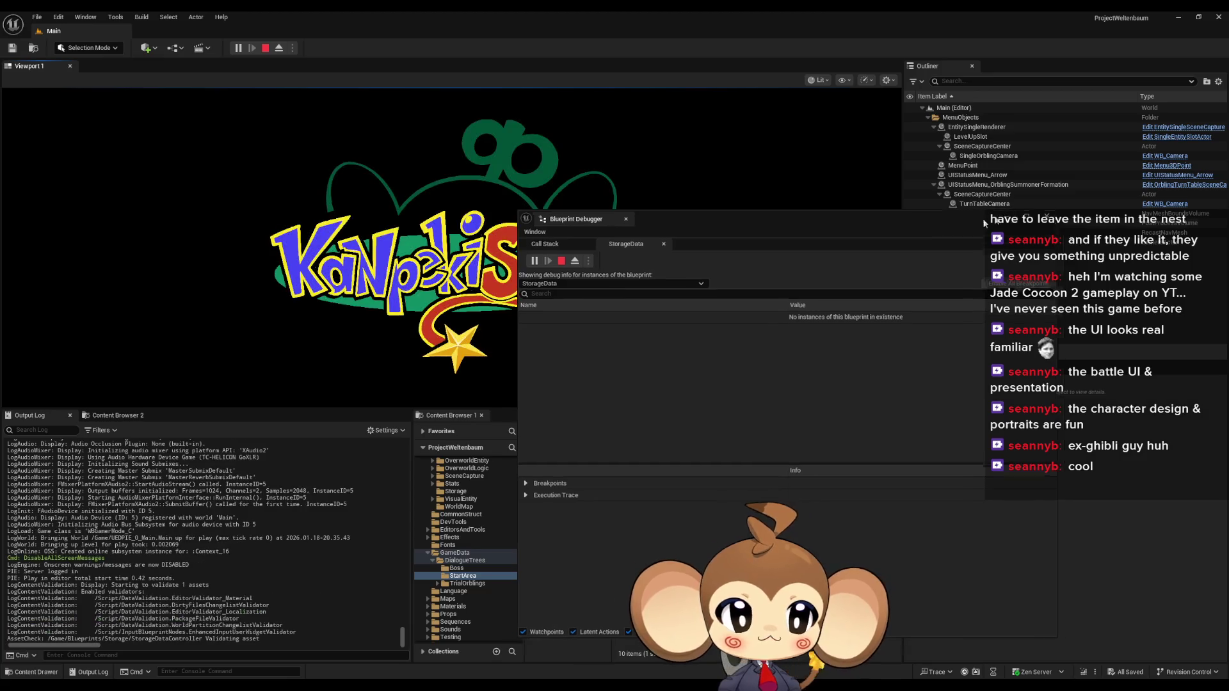
Step: Load the saved game, talk to the shopkeeper, choose Check Store and close the shop
click(140, 347)
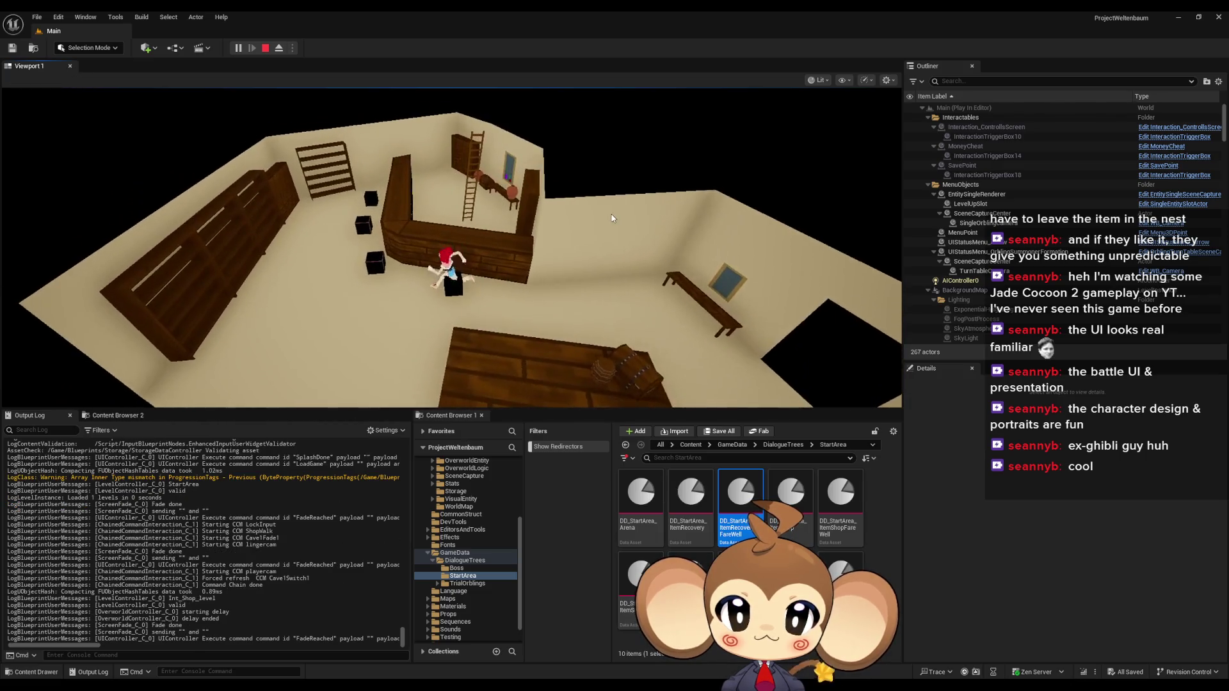
click(590, 216)
click(587, 219)
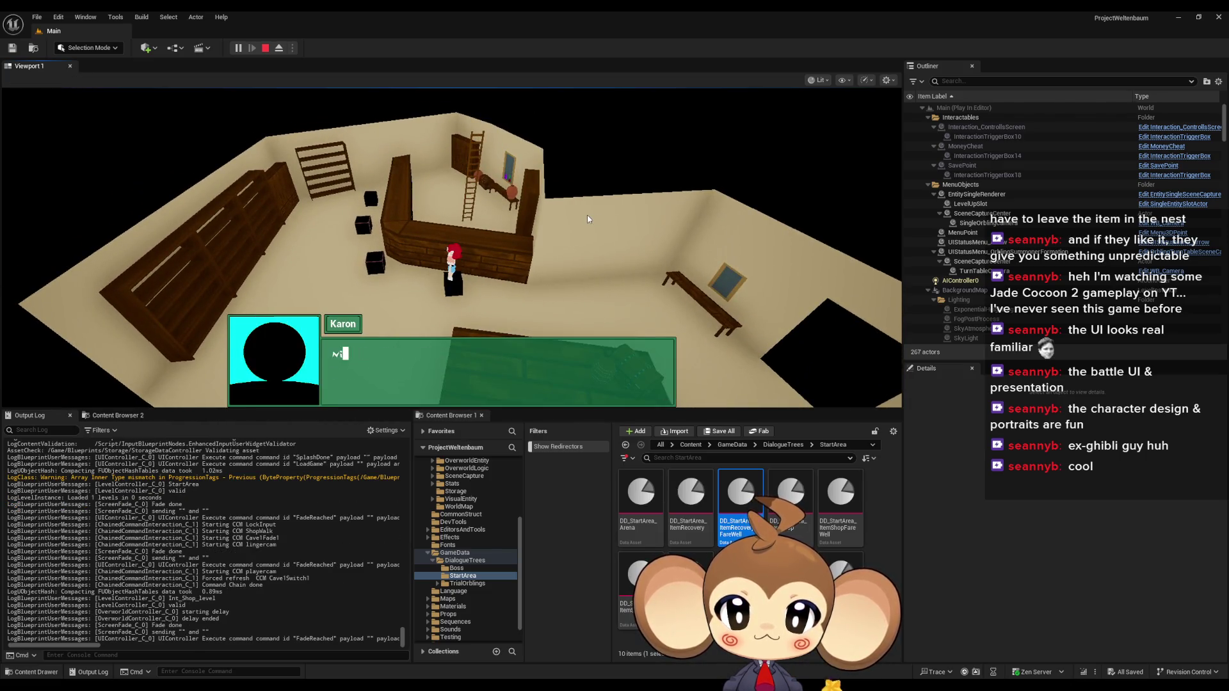
click(588, 219)
click(587, 219)
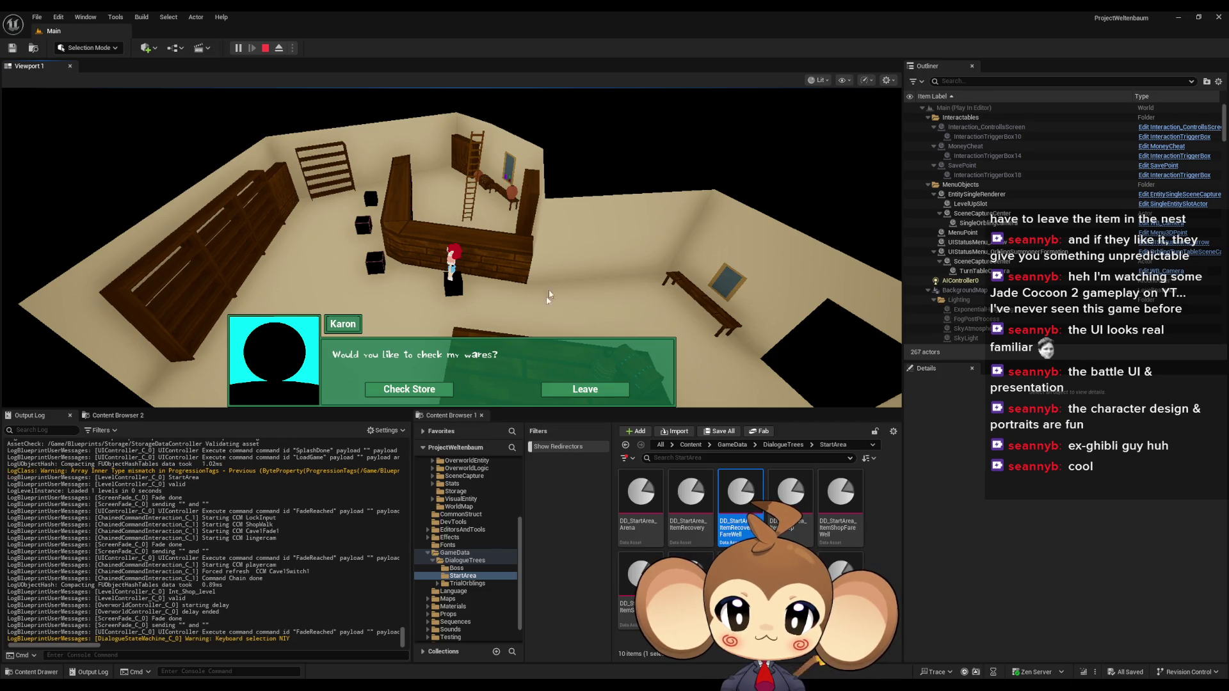
click(413, 390)
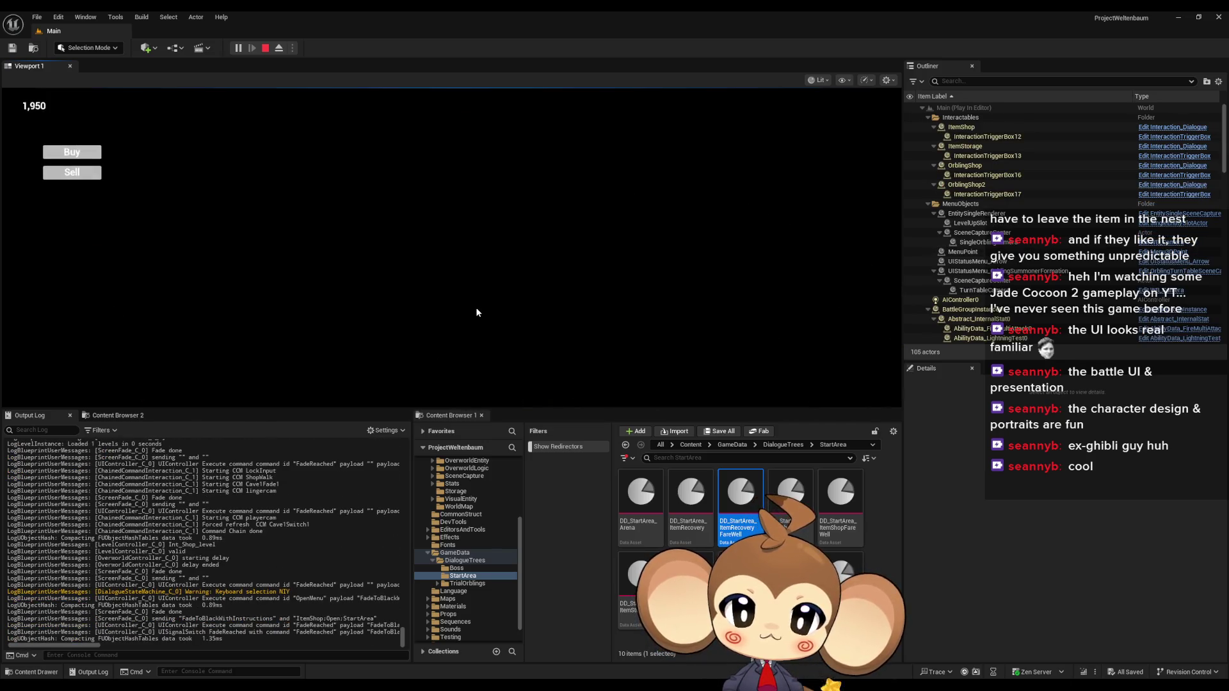
click(475, 312)
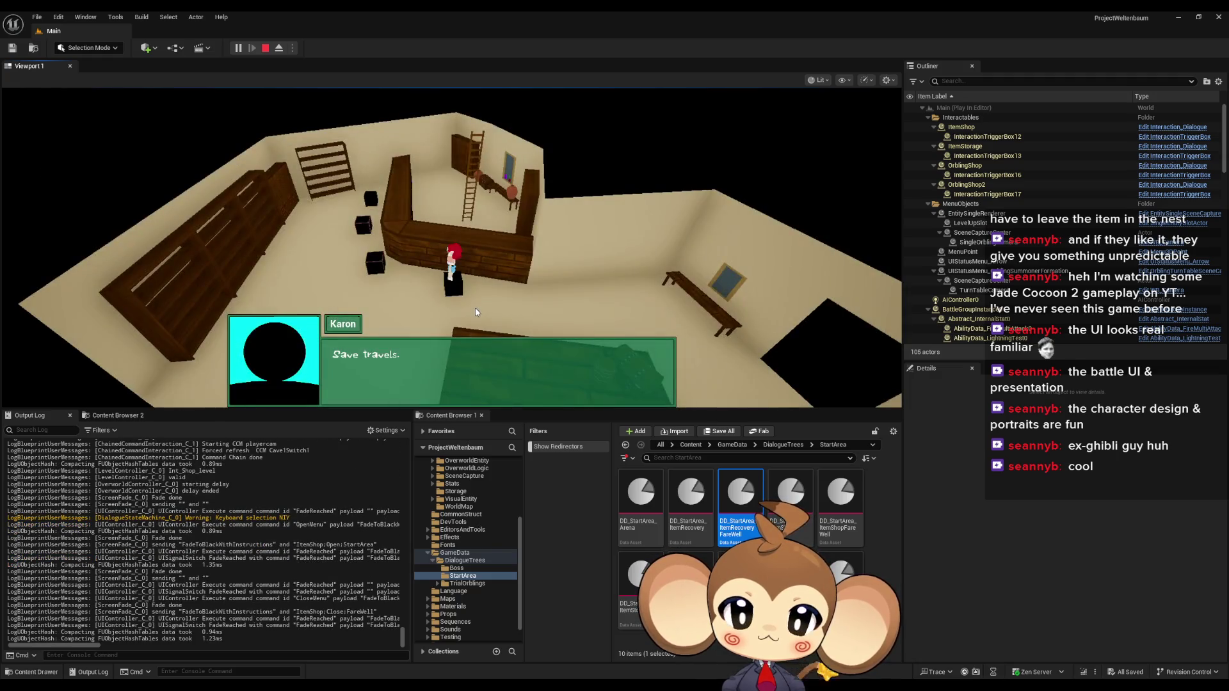
Step: Reopen Karon's store, close the Buy/Sell menu with Escape, and dismiss his farewell
click(479, 277)
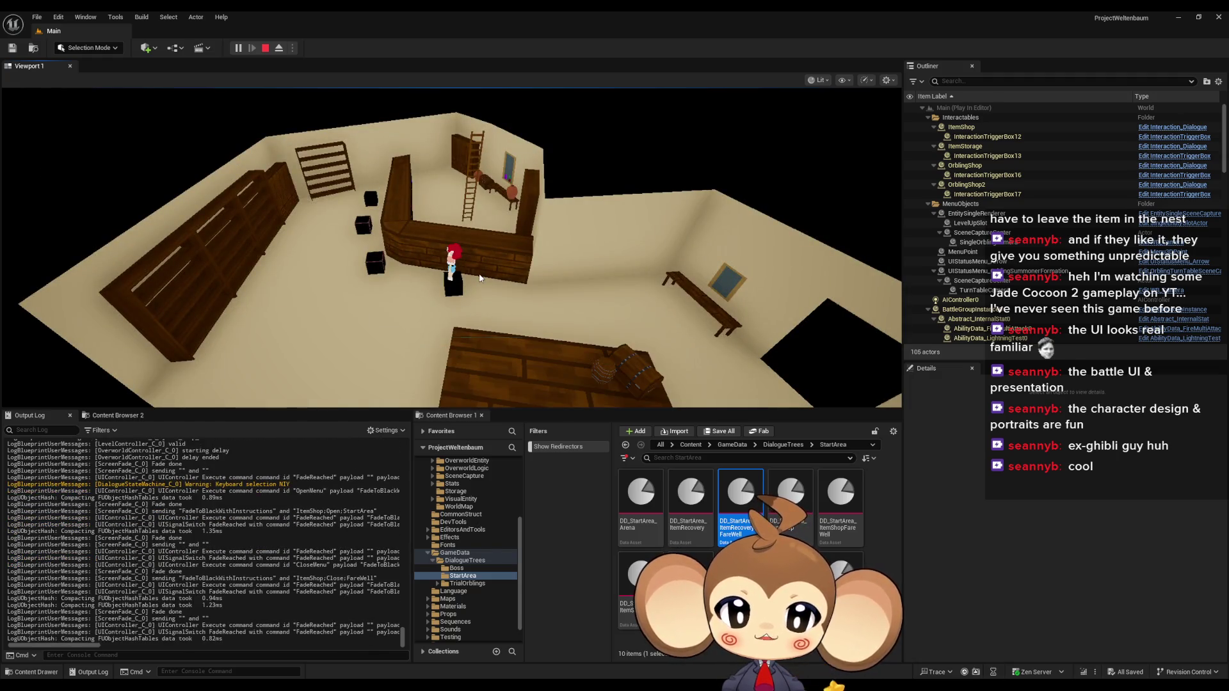
click(419, 384)
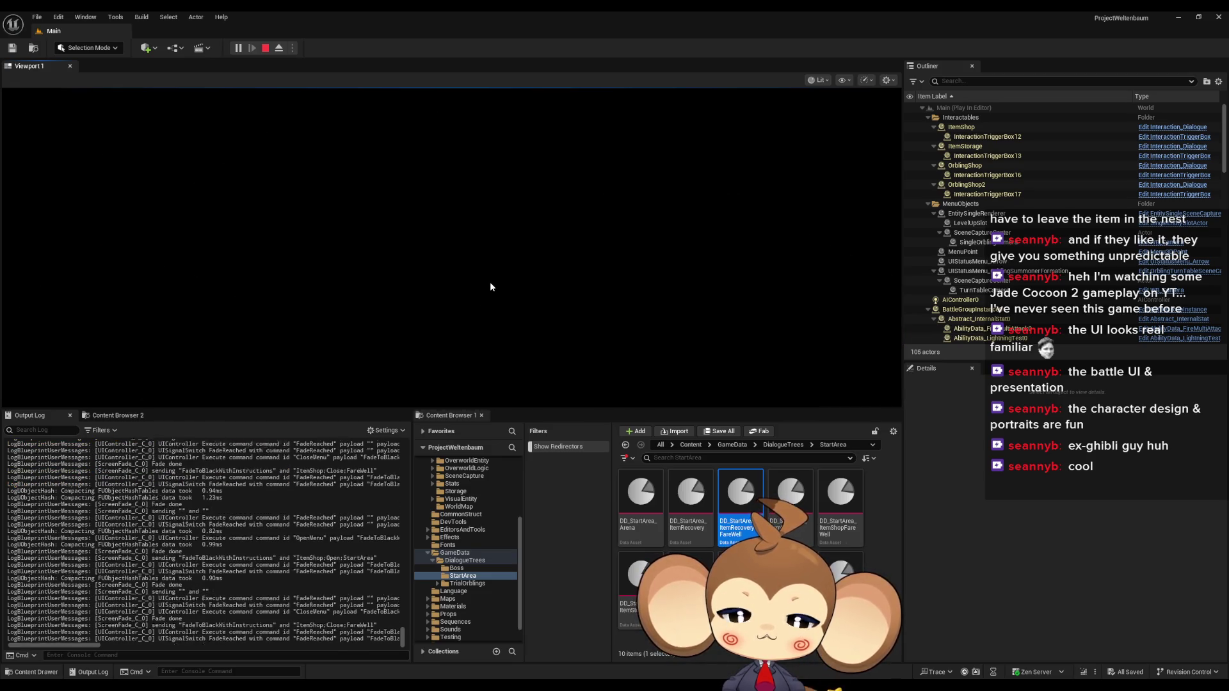
click(474, 290)
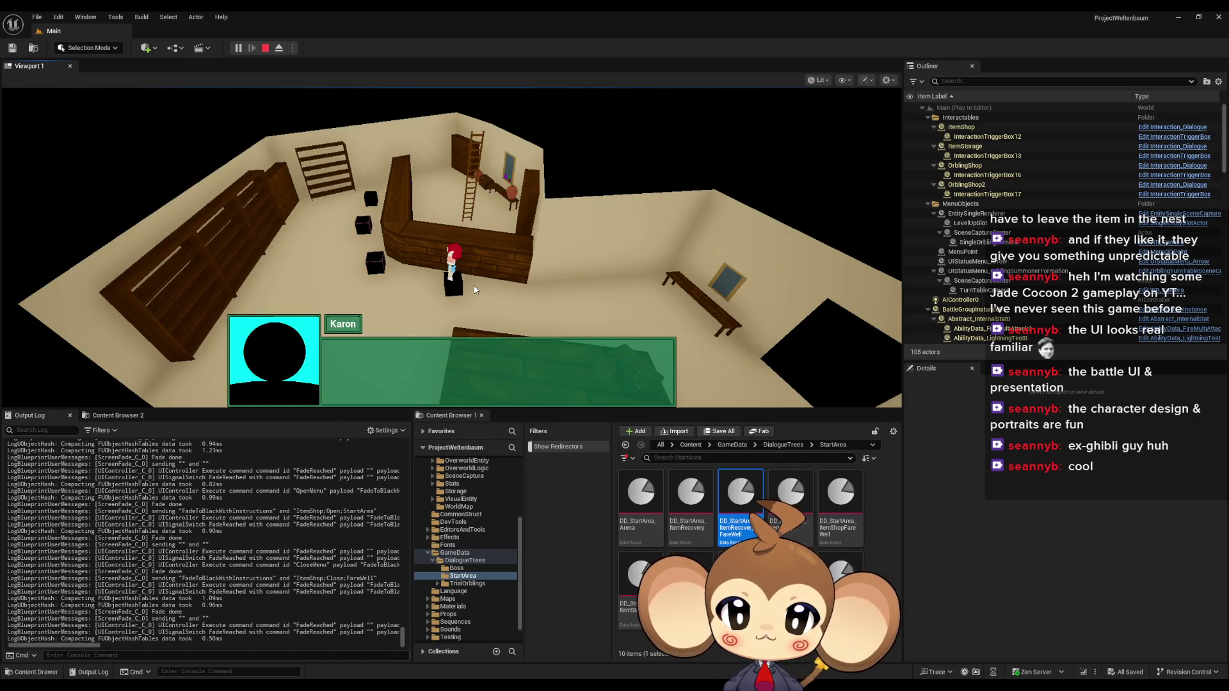
click(394, 393)
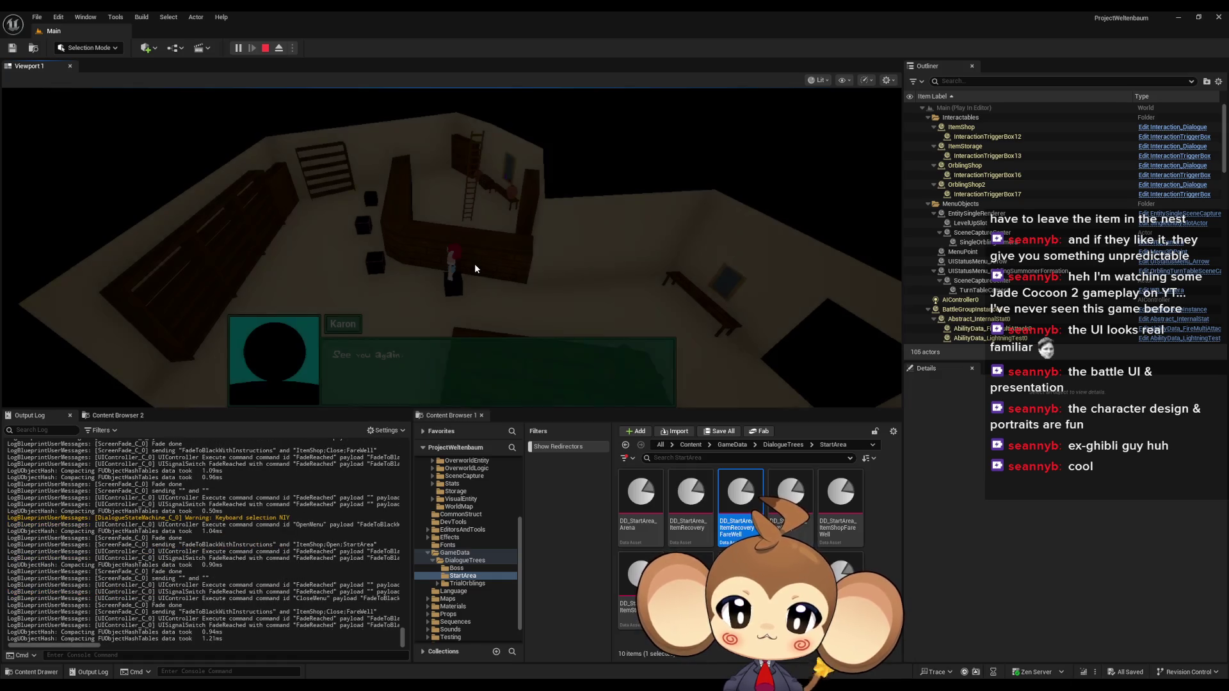
click(465, 276)
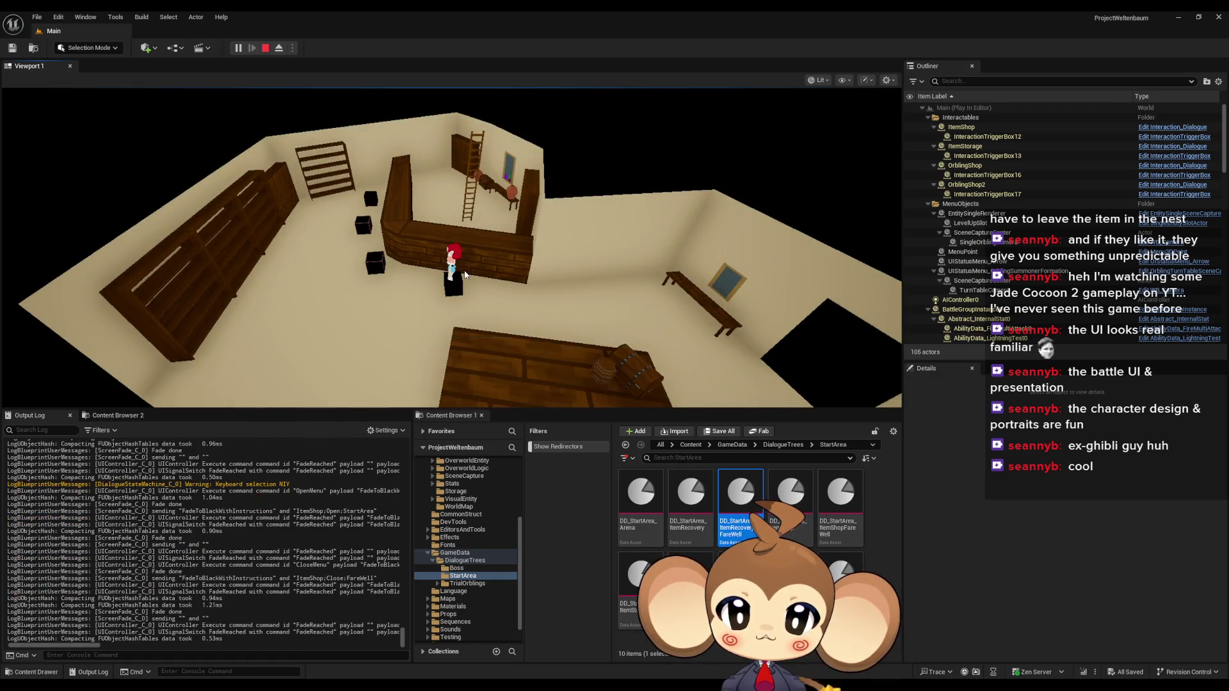
click(422, 385)
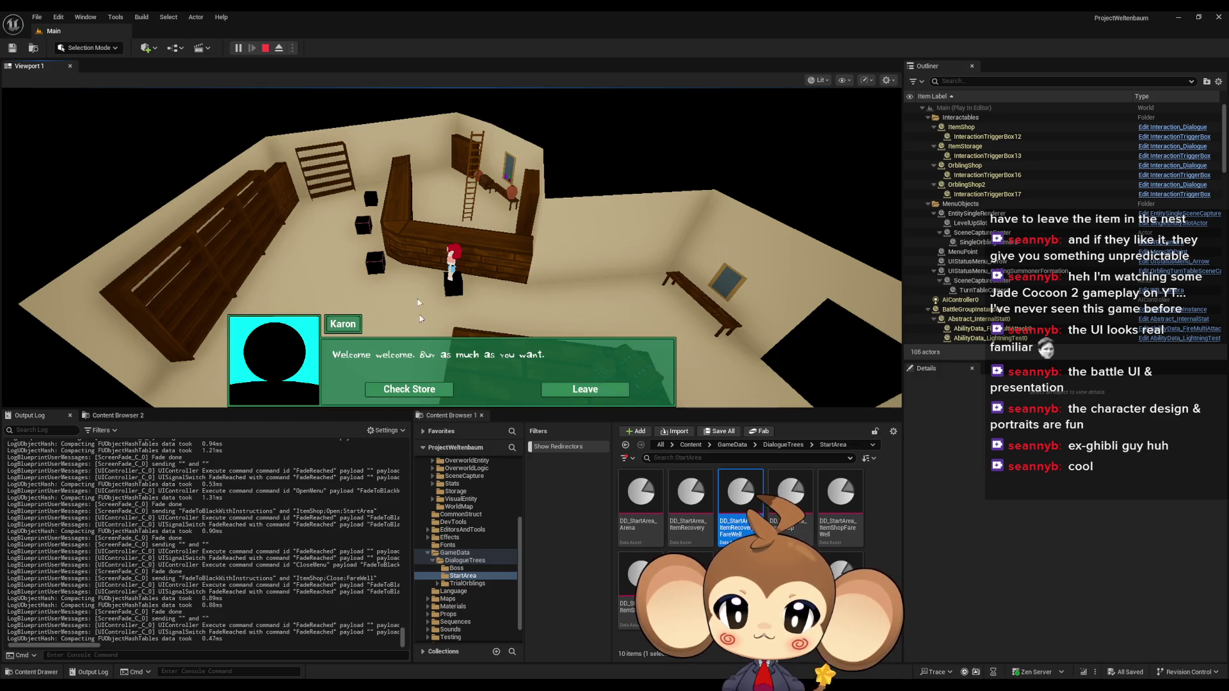
click(408, 392)
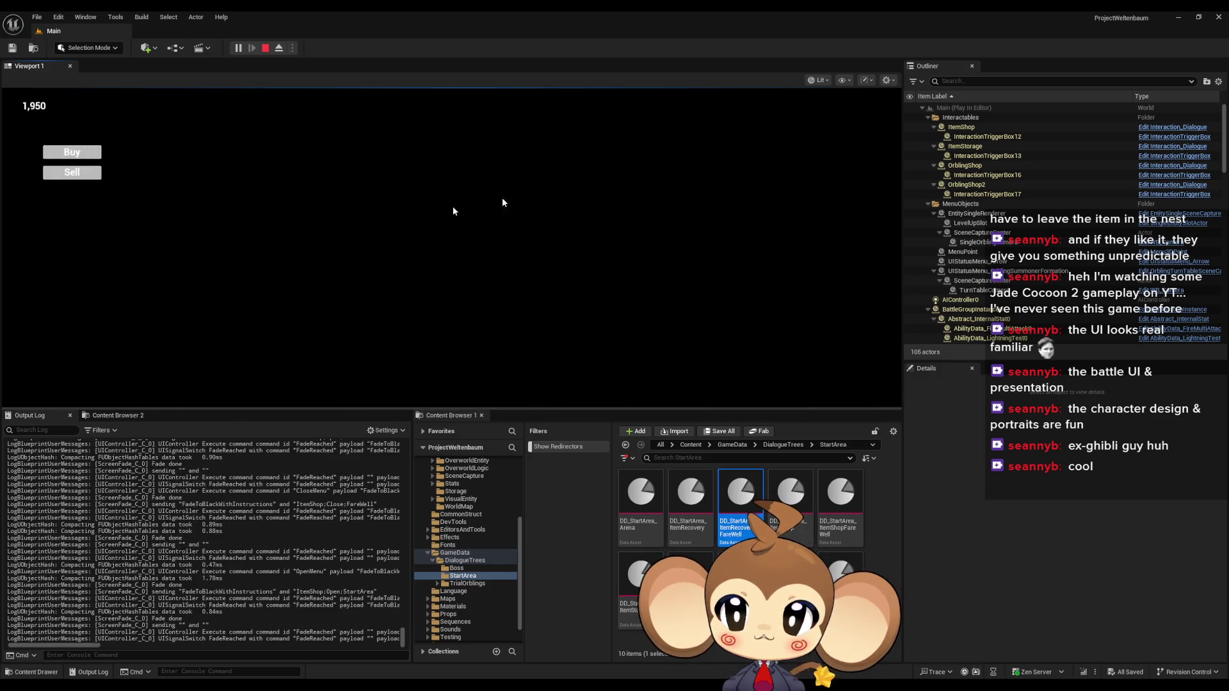
key(Escape)
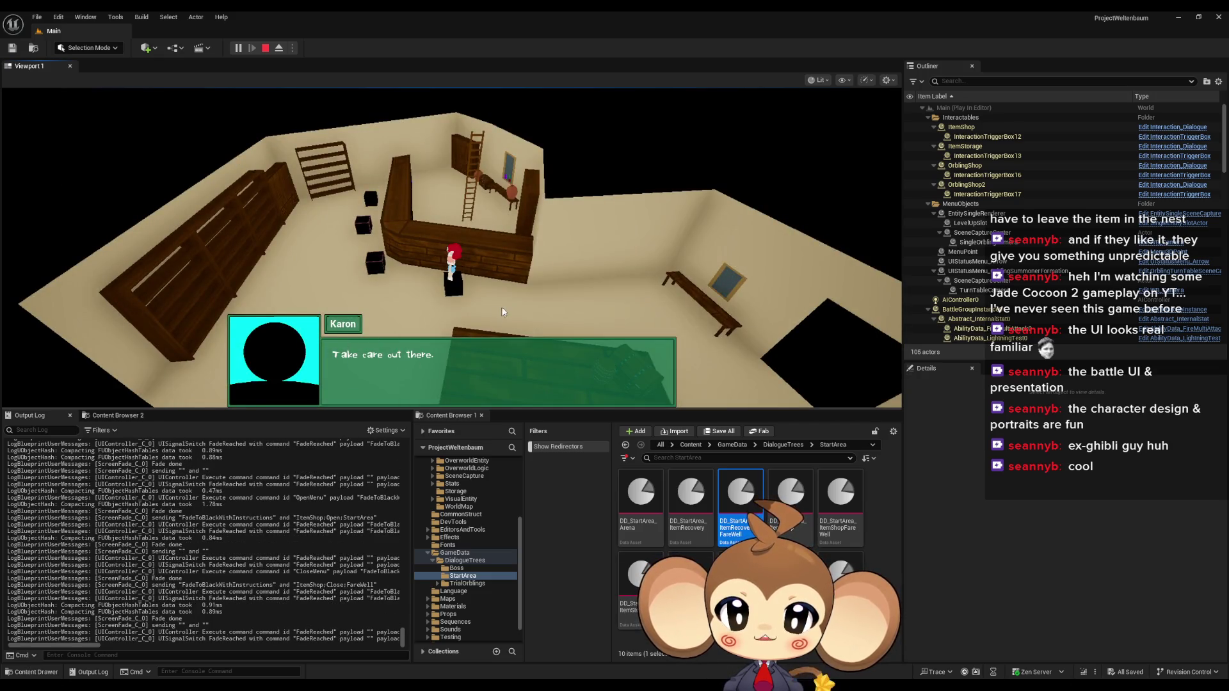
click(474, 344)
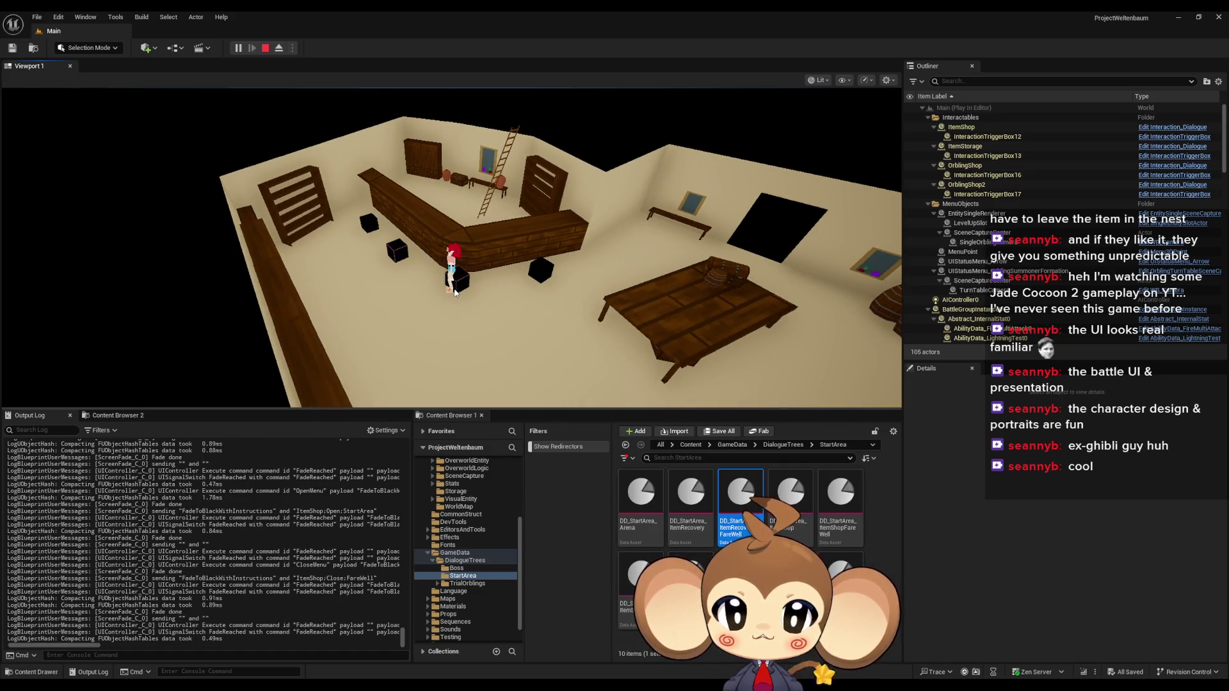
Step: Leave the Orblings shop conversation, then choose Look for lost items with Tibi
key(e)
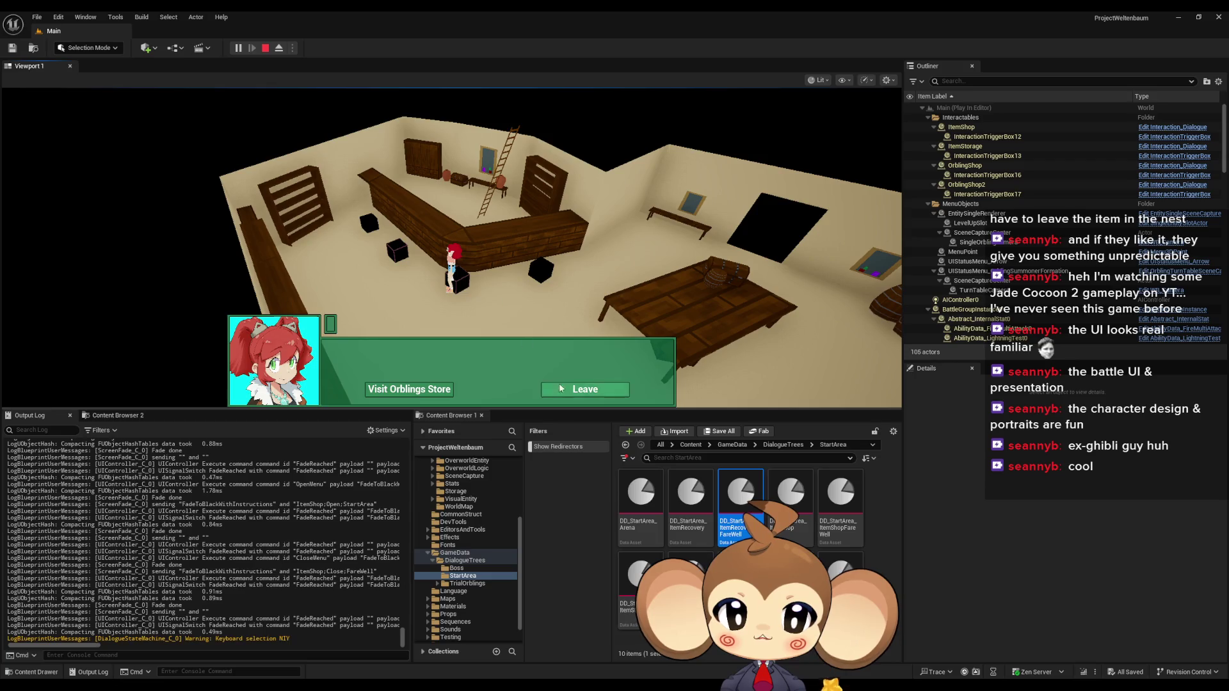
click(585, 389)
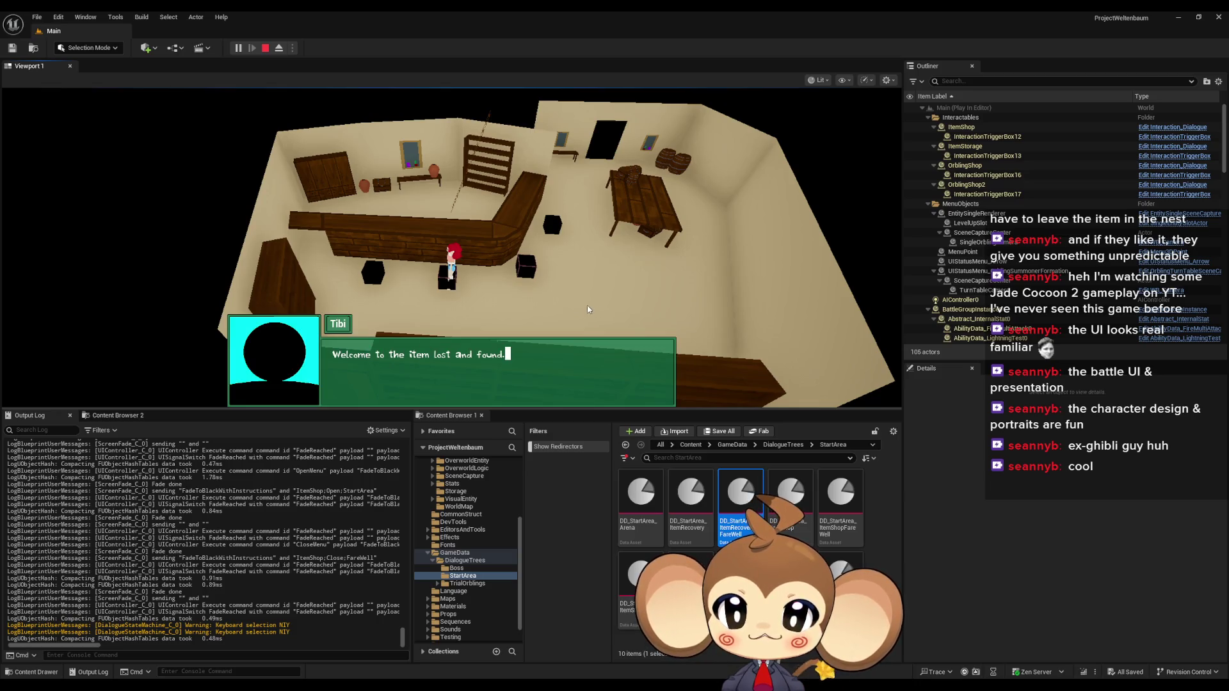
click(445, 189)
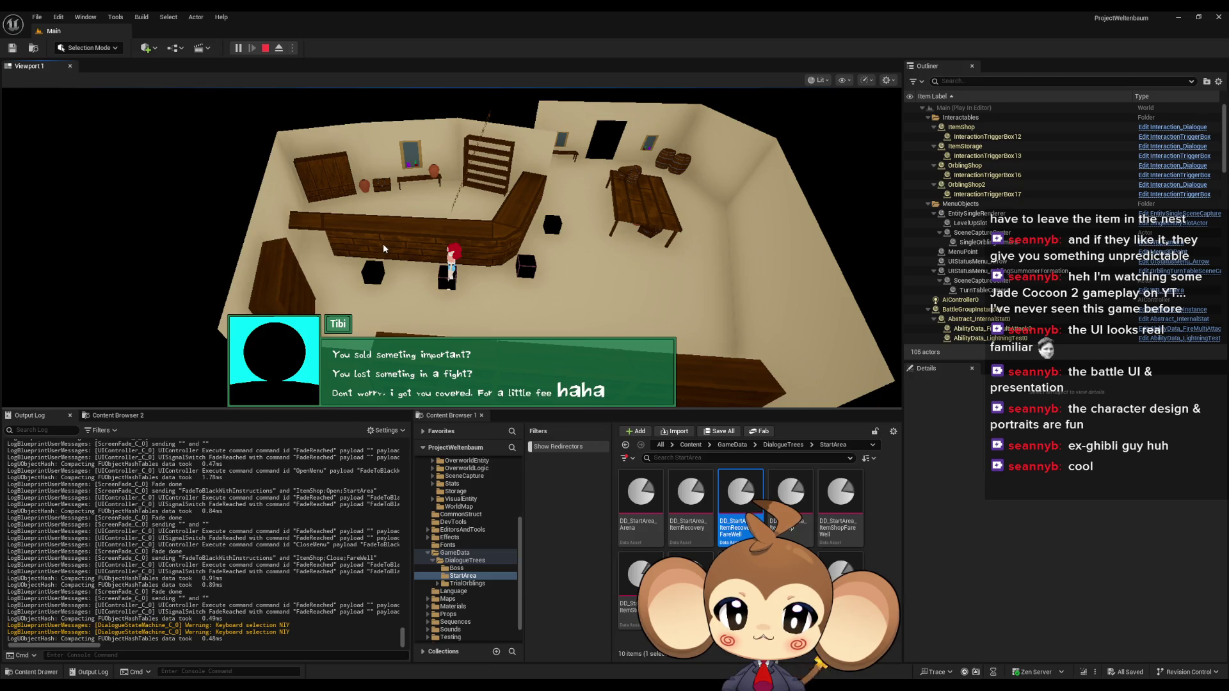
click(458, 246)
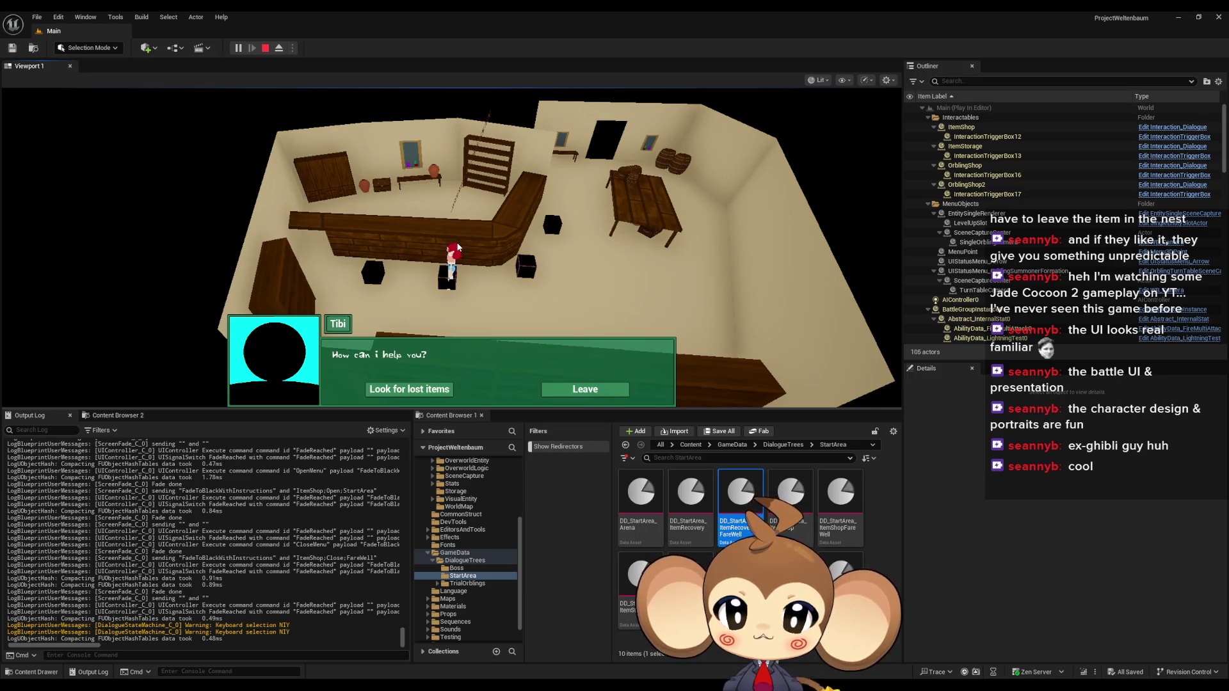
click(426, 384)
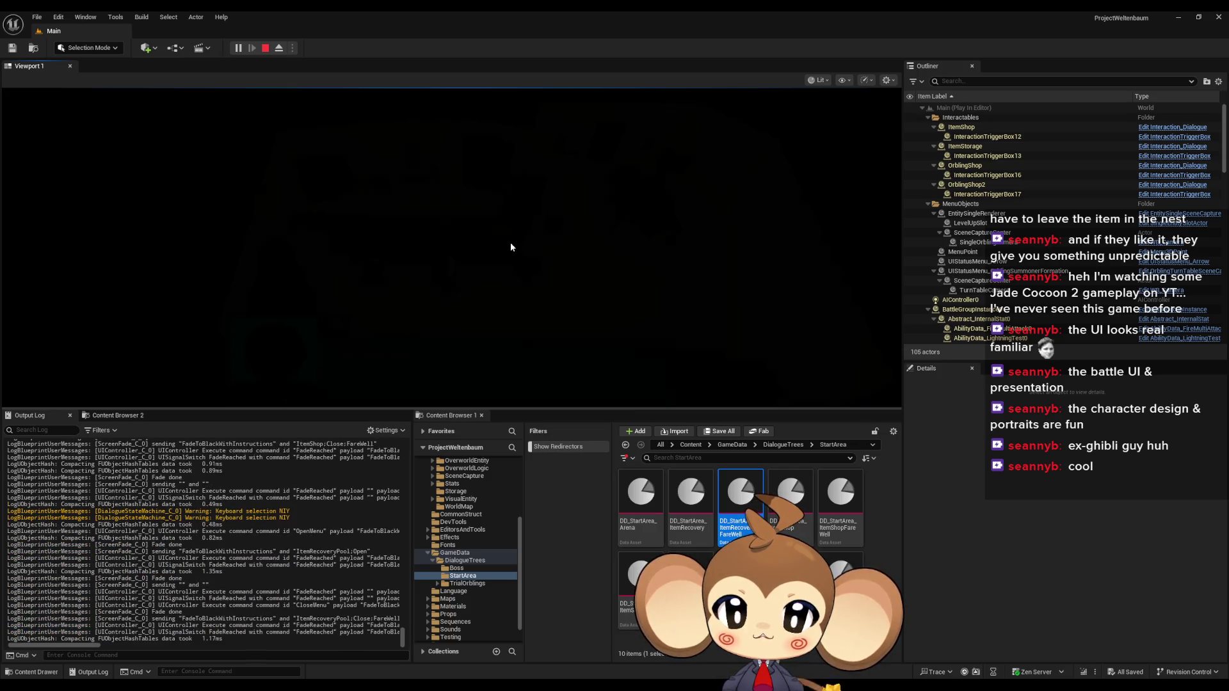
Step: Talk to Tibi again and pick Leave, then start a conversation with Ela
click(509, 242)
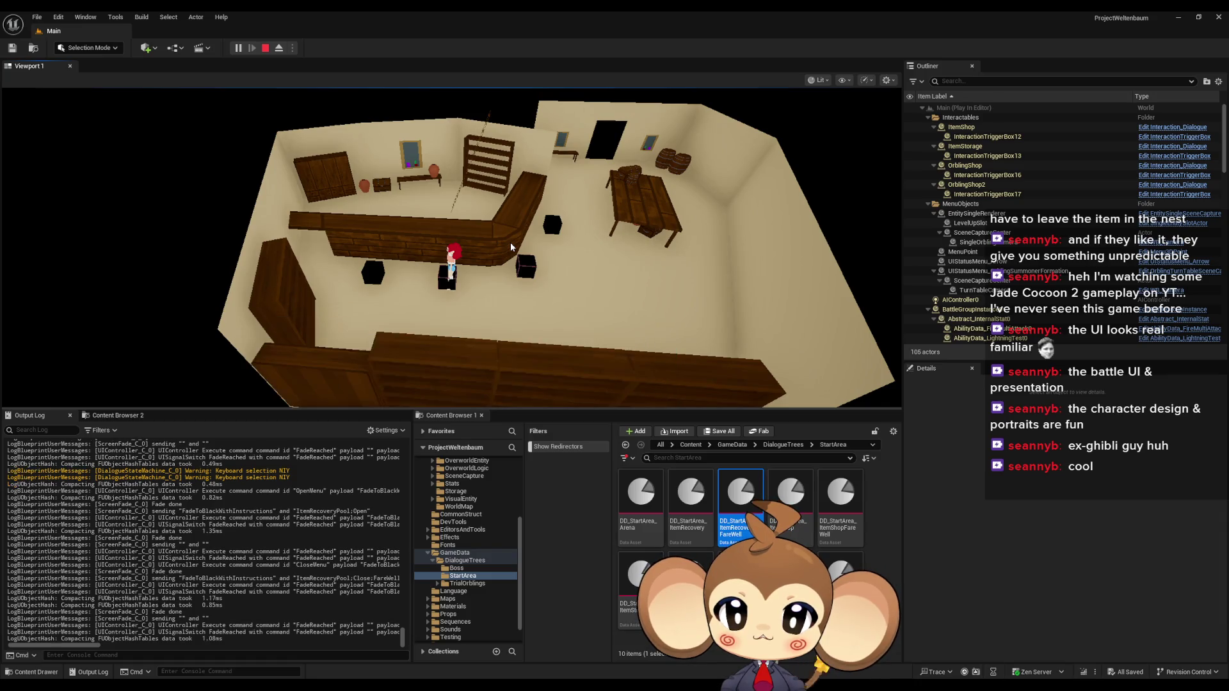
click(598, 392)
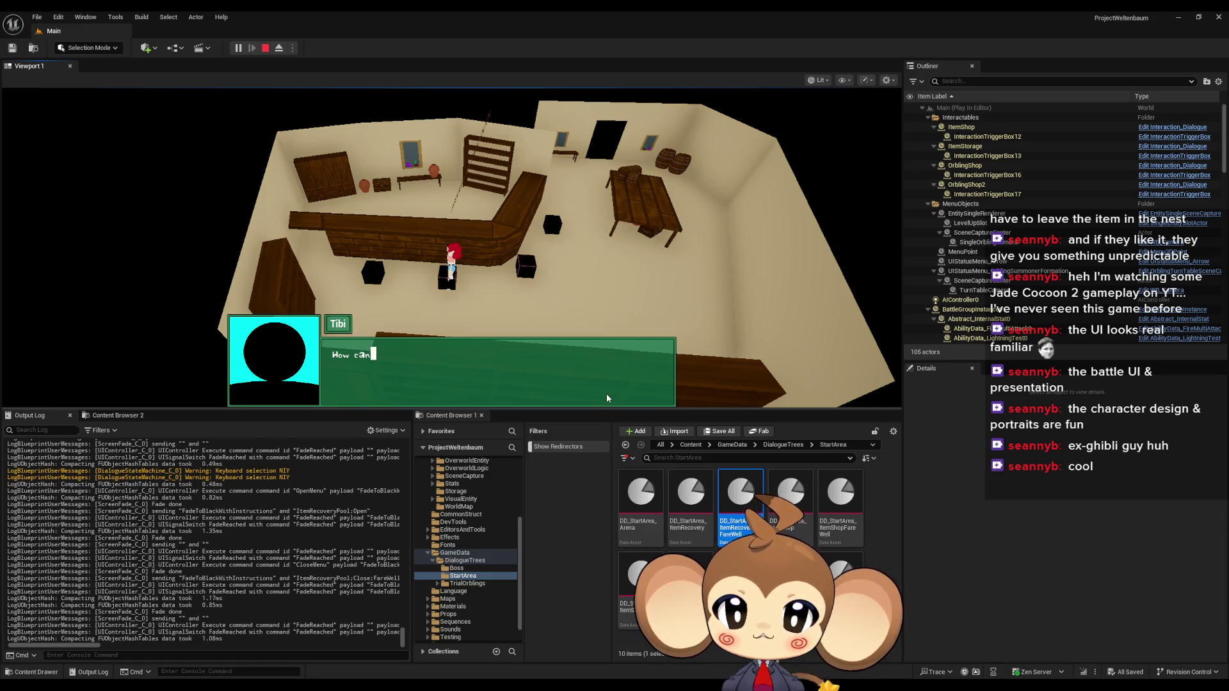
click(608, 391)
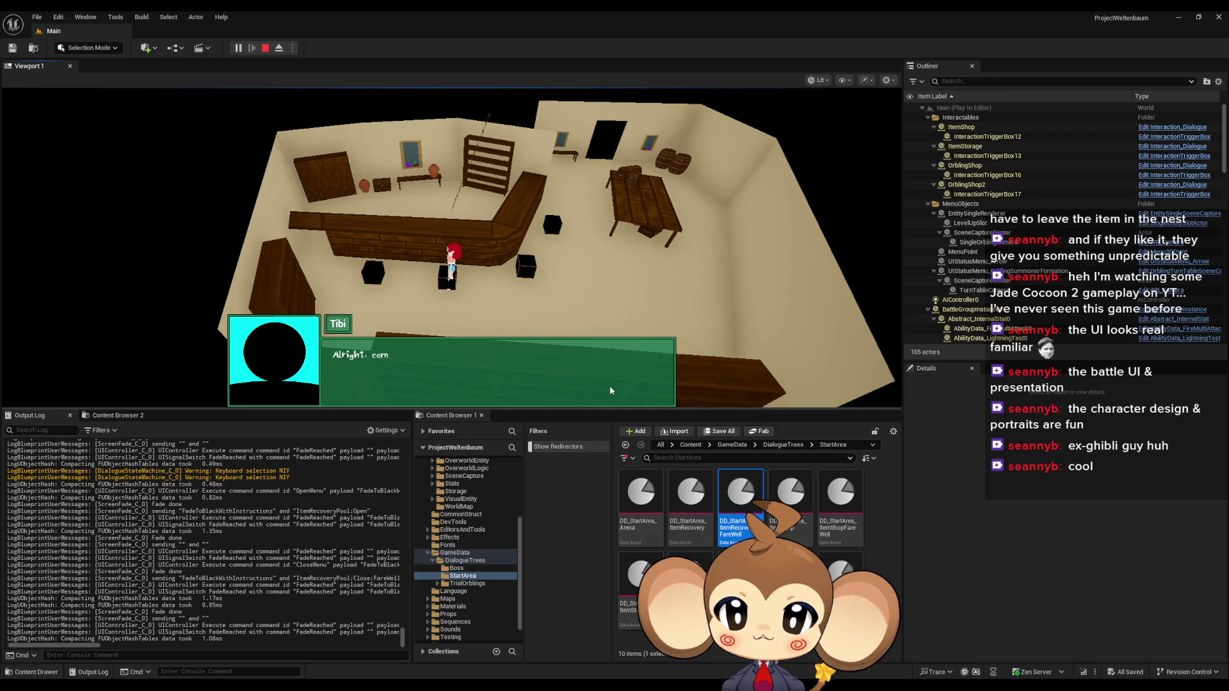
click(593, 364)
click(526, 267)
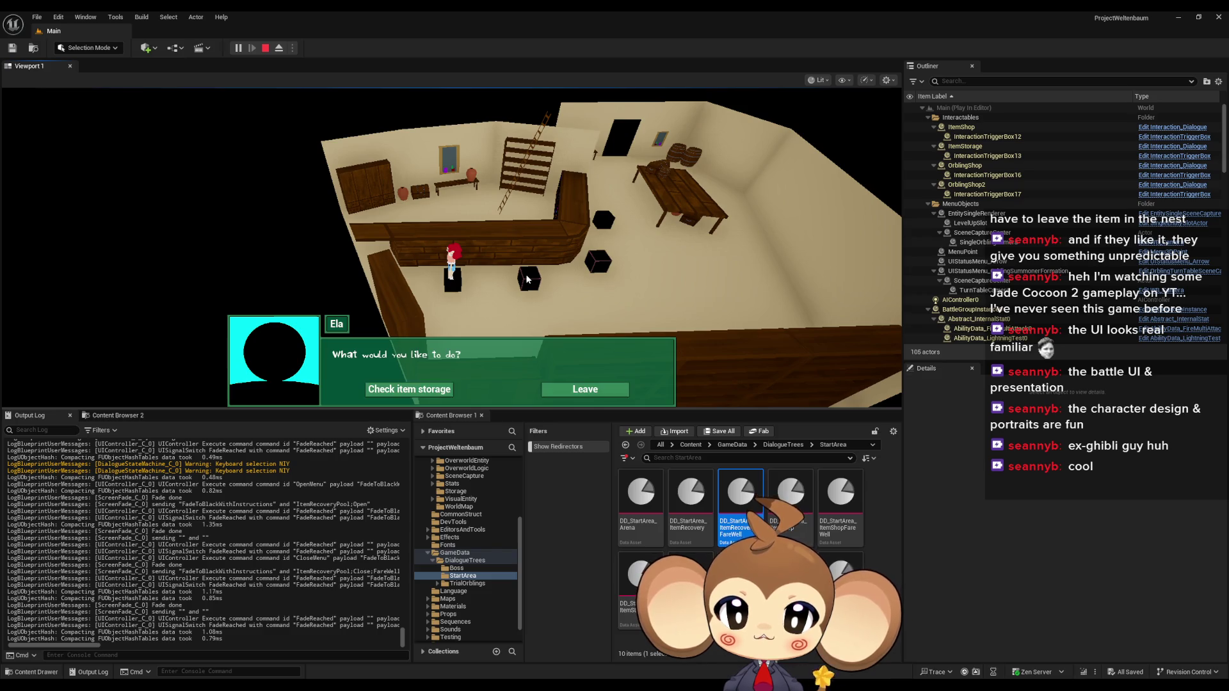
Step: Open Ela's item storage by mouse then keyboard, close it, dismiss her farewell, and walk outside
click(440, 392)
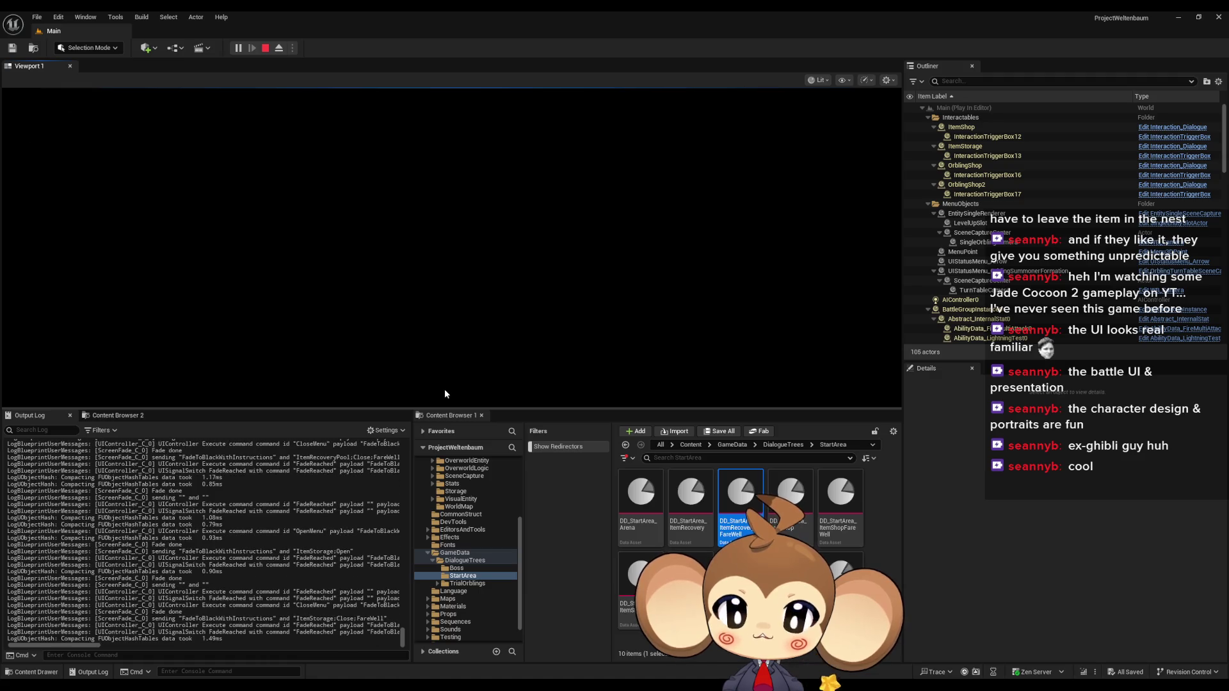
click(403, 378)
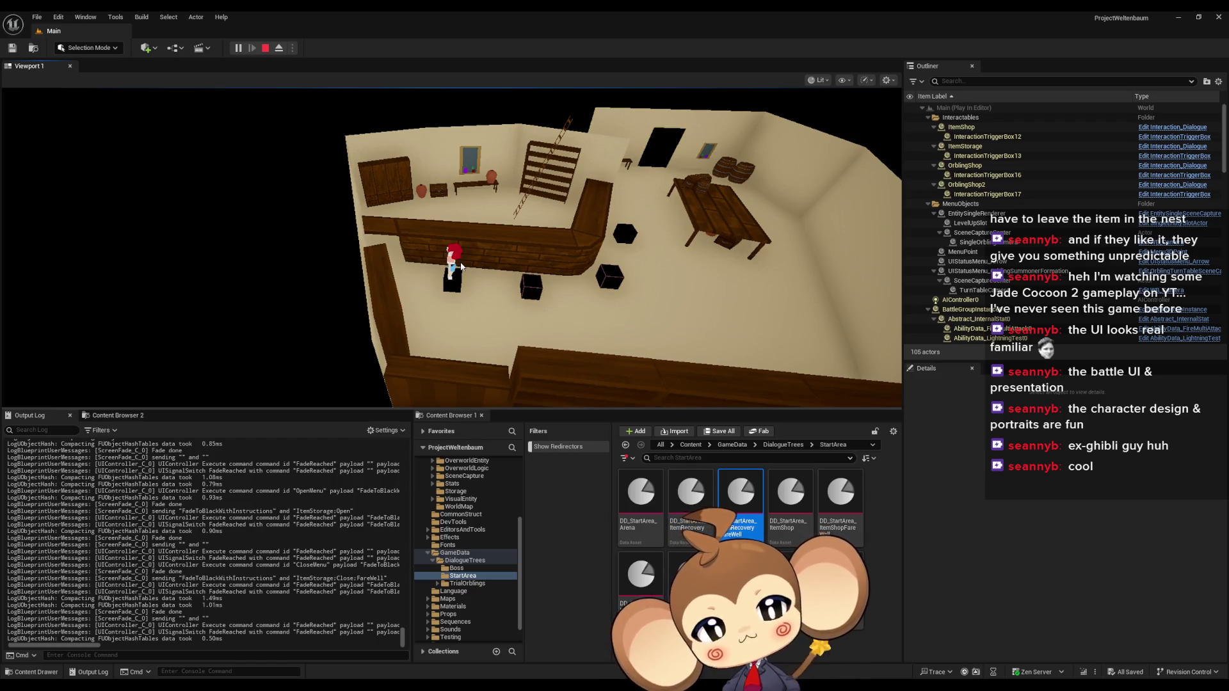
key(e)
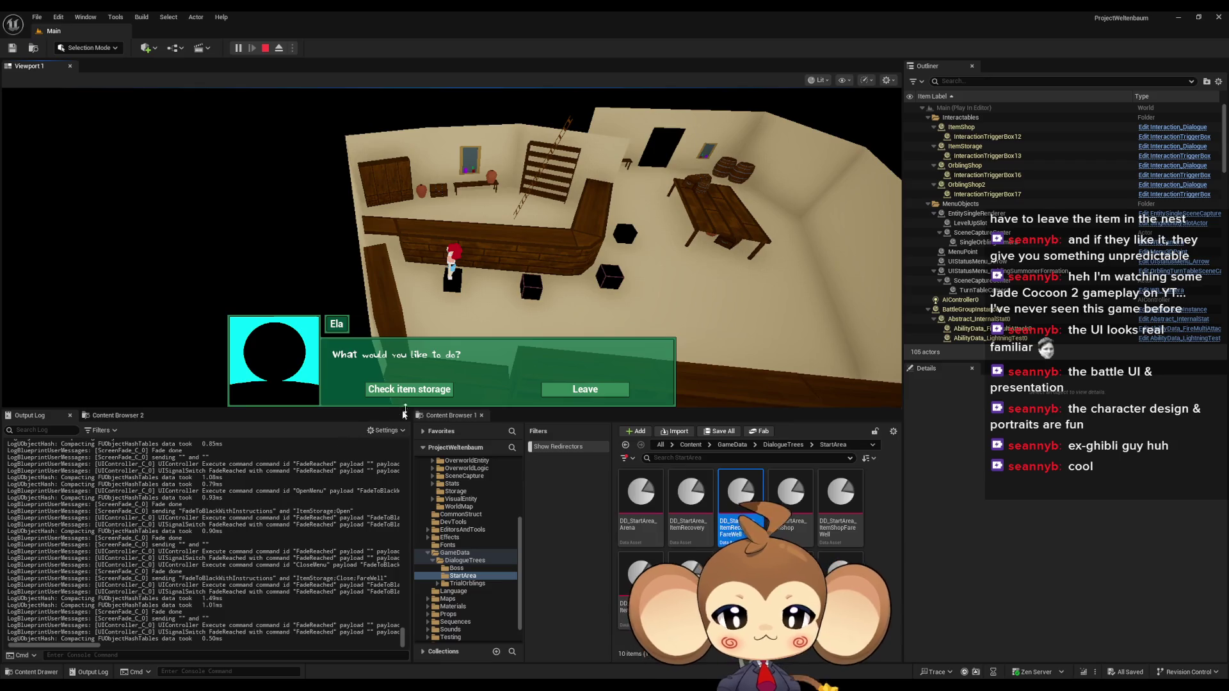
key(e)
key(Escape)
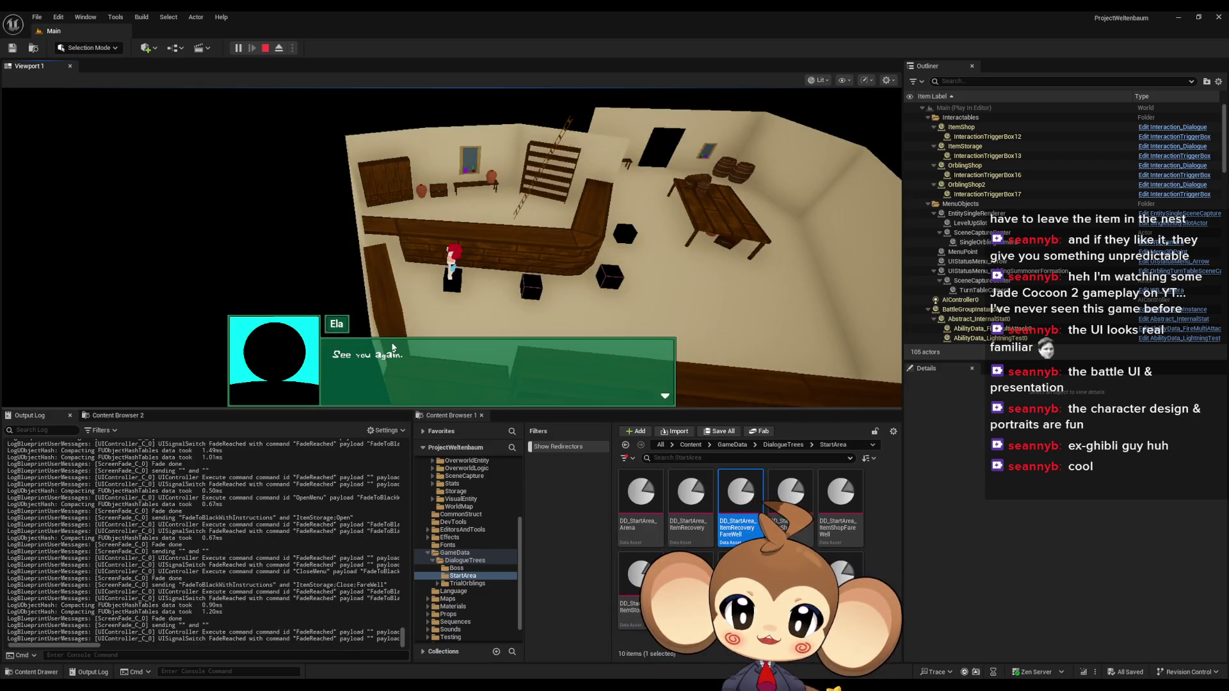
key(e)
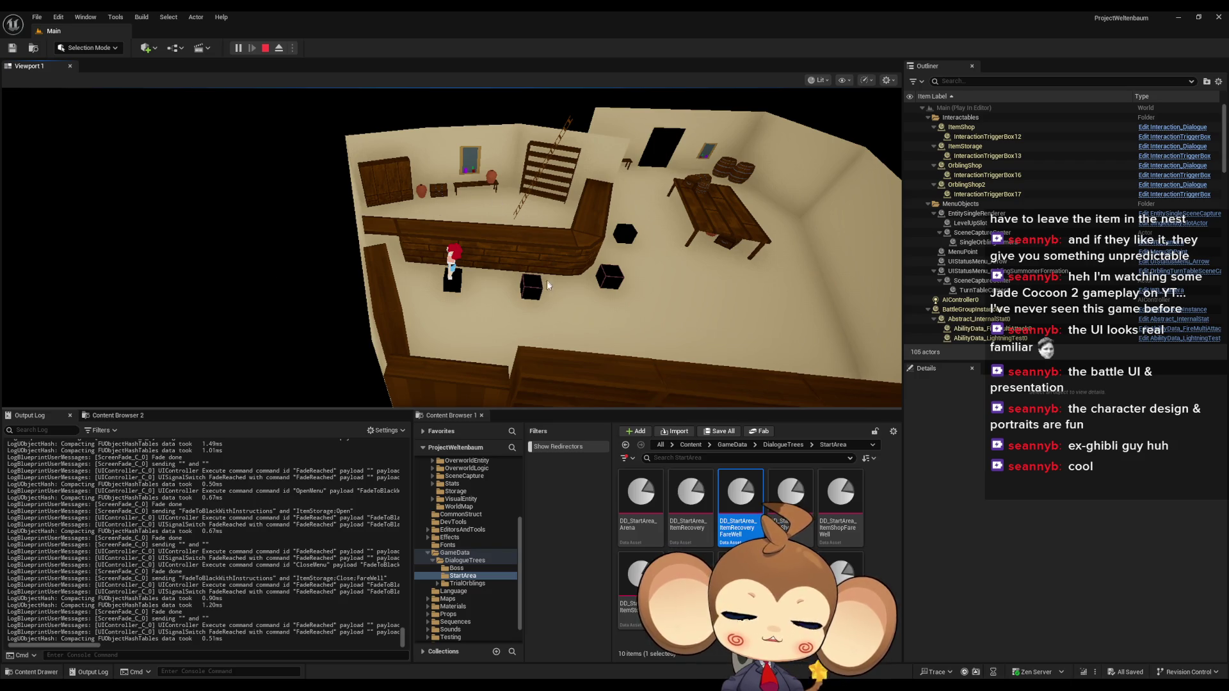
key(w)
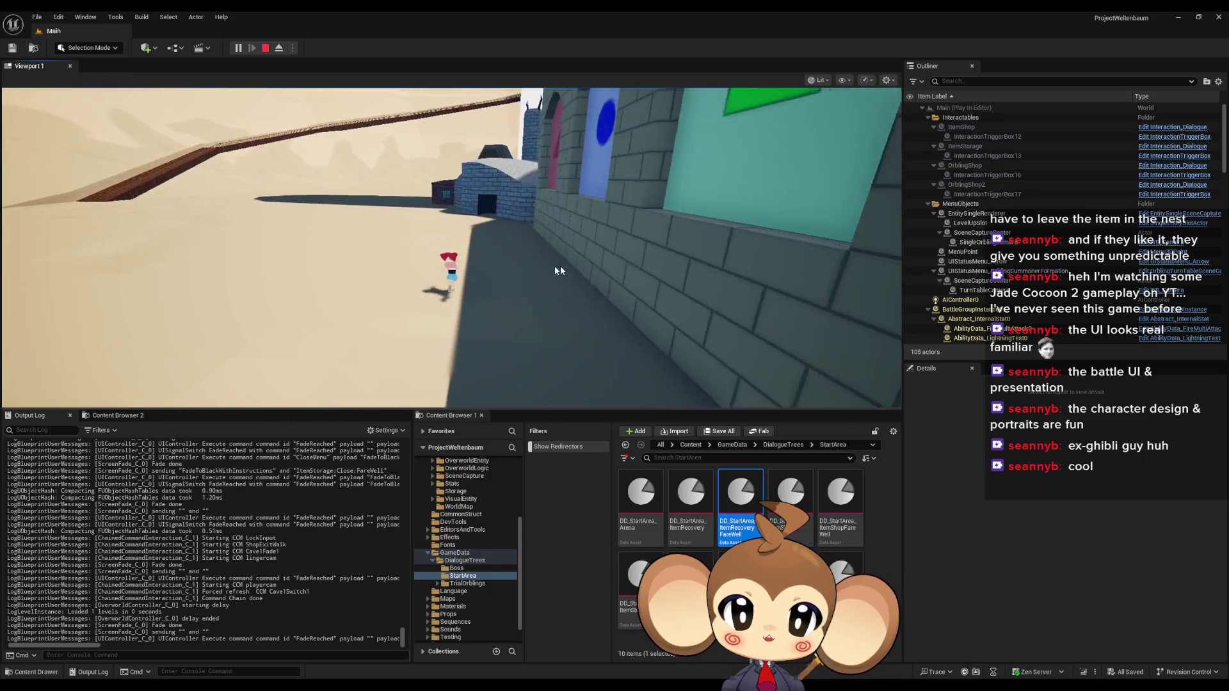
Step: Recapture the game view so the character can keep walking out to the stone building
click(560, 267)
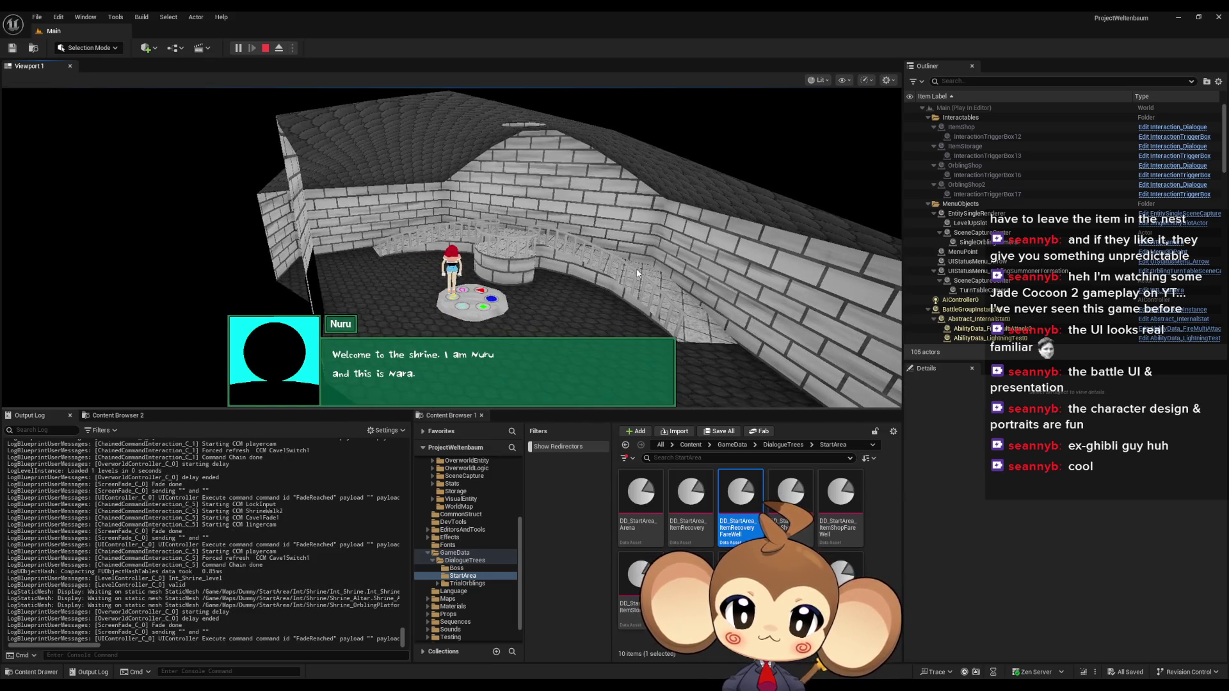
Step: Advance the shrine keepers' welcome dialogue through Nara's line to the help options
click(618, 280)
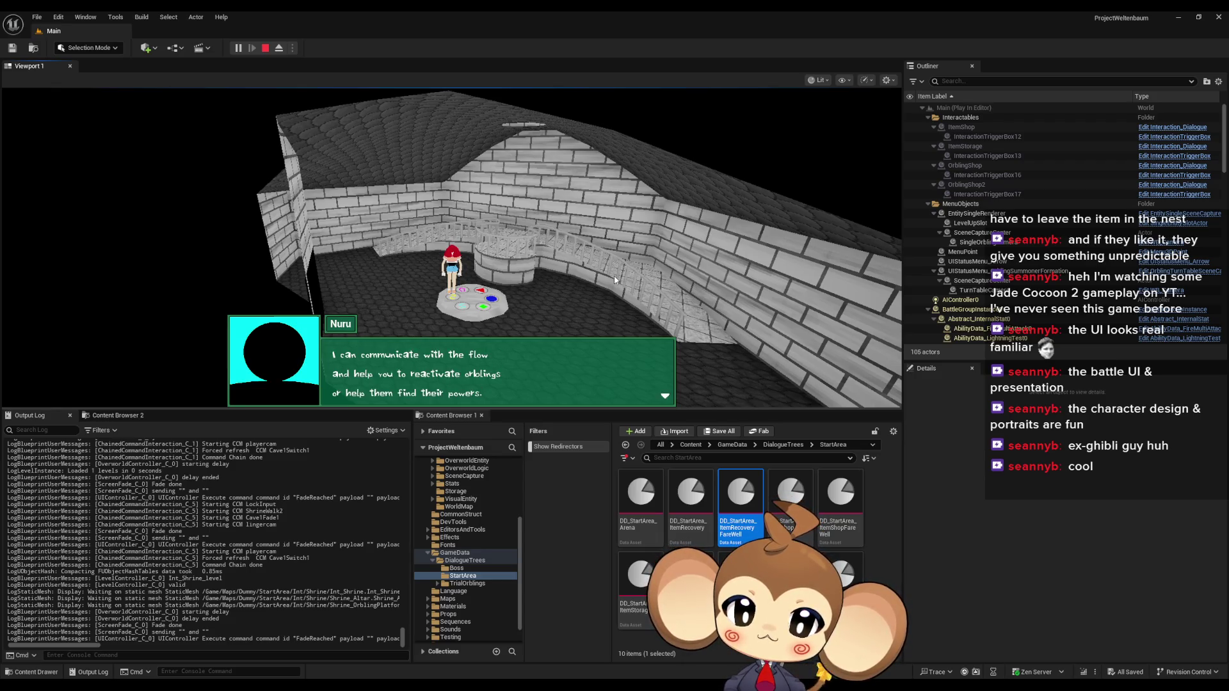
click(610, 279)
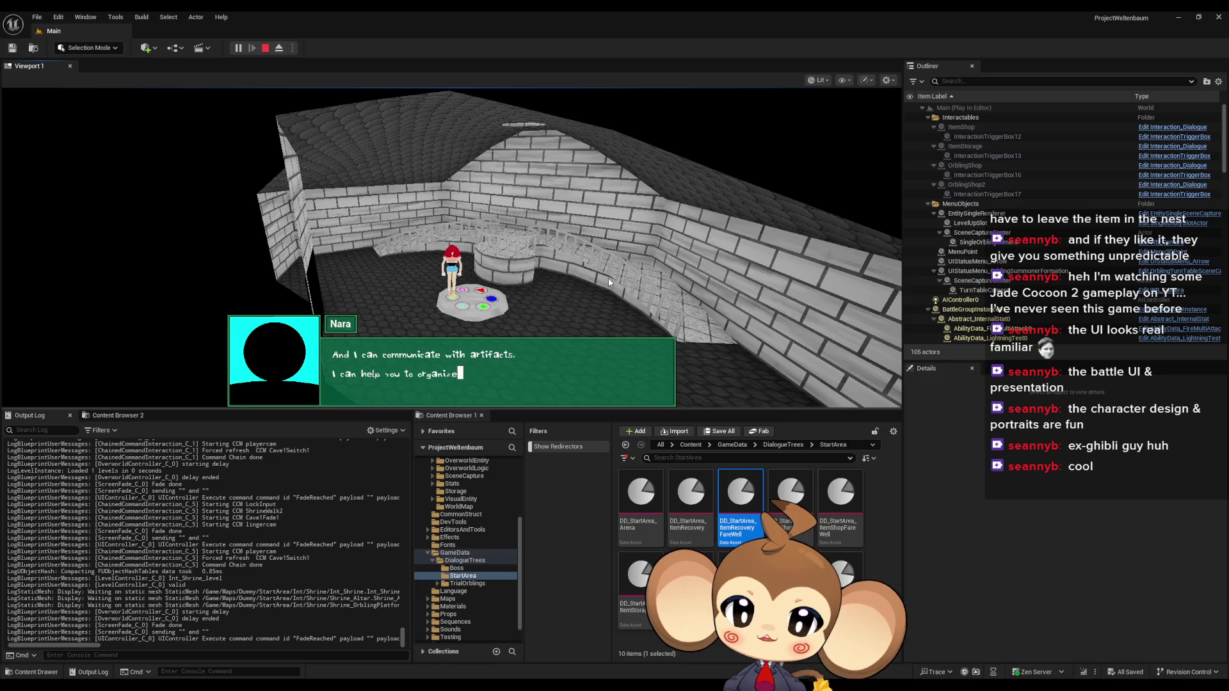
click(597, 247)
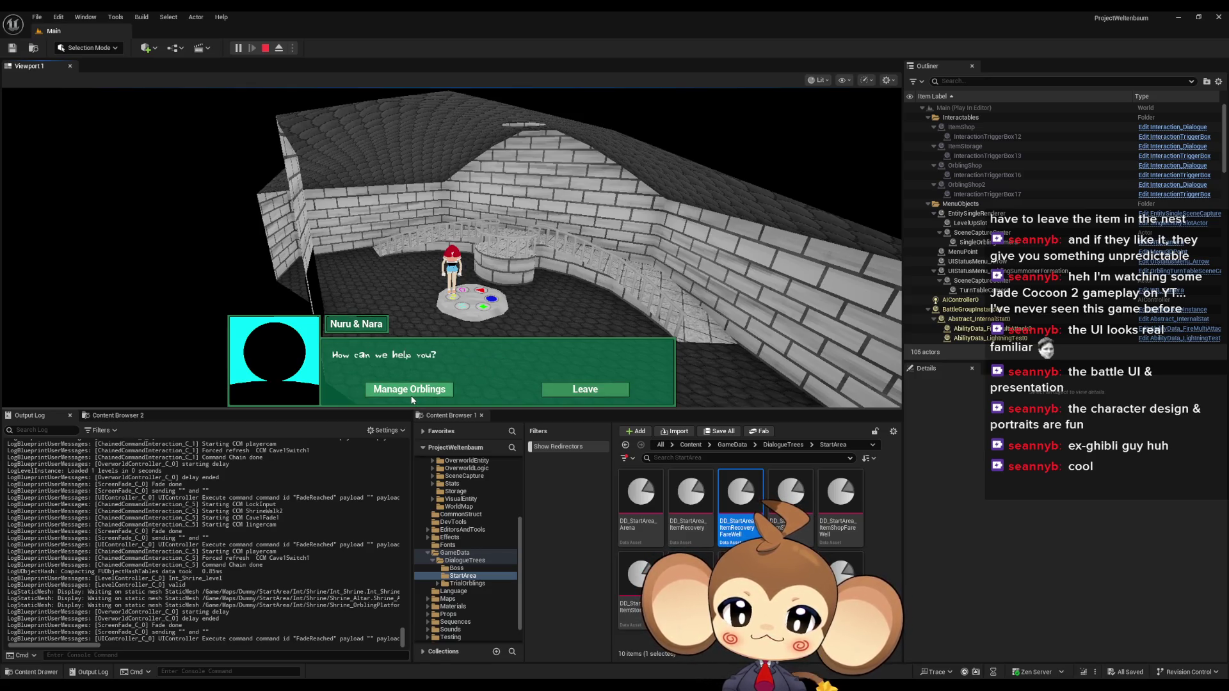
Step: Open the Orbling management screen from the shrine menu, then close it again
click(420, 395)
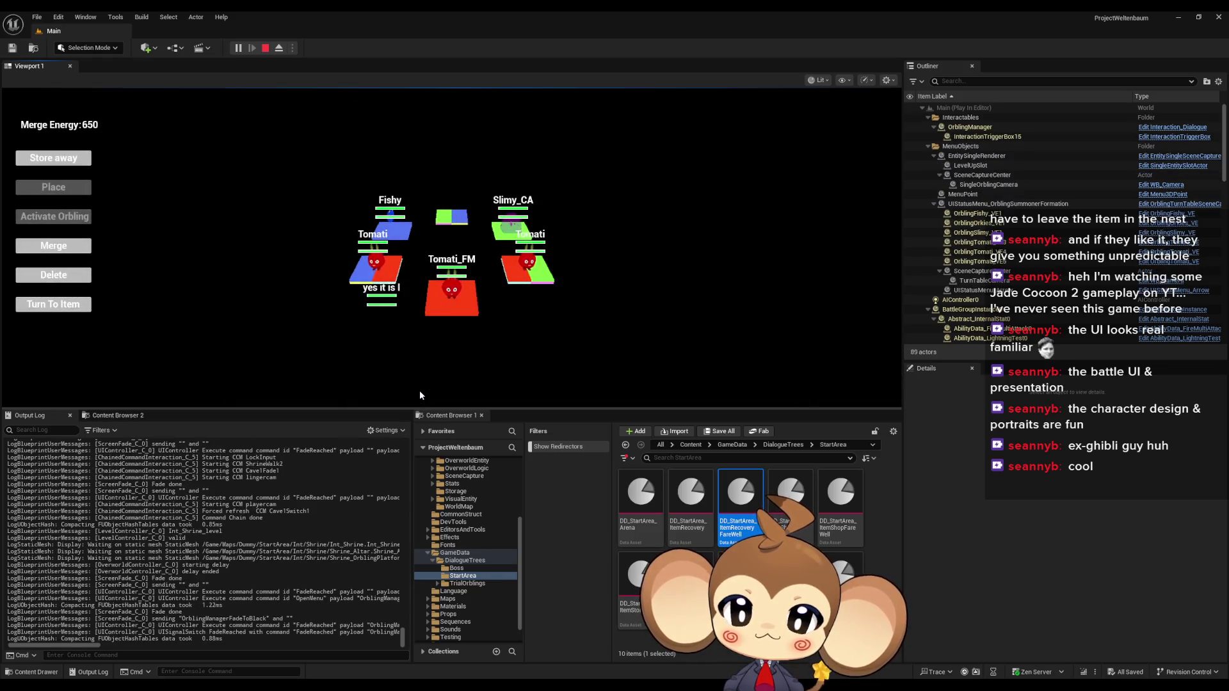
click(420, 390)
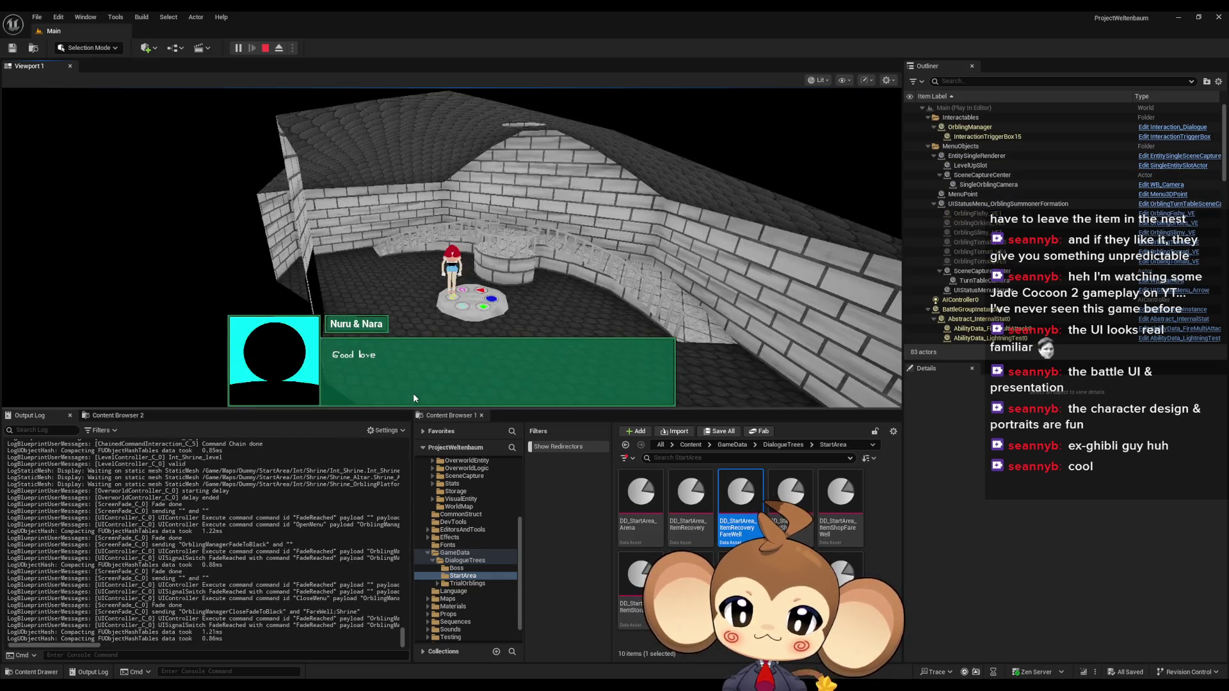
click(412, 393)
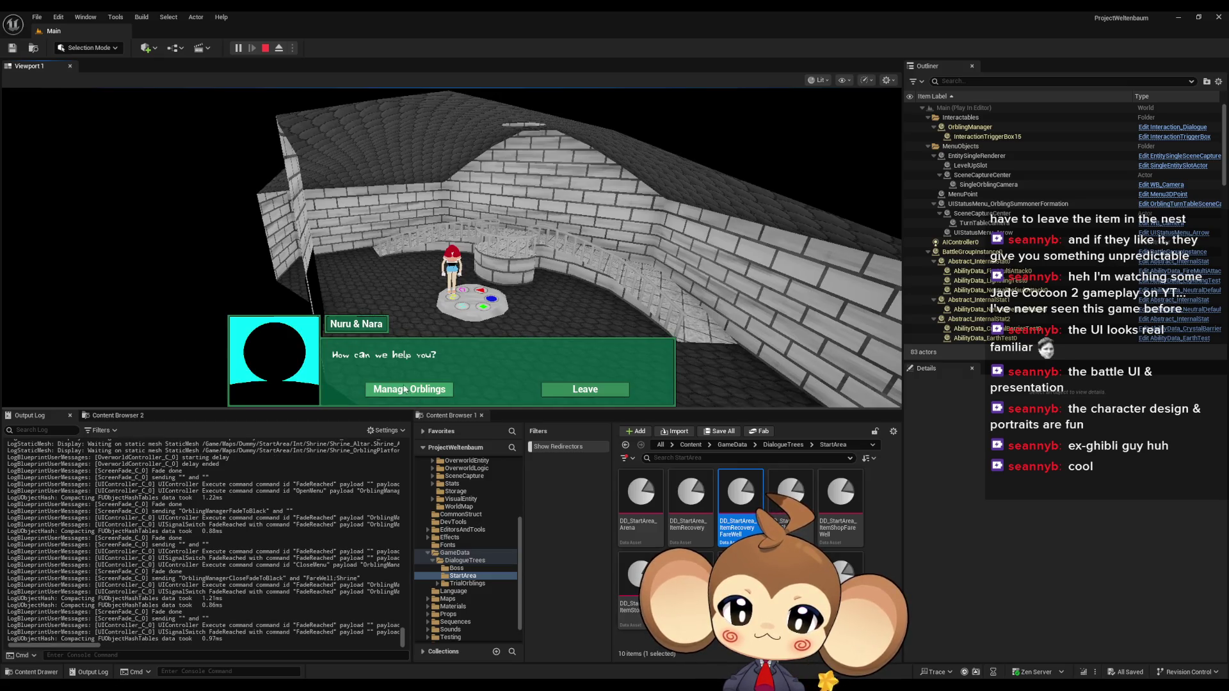
click(409, 390)
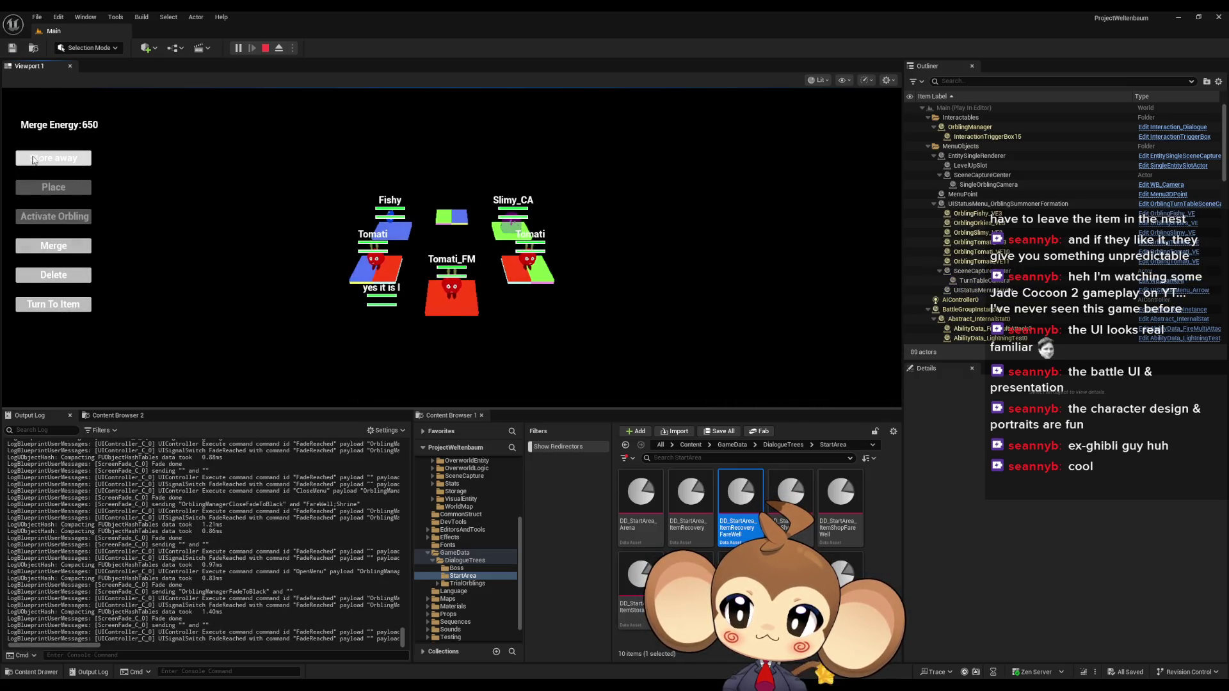
key(Escape)
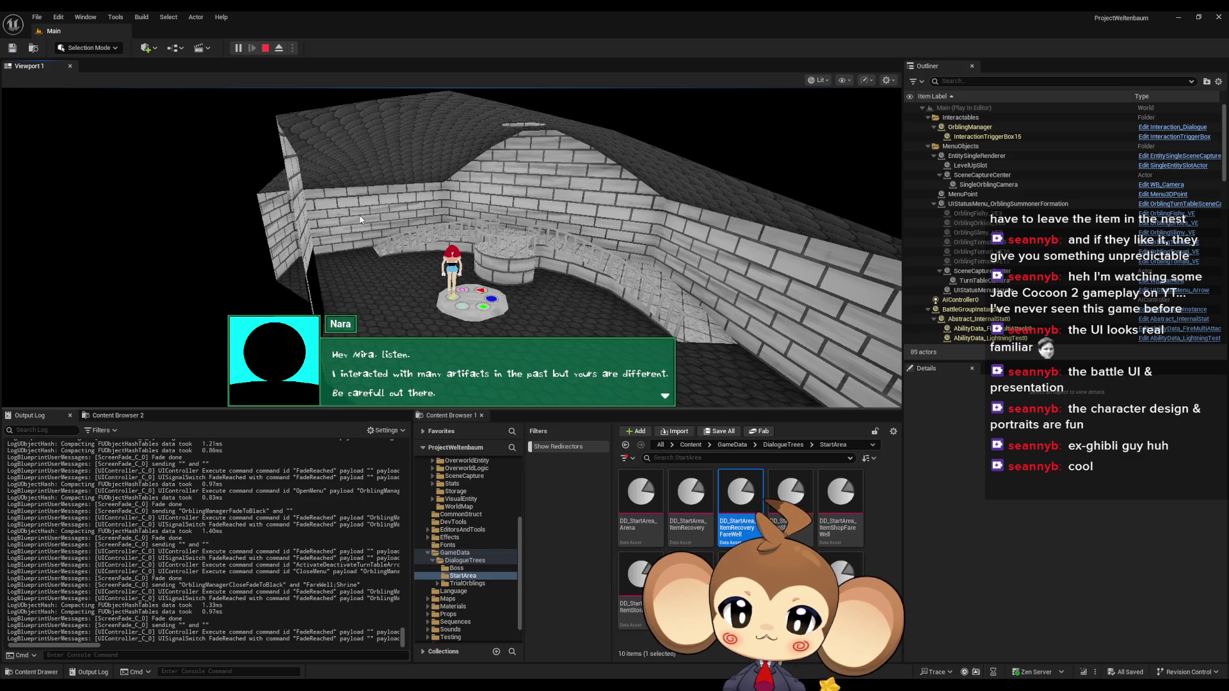
Step: Dismiss Nara's dialogue, open the game's main menu, and stop the play-in-editor session
click(381, 224)
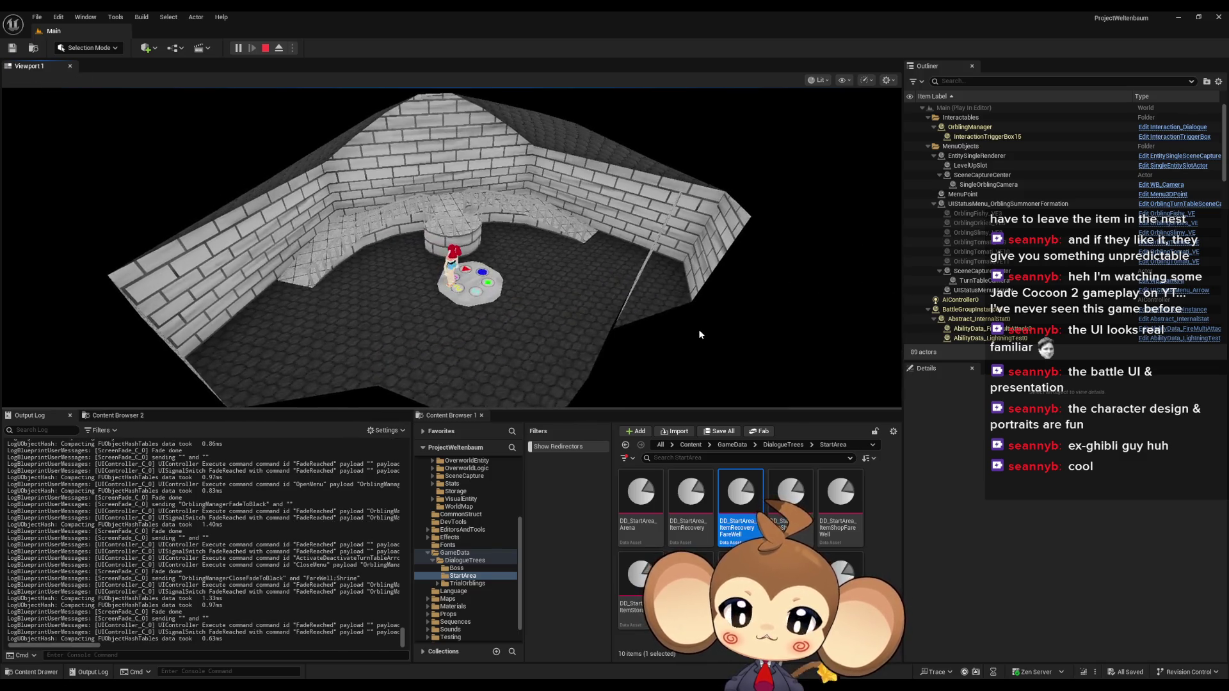
key(Escape)
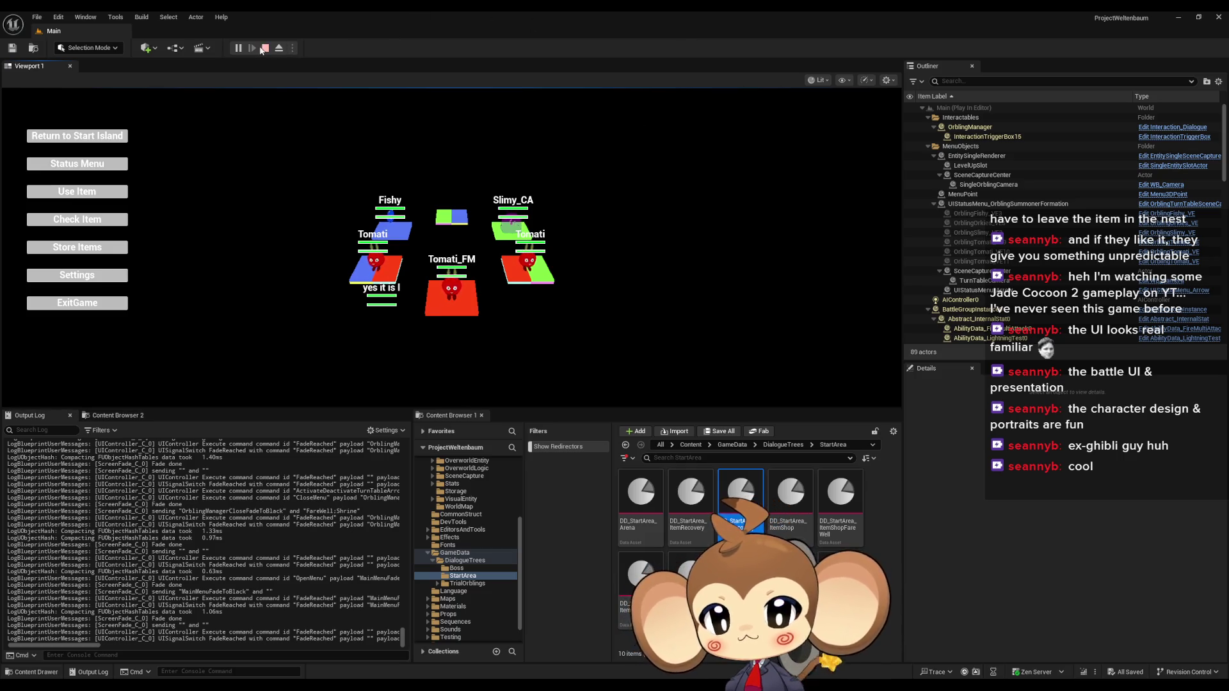
key(Escape)
click(699, 445)
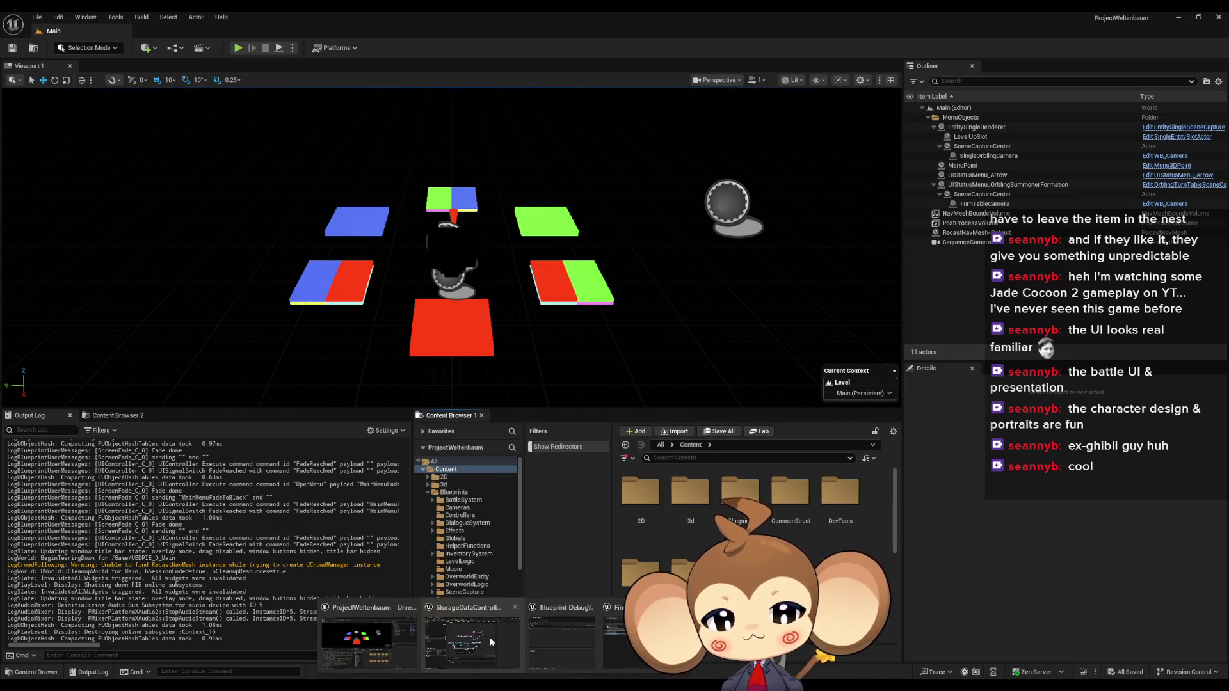
Step: In the StorageDataController Blueprint window, close the extra open Blueprint document tabs
click(489, 636)
middle_click(202, 31)
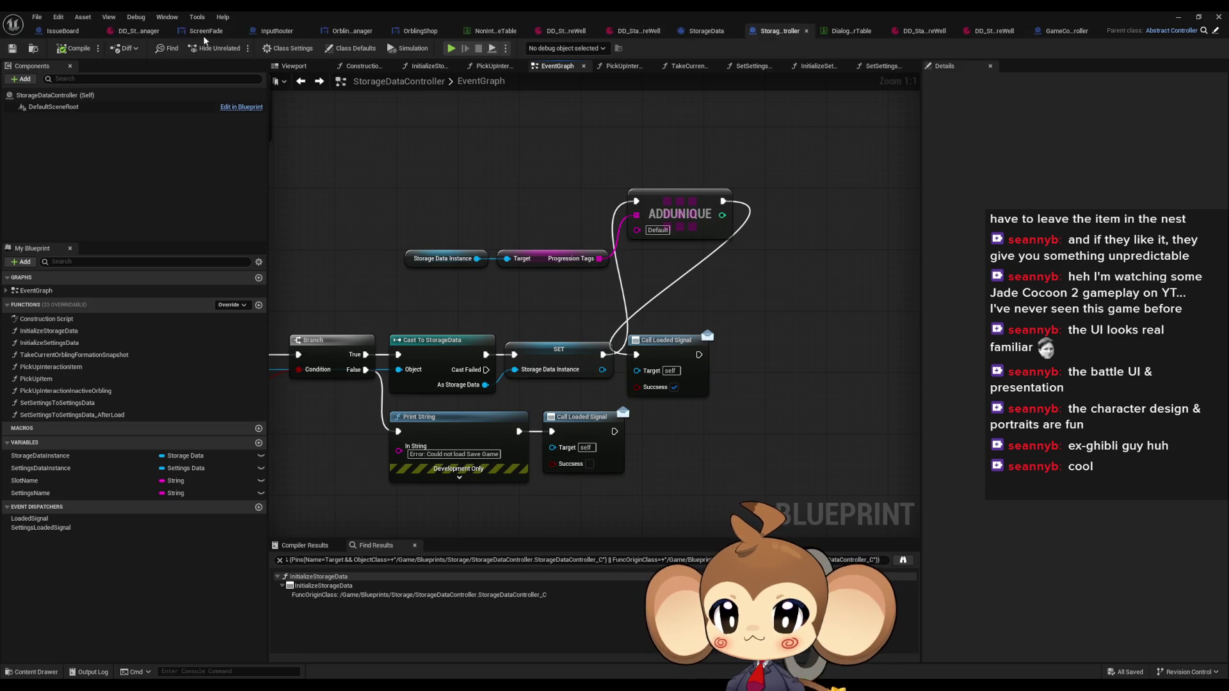
middle_click(202, 31)
middle_click(202, 30)
middle_click(202, 31)
middle_click(202, 31)
middle_click(202, 31)
middle_click(203, 32)
middle_click(208, 31)
middle_click(210, 30)
middle_click(210, 30)
middle_click(210, 30)
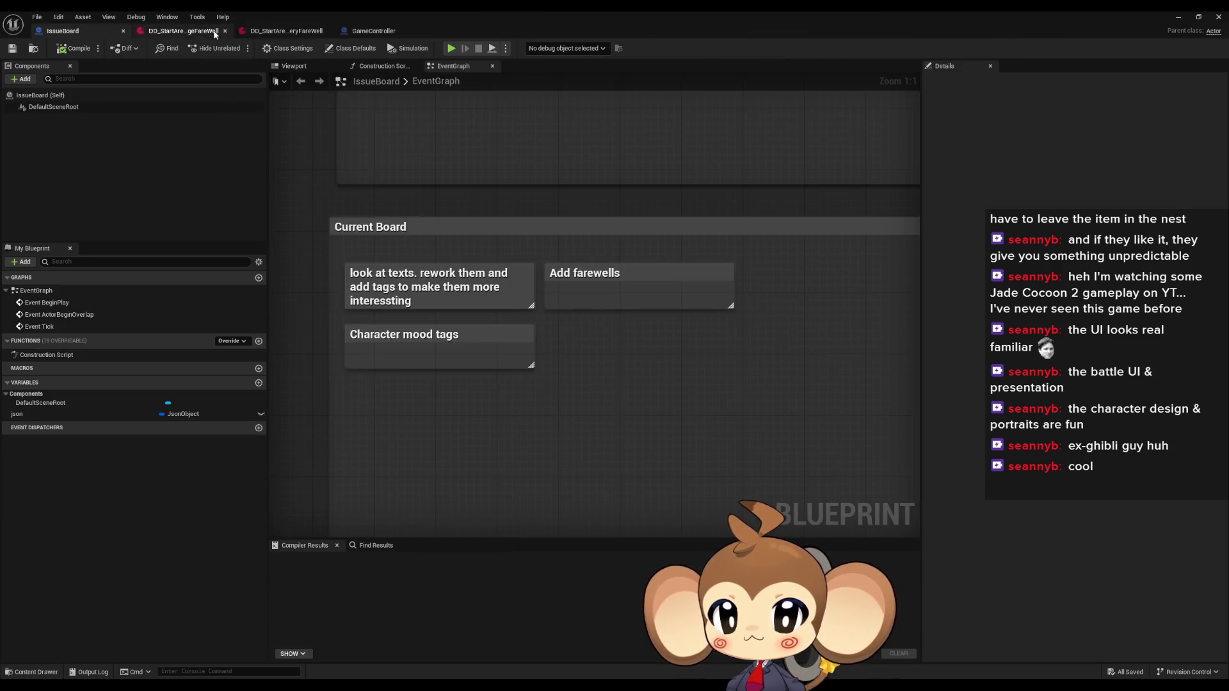
middle_click(210, 31)
middle_click(210, 31)
middle_click(210, 32)
Step: Delete the Add farewells note from the Current Board and minimize the Blueprint window
click(637, 294)
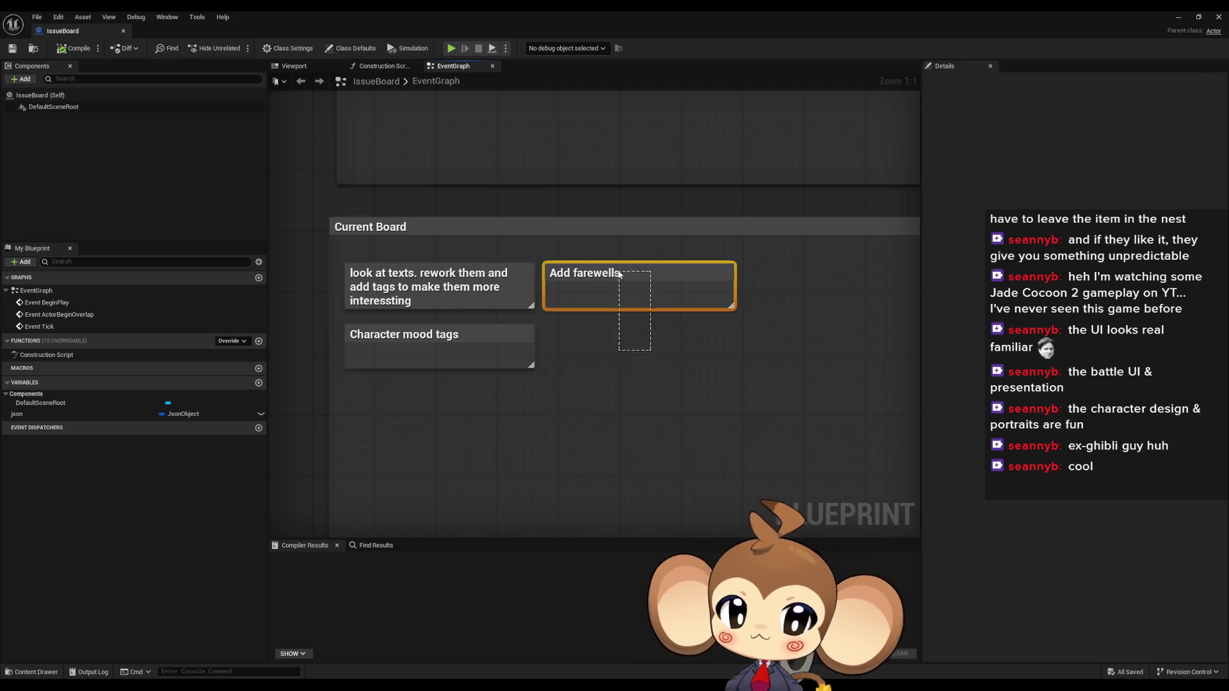
key(Delete)
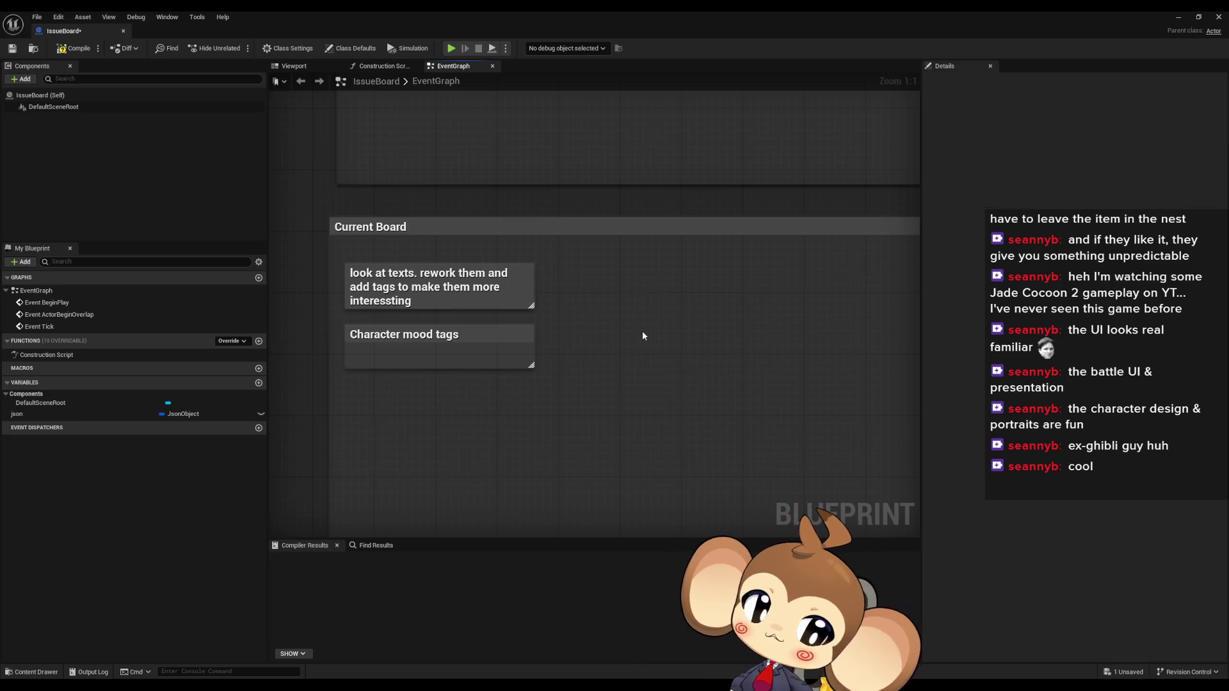
click(1218, 17)
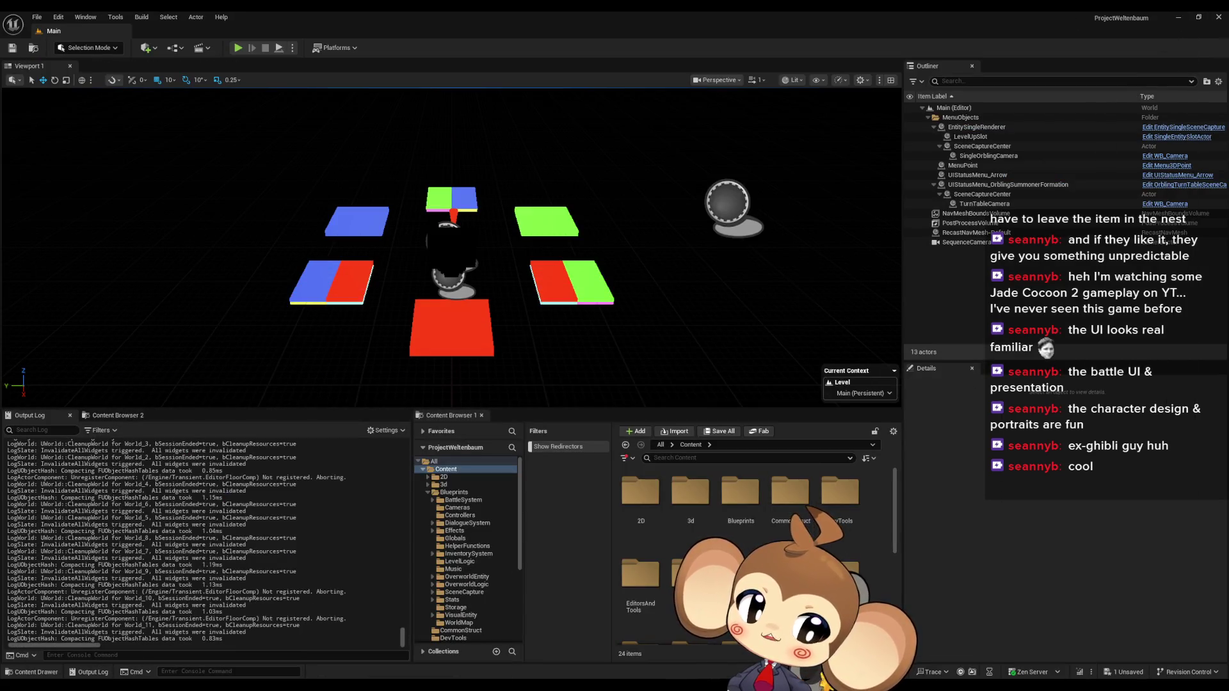
Step: Browse GameData > DialogueTrees > StartArea and step through its DD_StartArea dialogue assets
double_click(790, 570)
double_click(640, 491)
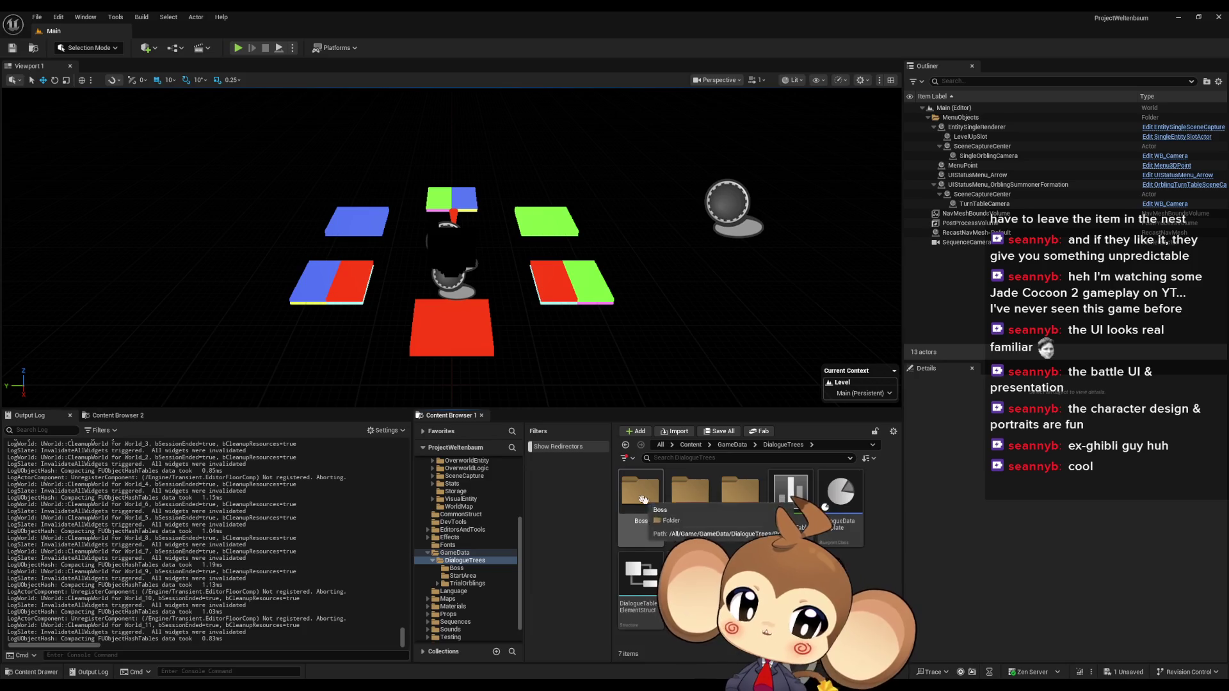
double_click(690, 493)
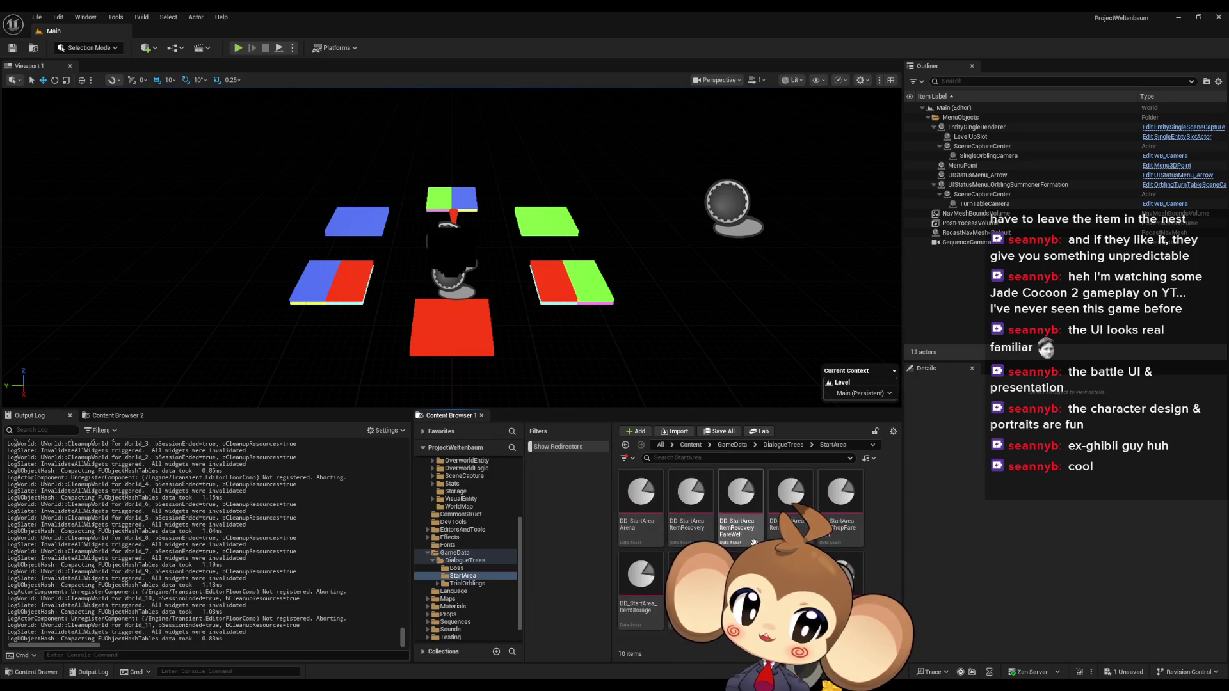
click(690, 505)
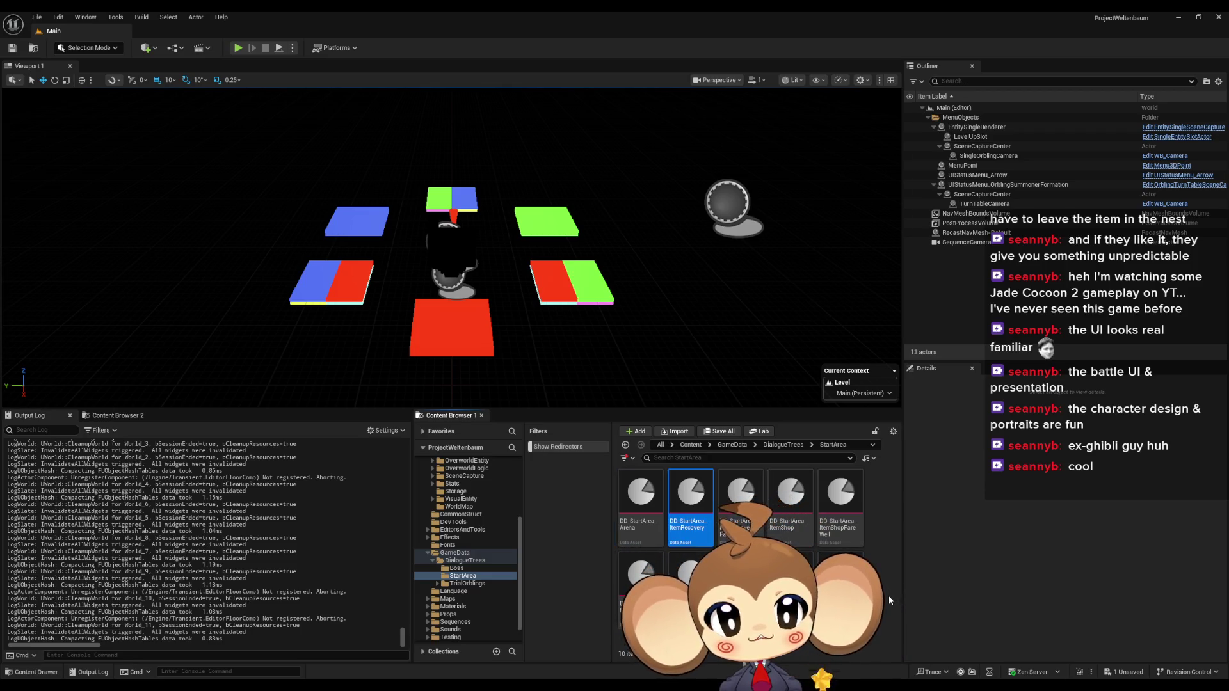
key(Right)
key(Right)
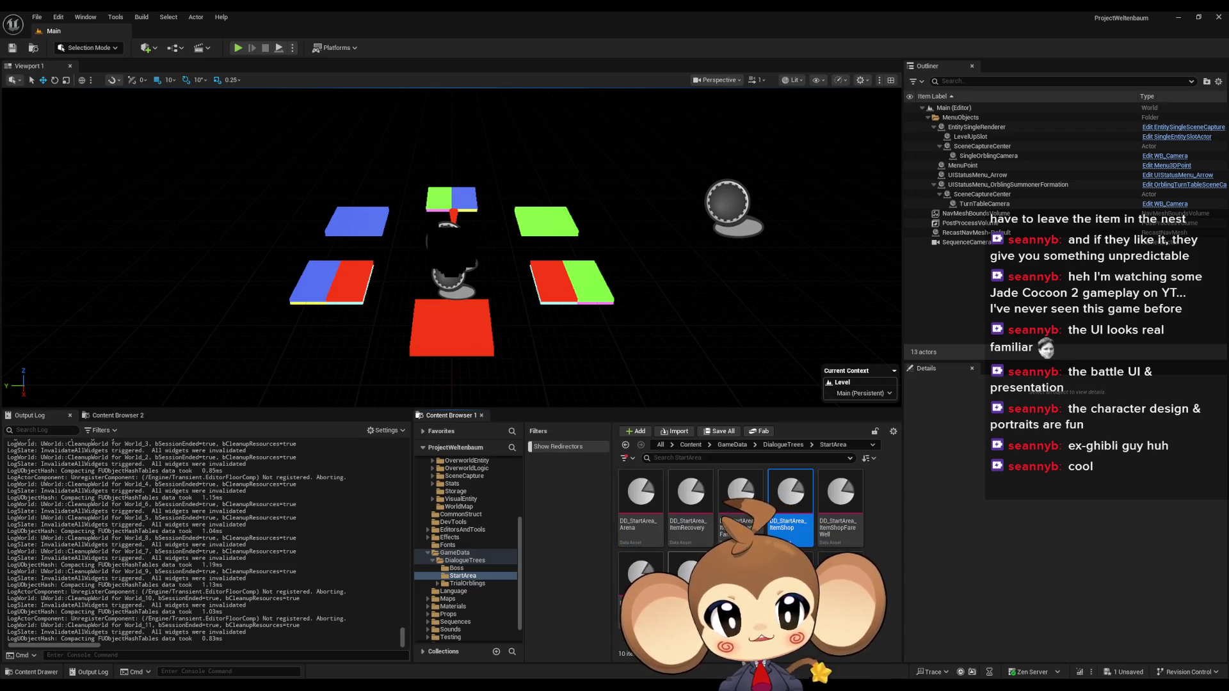
key(Right)
key(Right)
key(Right)
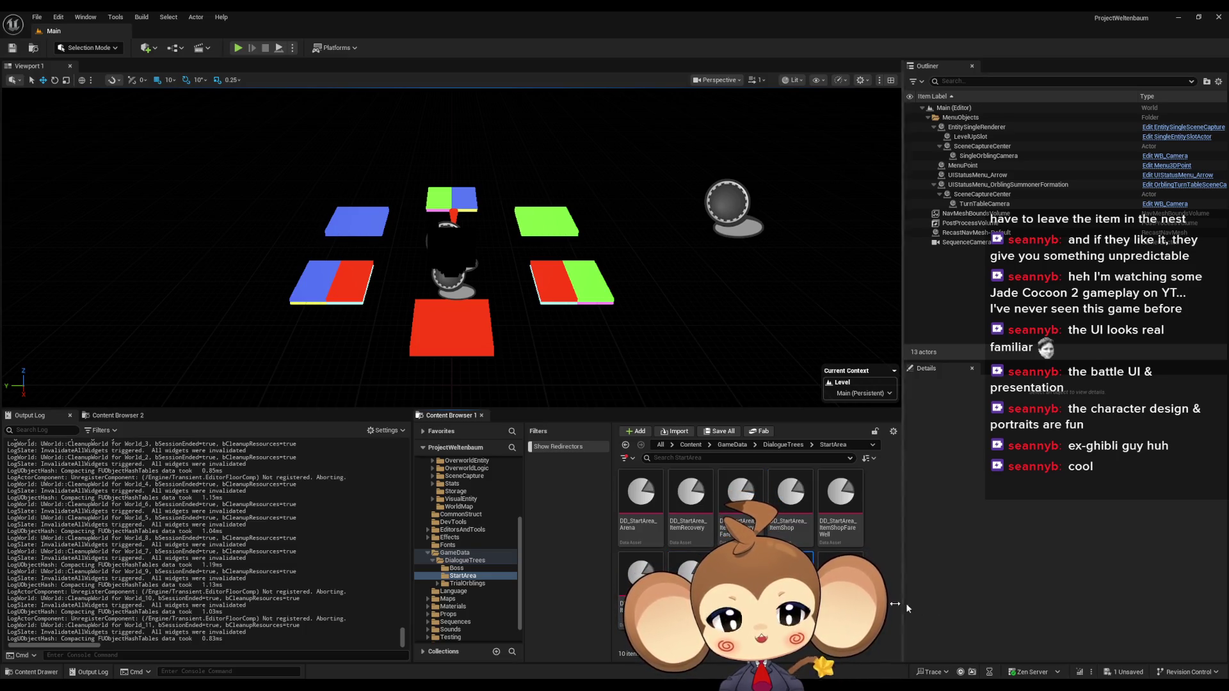
key(Right)
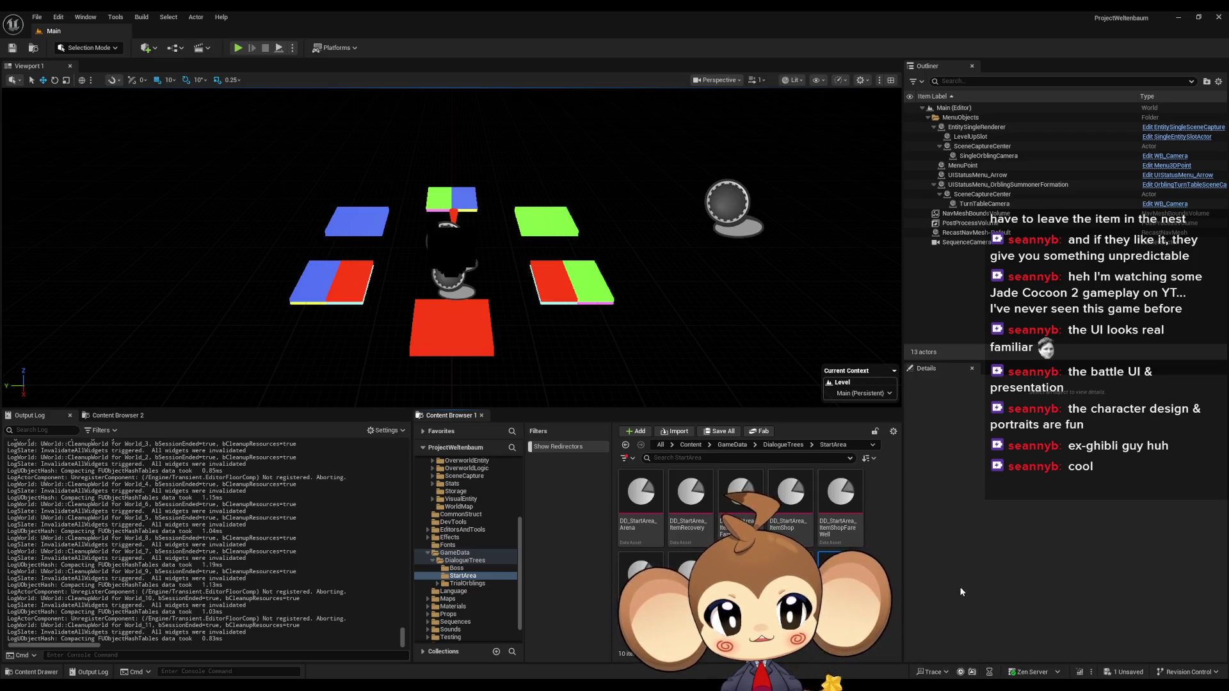
Step: Go to DialogueTrees > TrialOrblings > 1_1 and open the Level1_TrialO_Dialogue asset
click(784, 444)
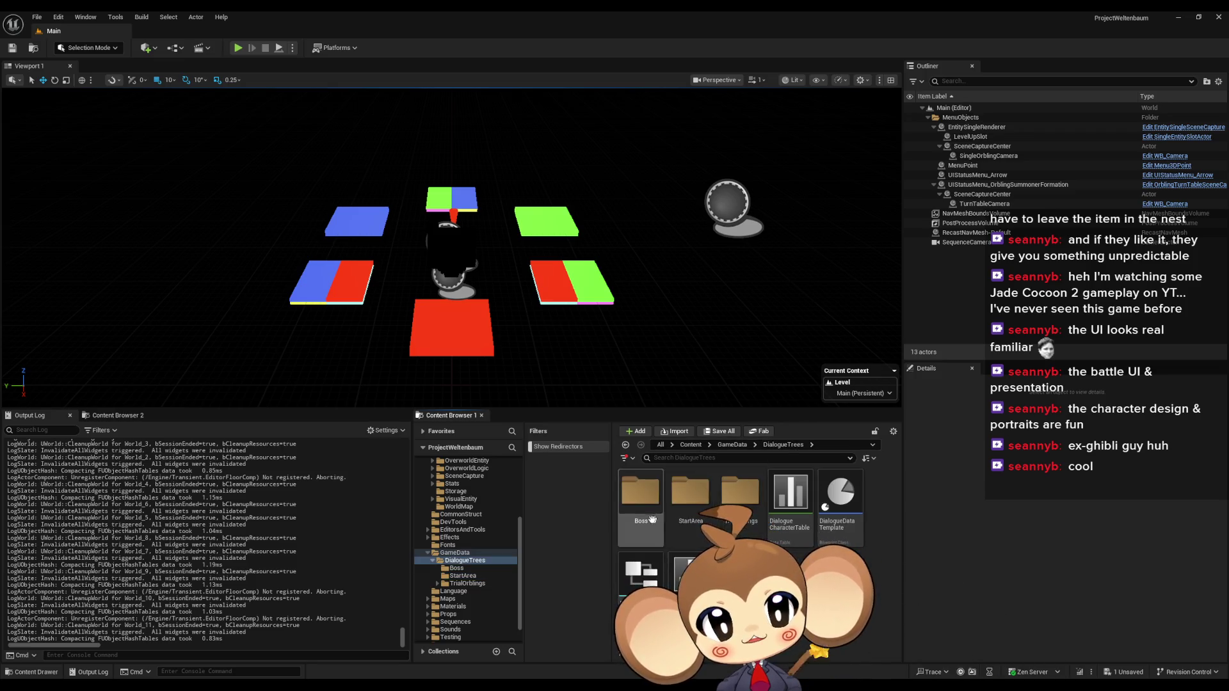
double_click(736, 493)
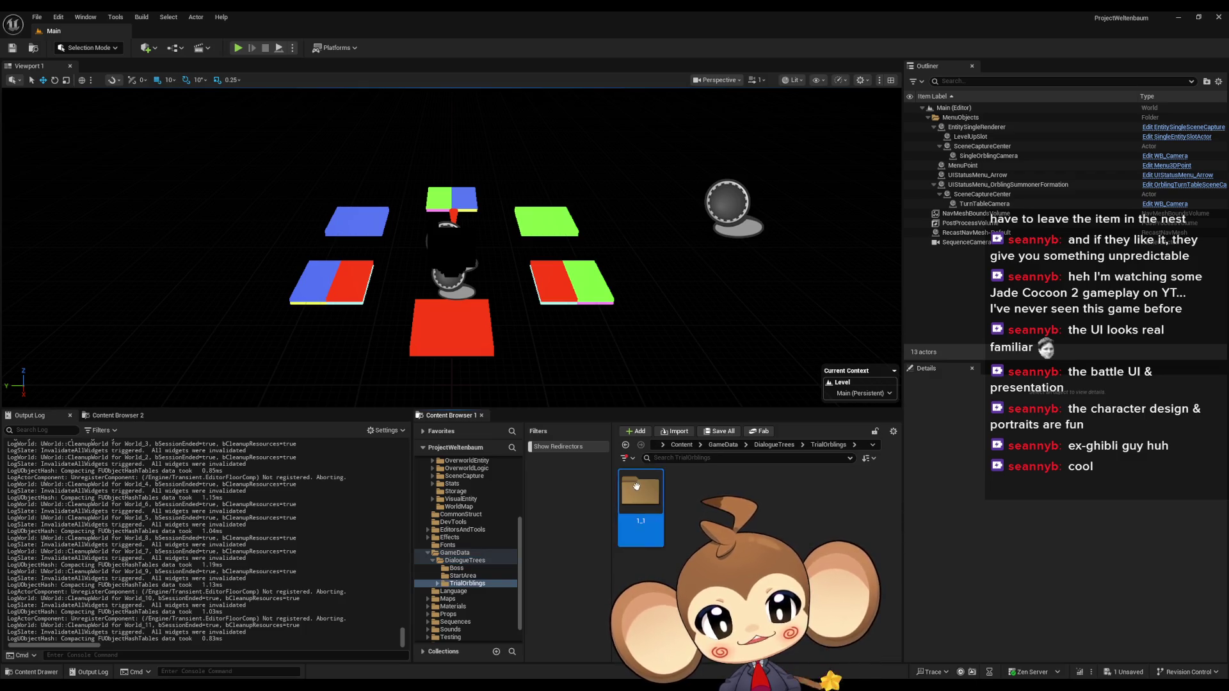
double_click(640, 490)
click(621, 498)
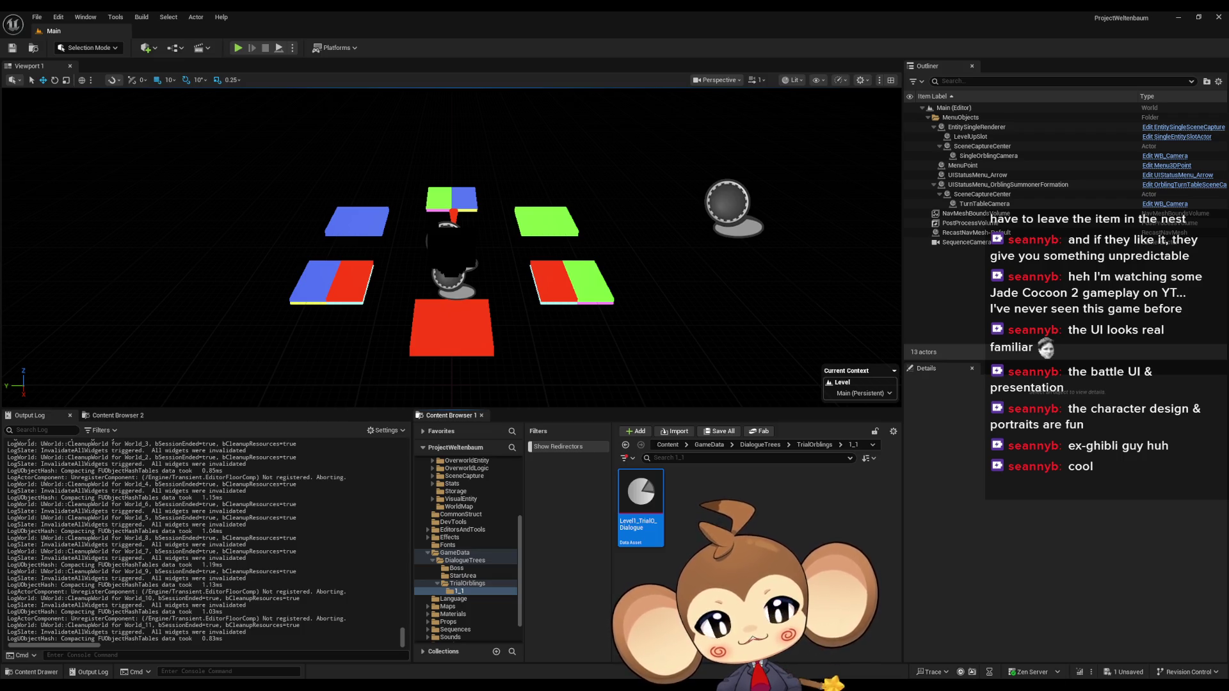
double_click(637, 493)
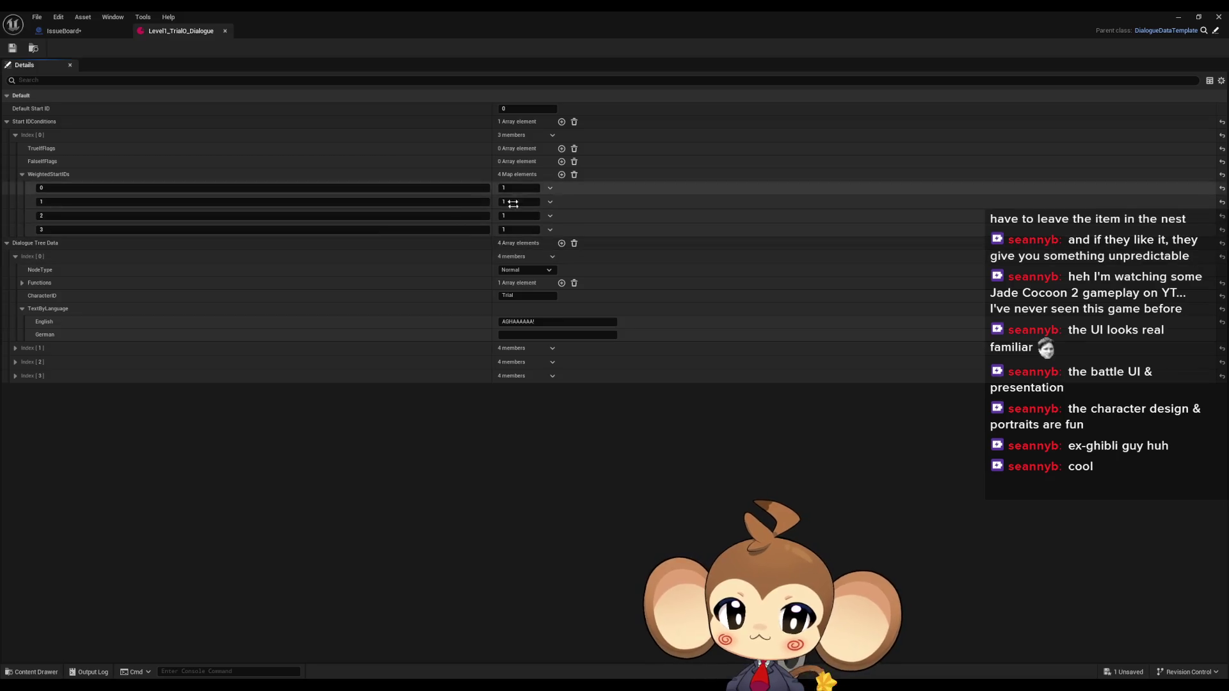
Step: Close the Level1_TrialO_Dialogue asset after reviewing its start conditions and dialogue entries
click(225, 30)
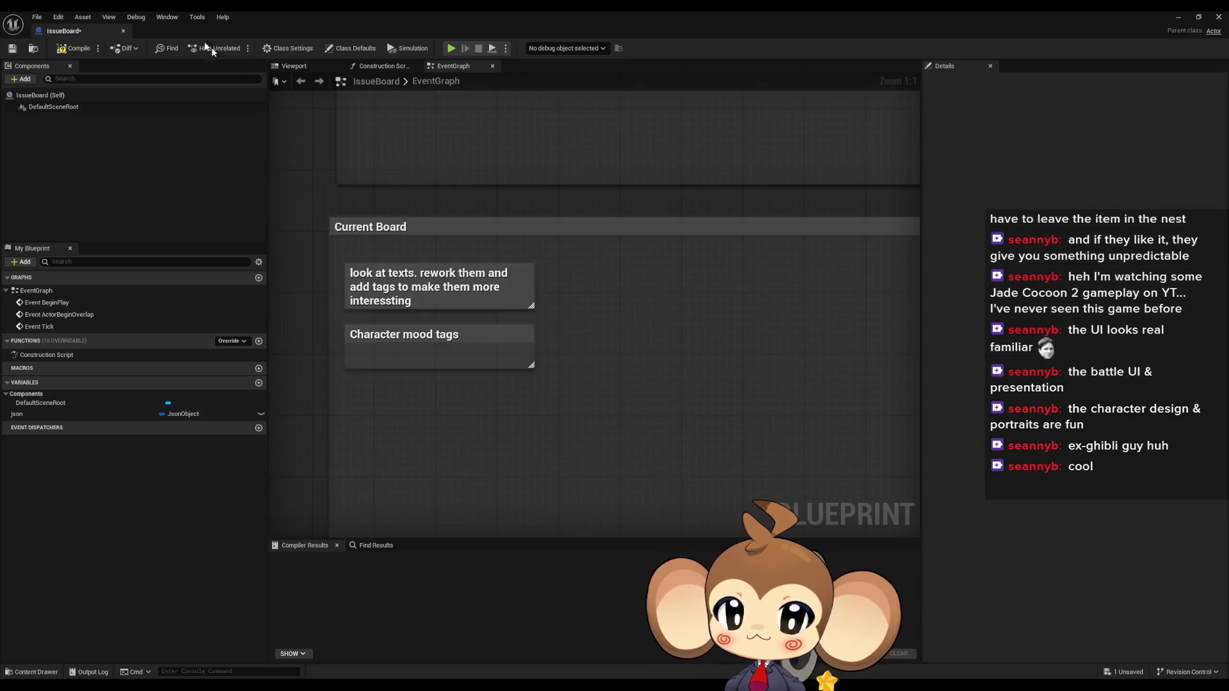
Step: Compile IssueBoard, inspect its 'look at texts' and 'Character mood tags' notes, then return to the level editor
click(86, 52)
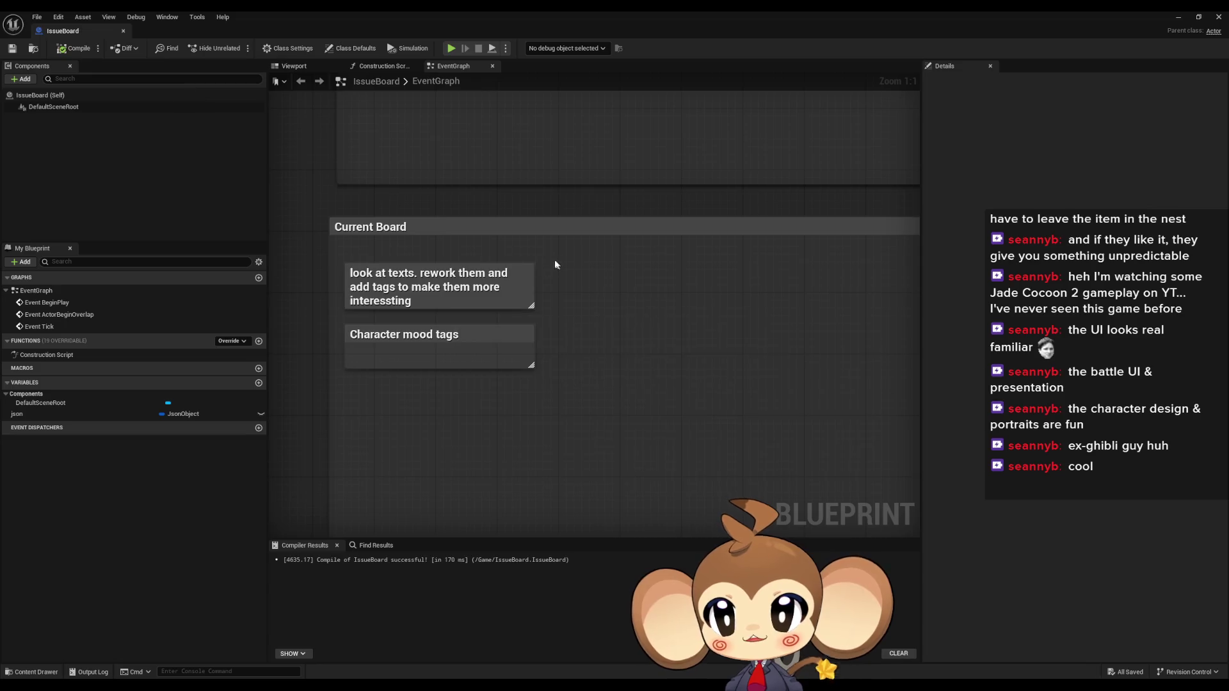
scroll(554, 259, down, 6)
scroll(502, 241, up, 6)
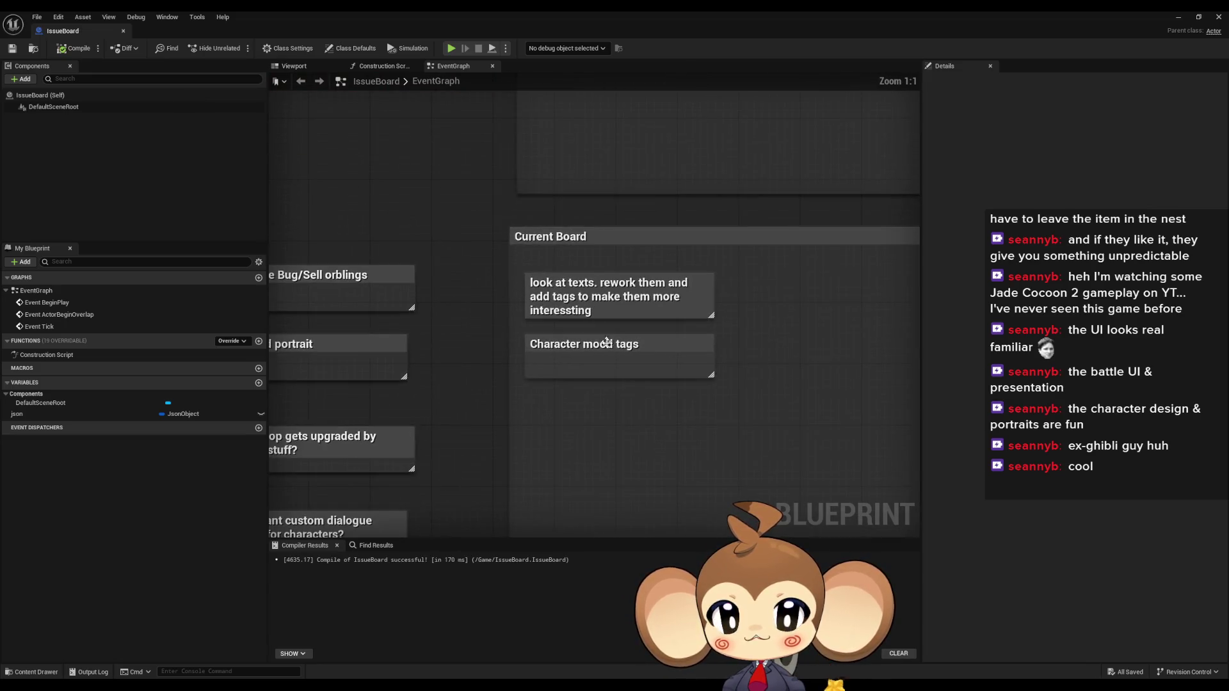
click(576, 282)
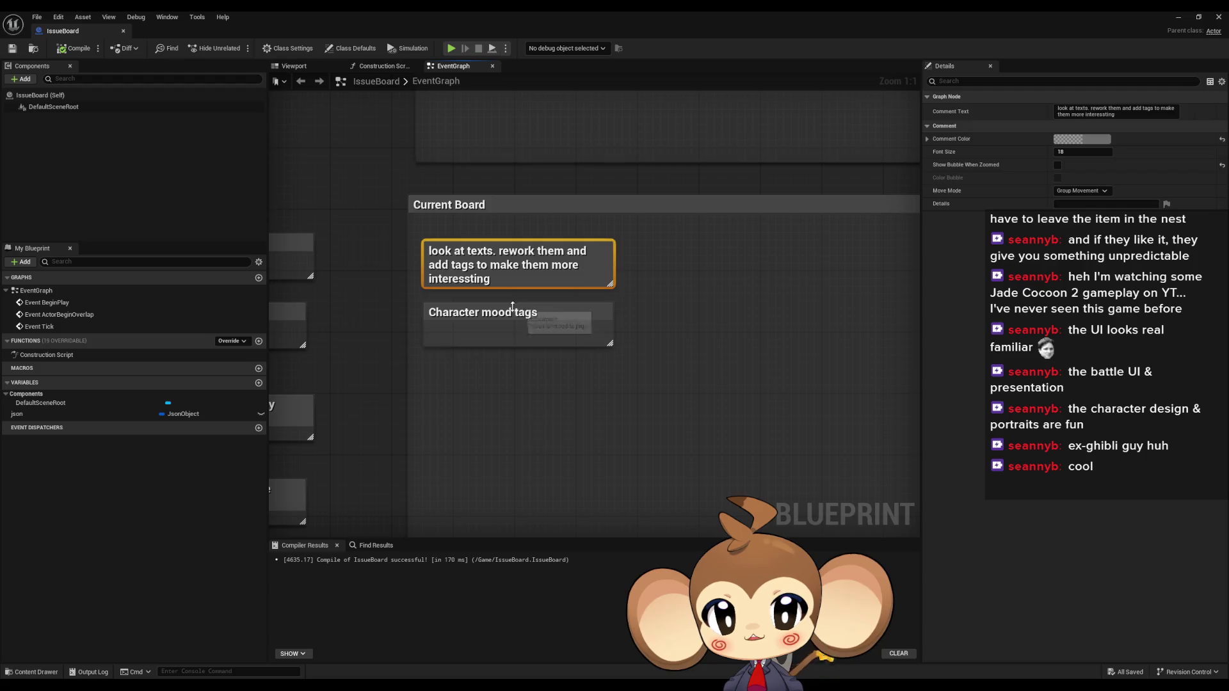
click(536, 315)
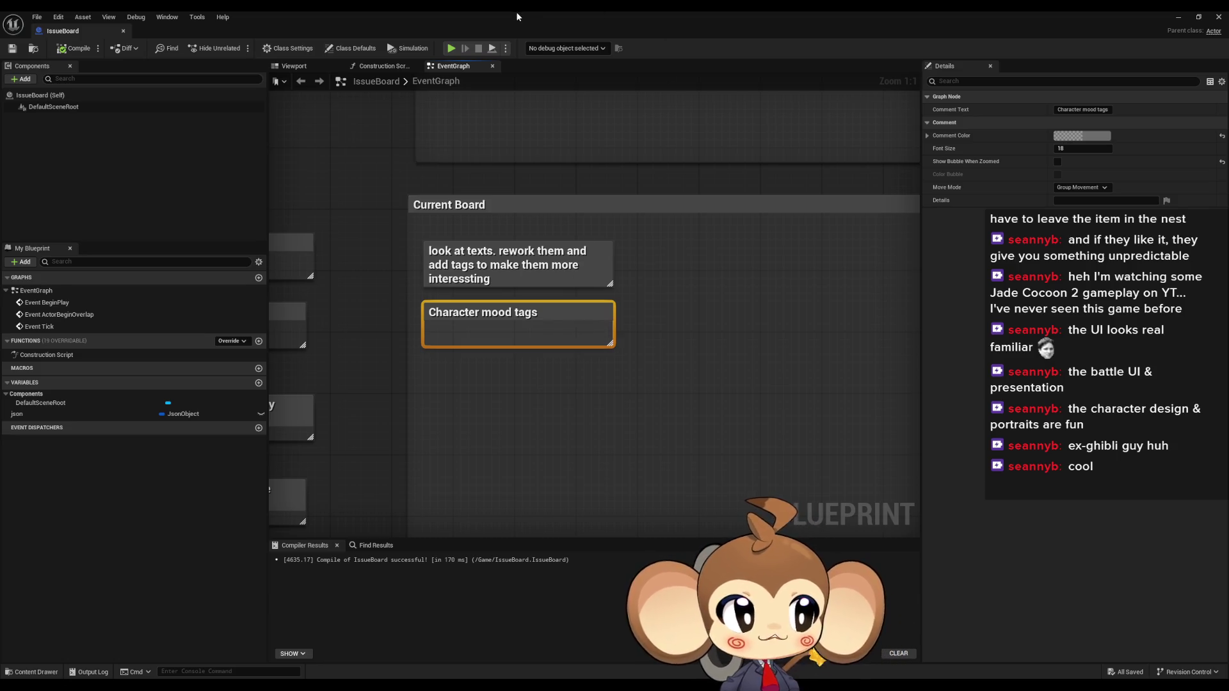
key(alt+Tab)
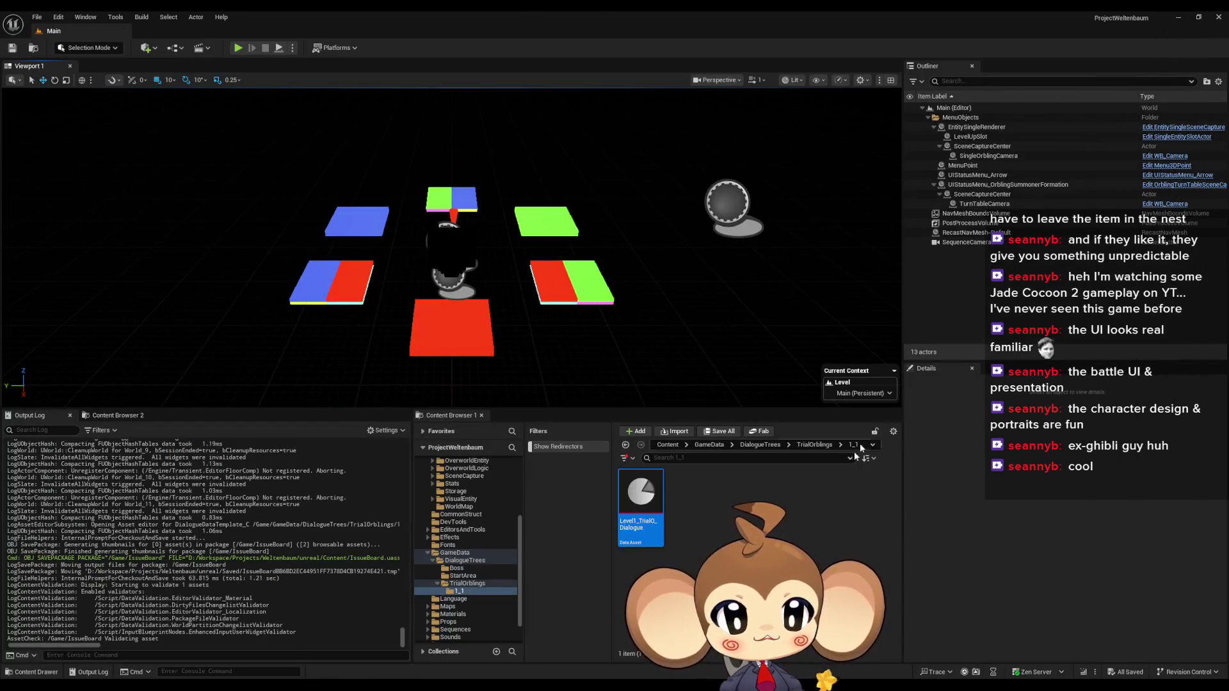
Step: From the top-level Content folder, look inside Blueprints > DialogueSystem
click(802, 513)
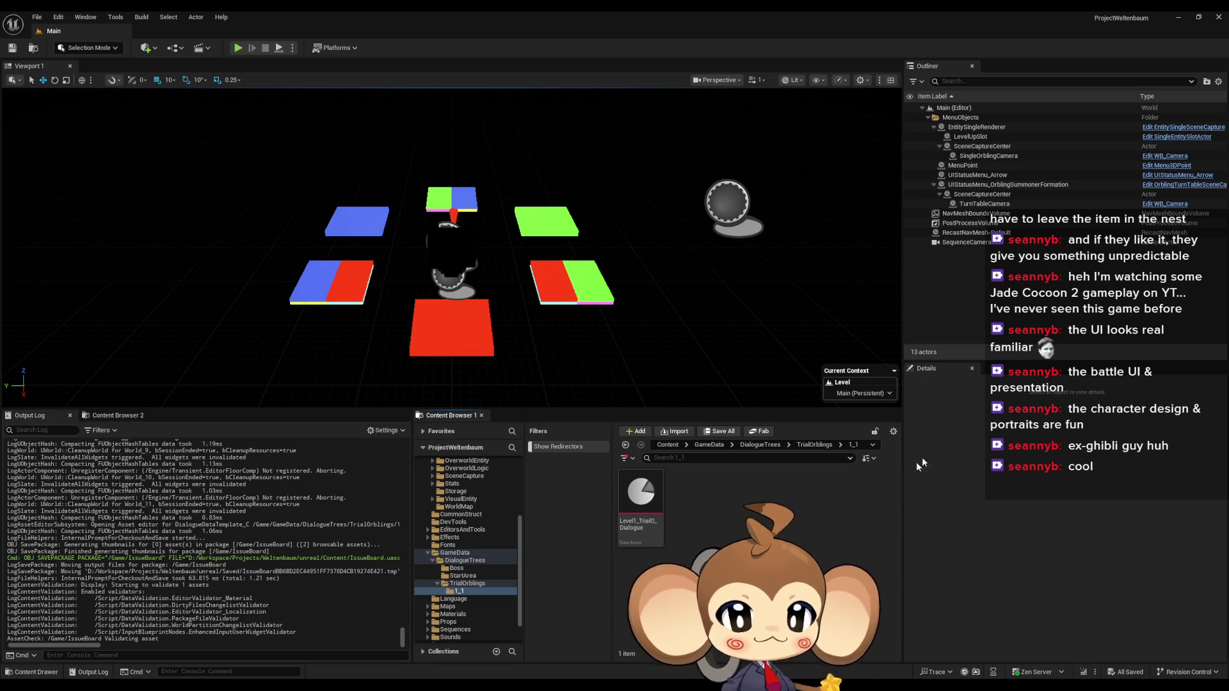
click(668, 444)
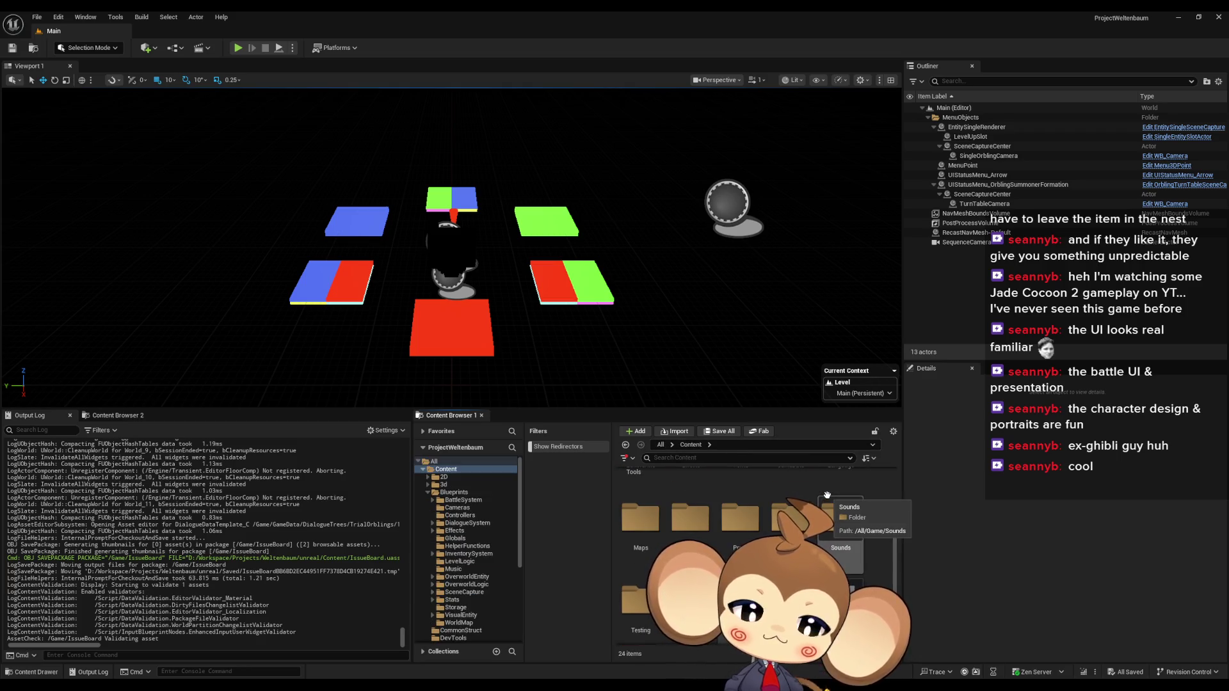
scroll(827, 496, down, 2)
scroll(800, 506, up, 2)
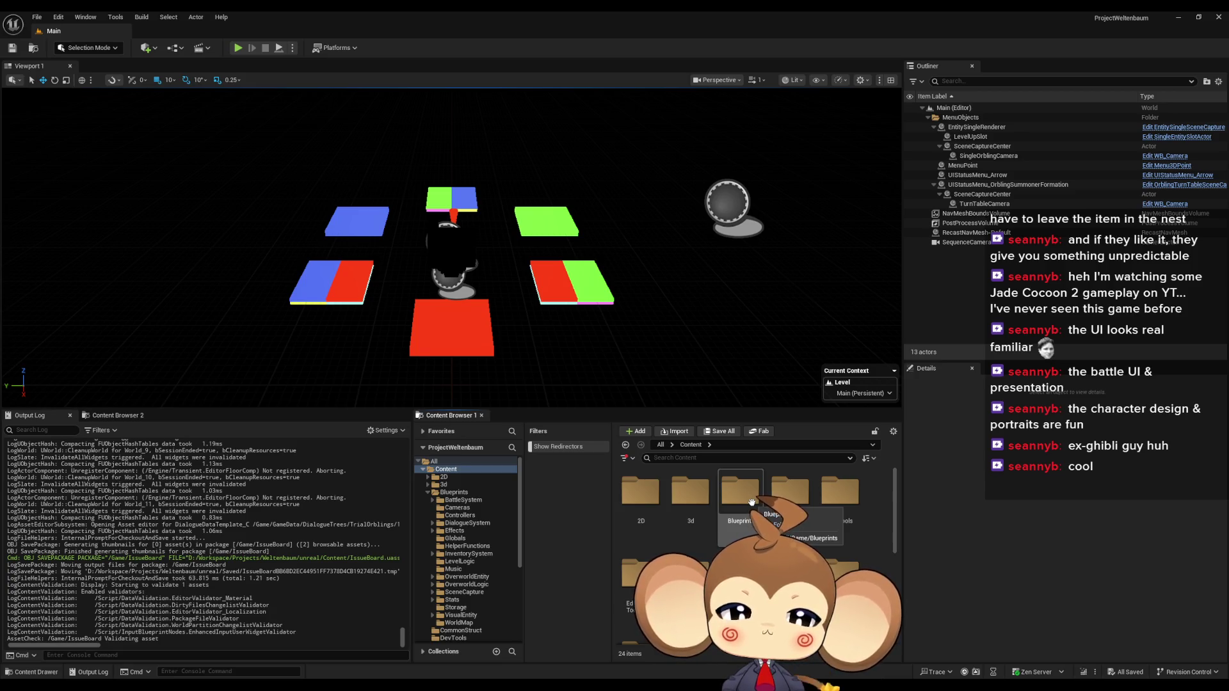
double_click(751, 496)
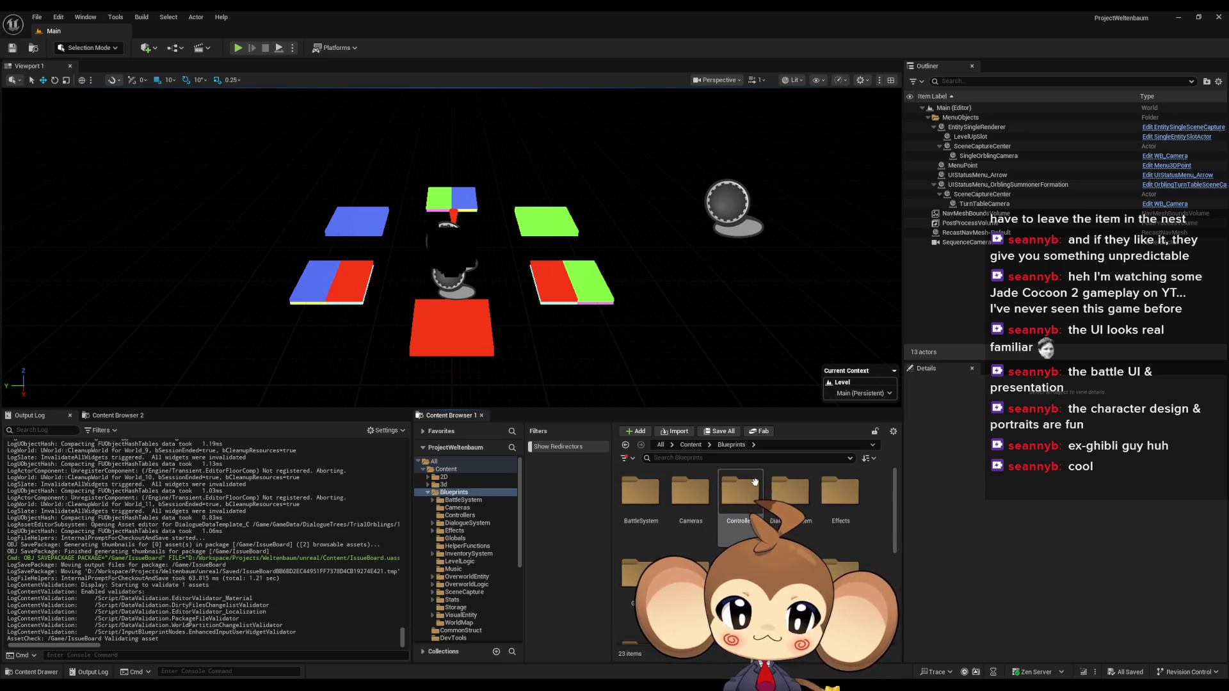
double_click(791, 496)
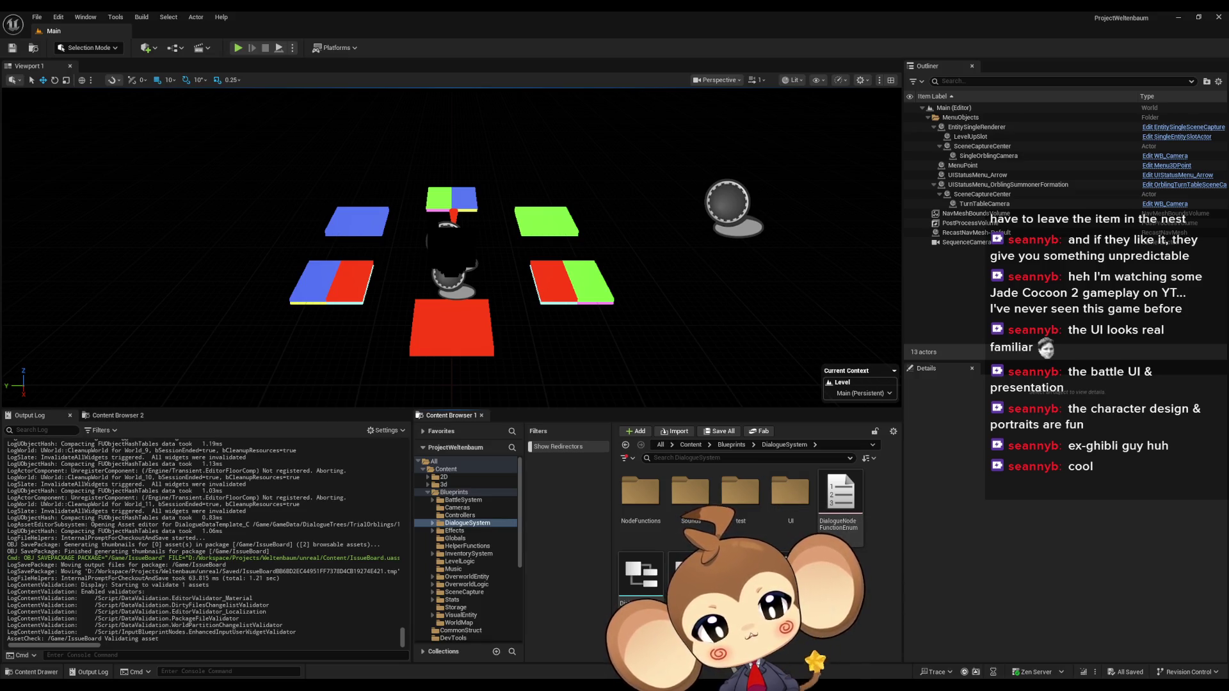
Step: Navigate to GameData > DialogueTrees > StartArea and select DD_StartArea_ItemShop
click(690, 445)
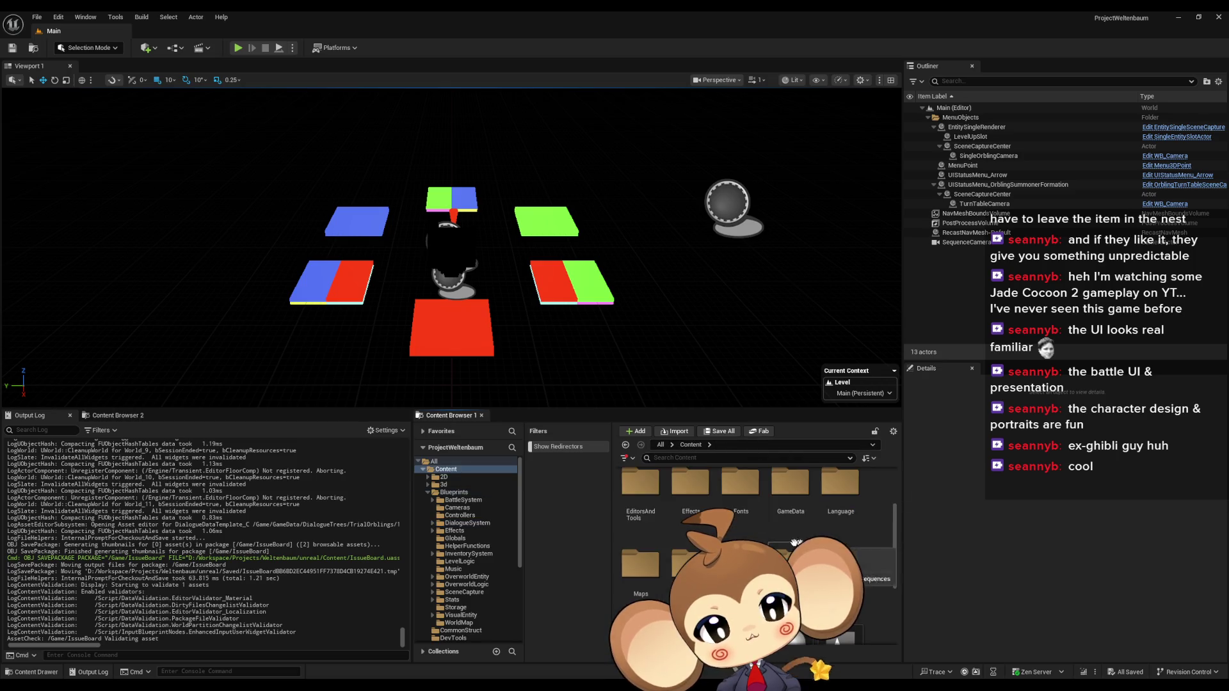
double_click(669, 499)
double_click(640, 493)
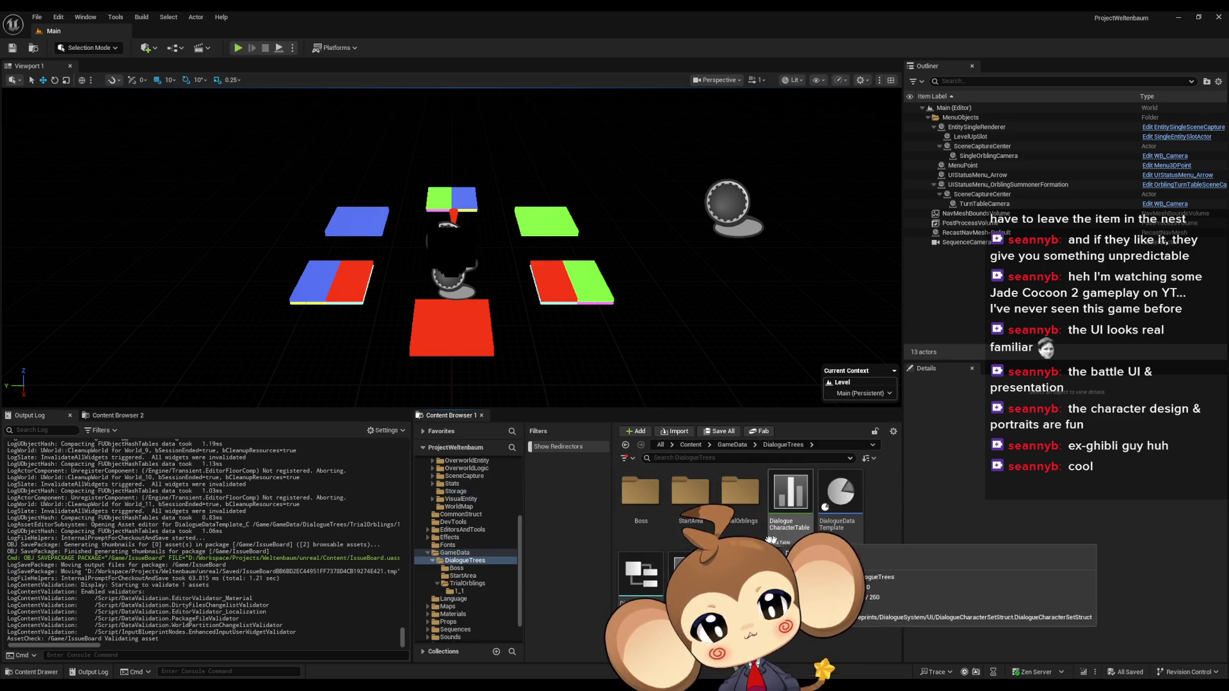
double_click(700, 500)
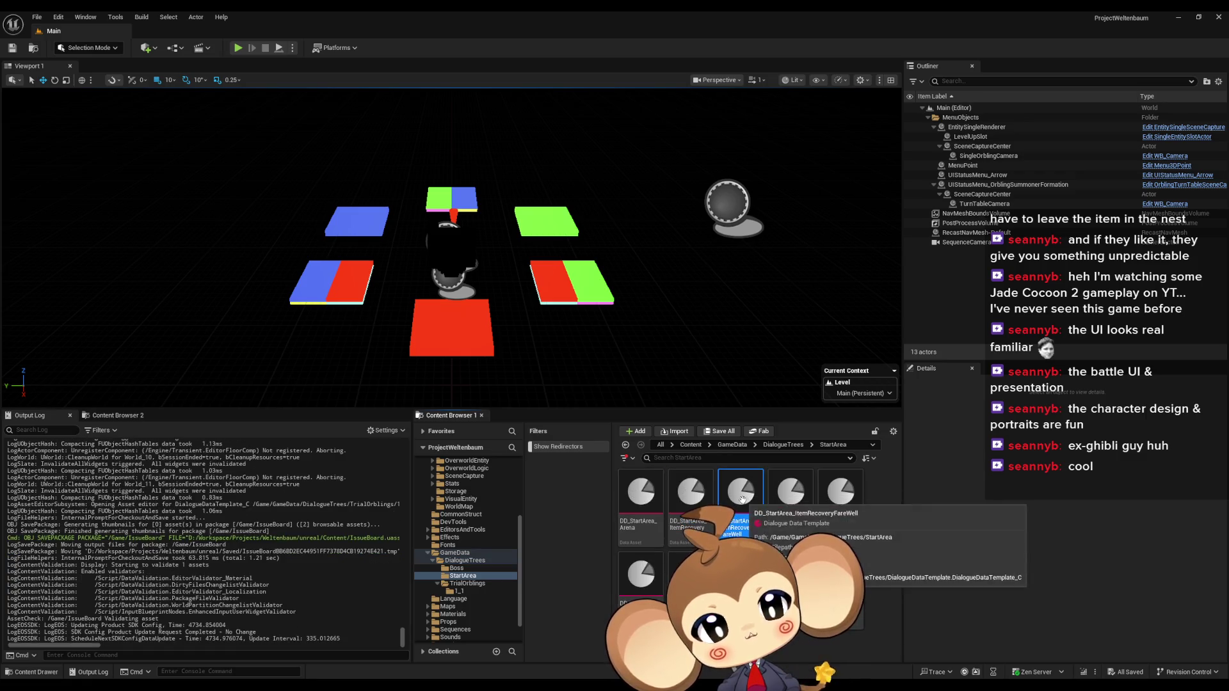
click(799, 498)
Step: Open DD_StartArea_ItemShop and expand and collapse its Start IDConditions and Functions arrays
double_click(804, 501)
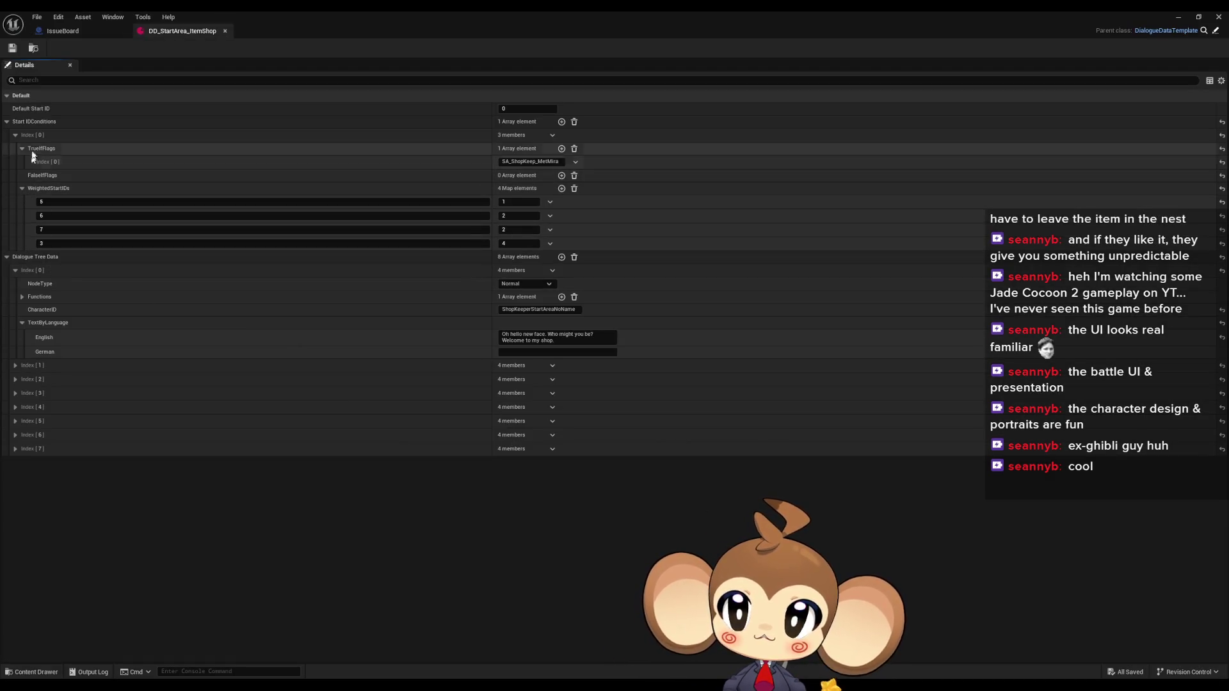
click(16, 135)
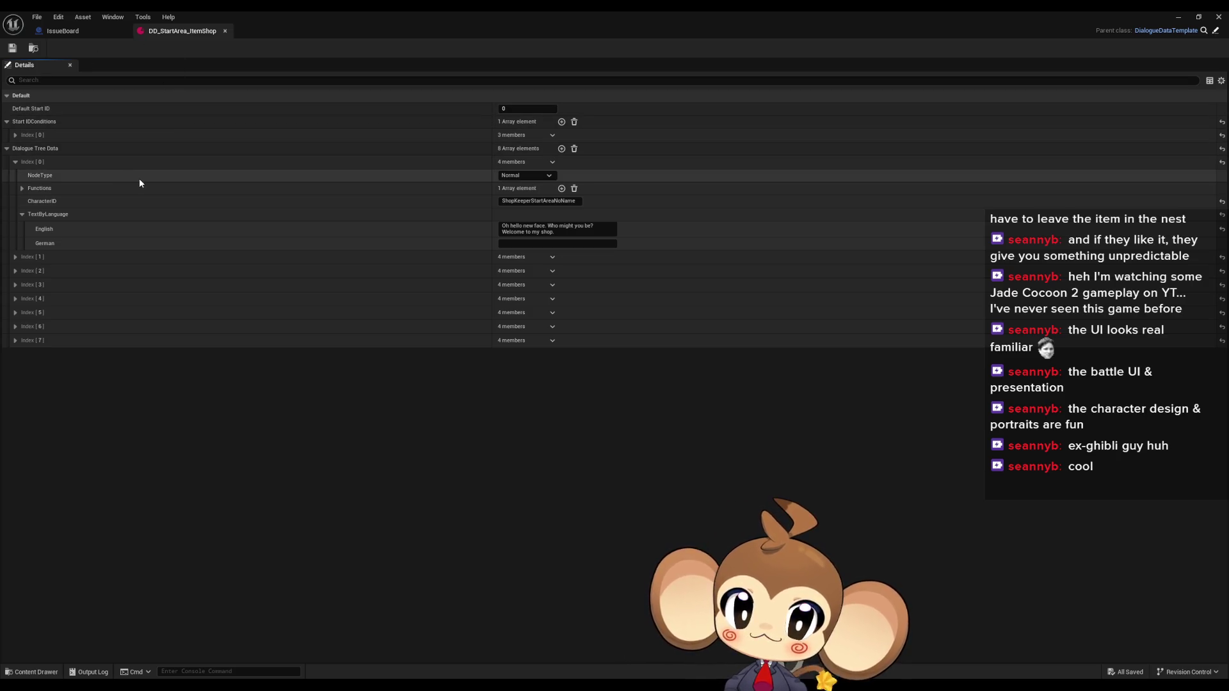
click(24, 188)
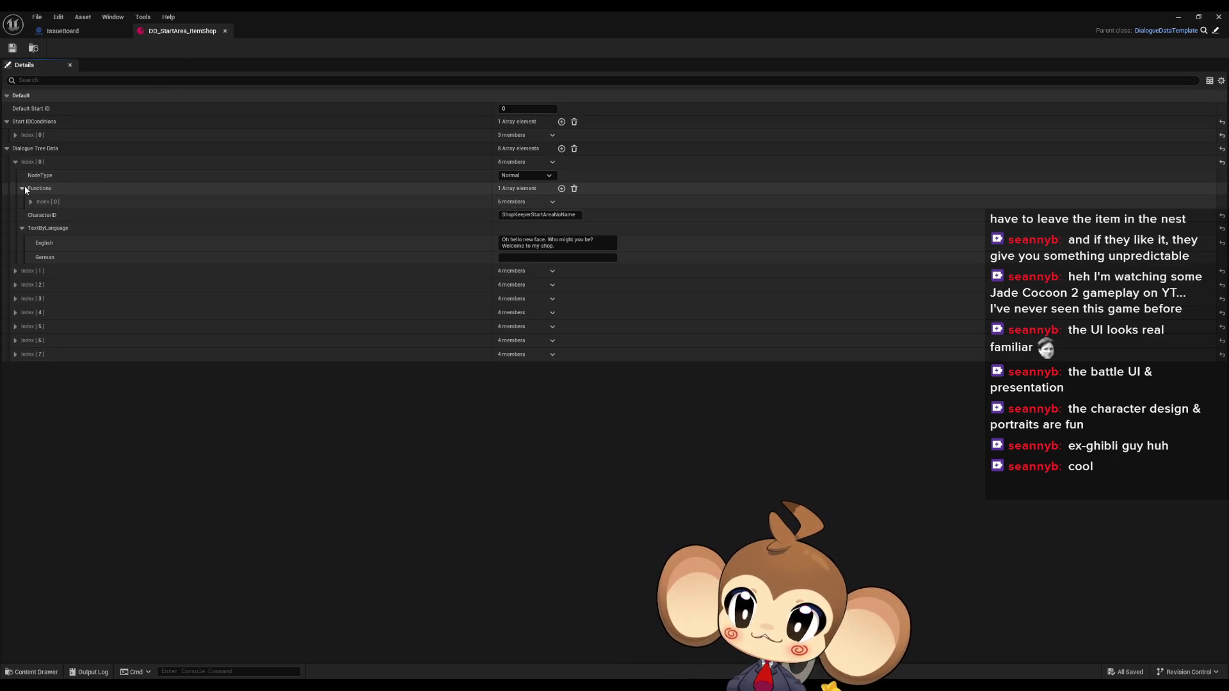
click(23, 189)
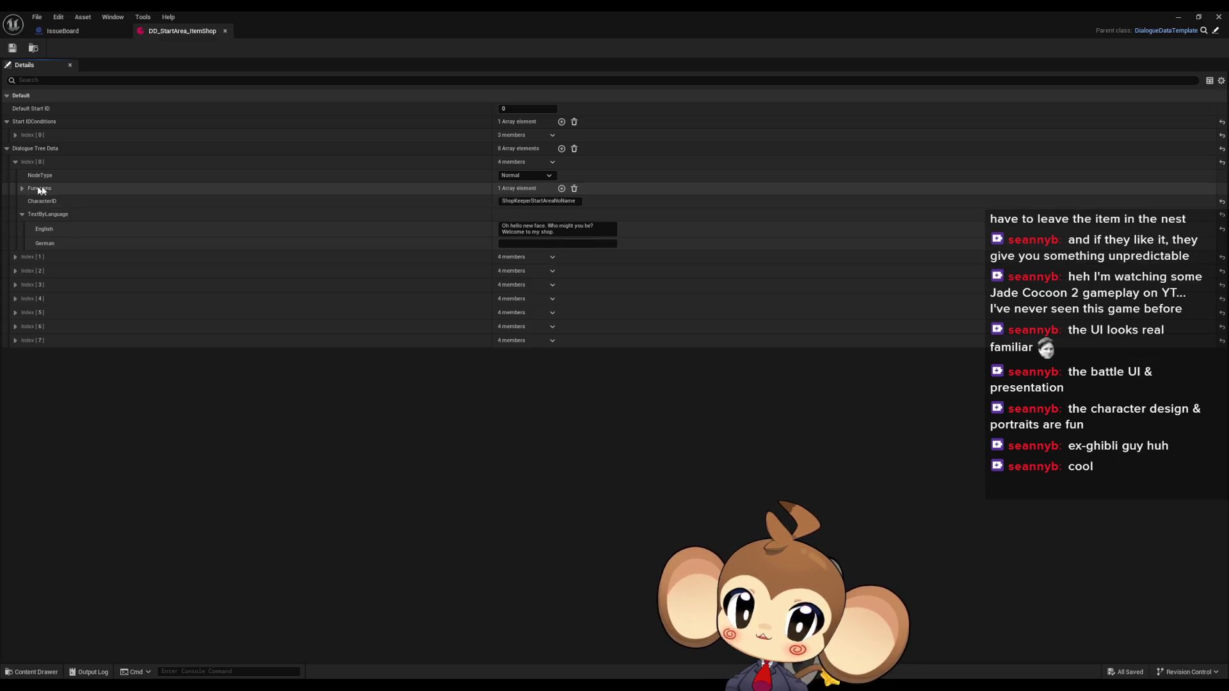
click(23, 187)
click(23, 187)
Step: Float the asset editor window and move it to the top-left, leaving the Content Browser at DialogueTrees
double_click(297, 10)
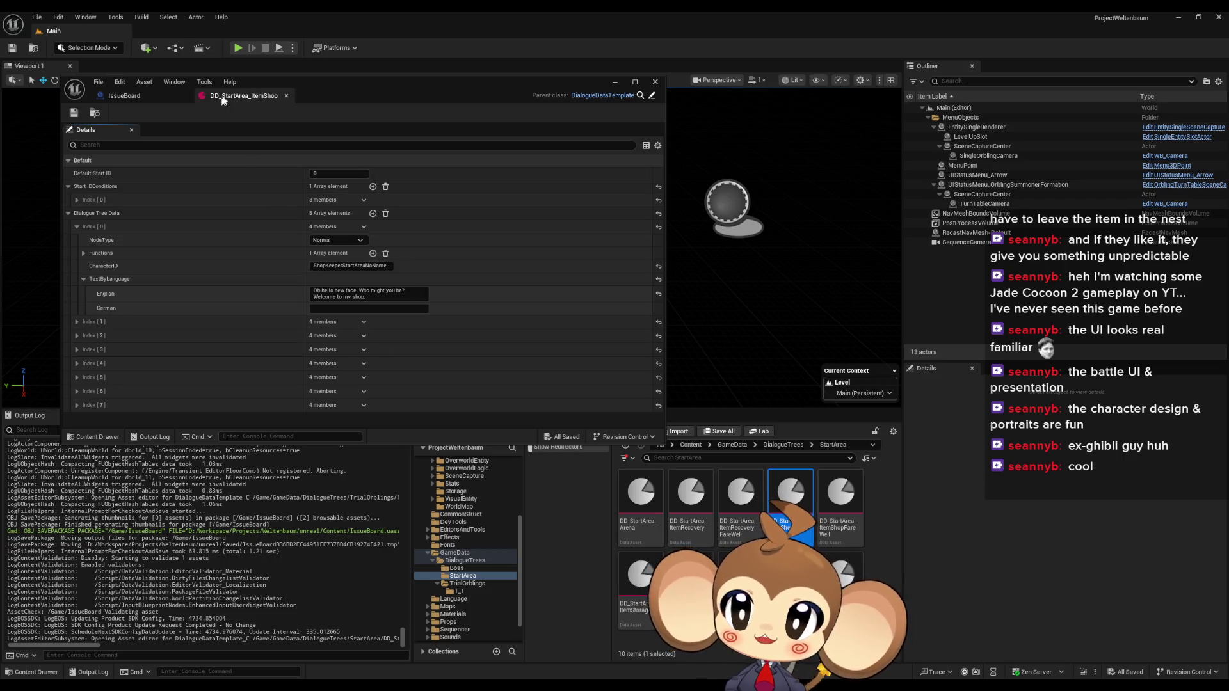
drag(333, 81, 456, 136)
double_click(457, 139)
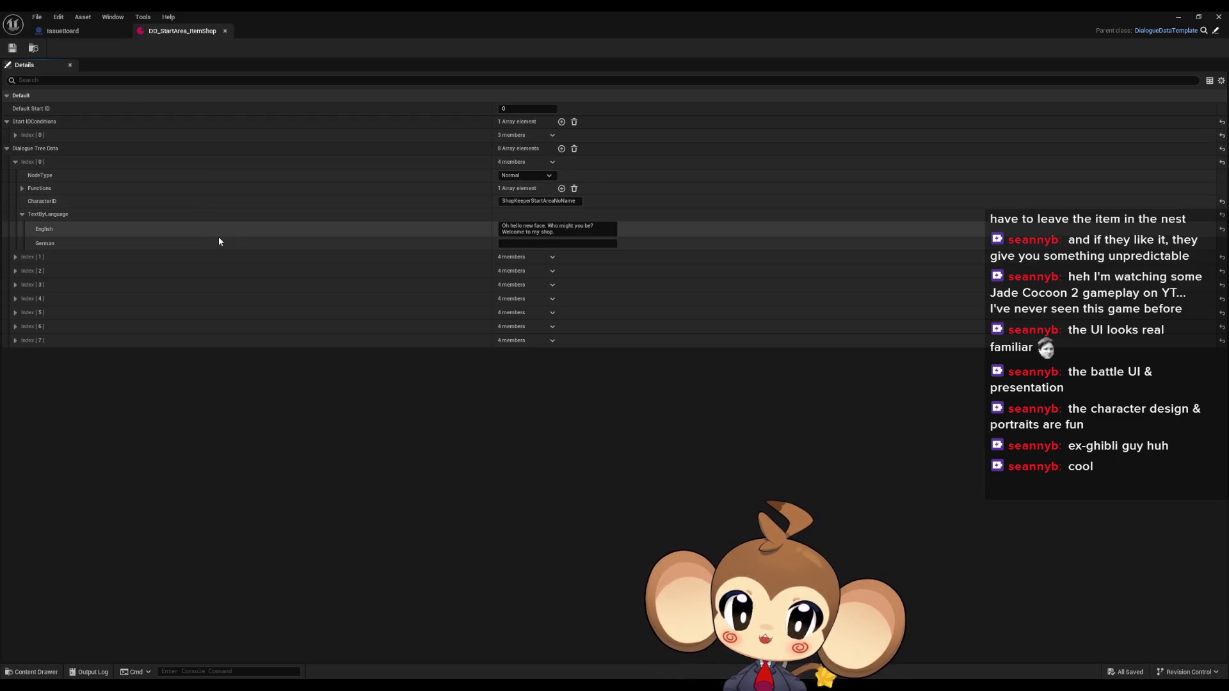
double_click(309, 11)
mouse_move(572, 141)
mouse_down()
mouse_move(384, 64)
mouse_move(412, 65)
mouse_up()
click(691, 444)
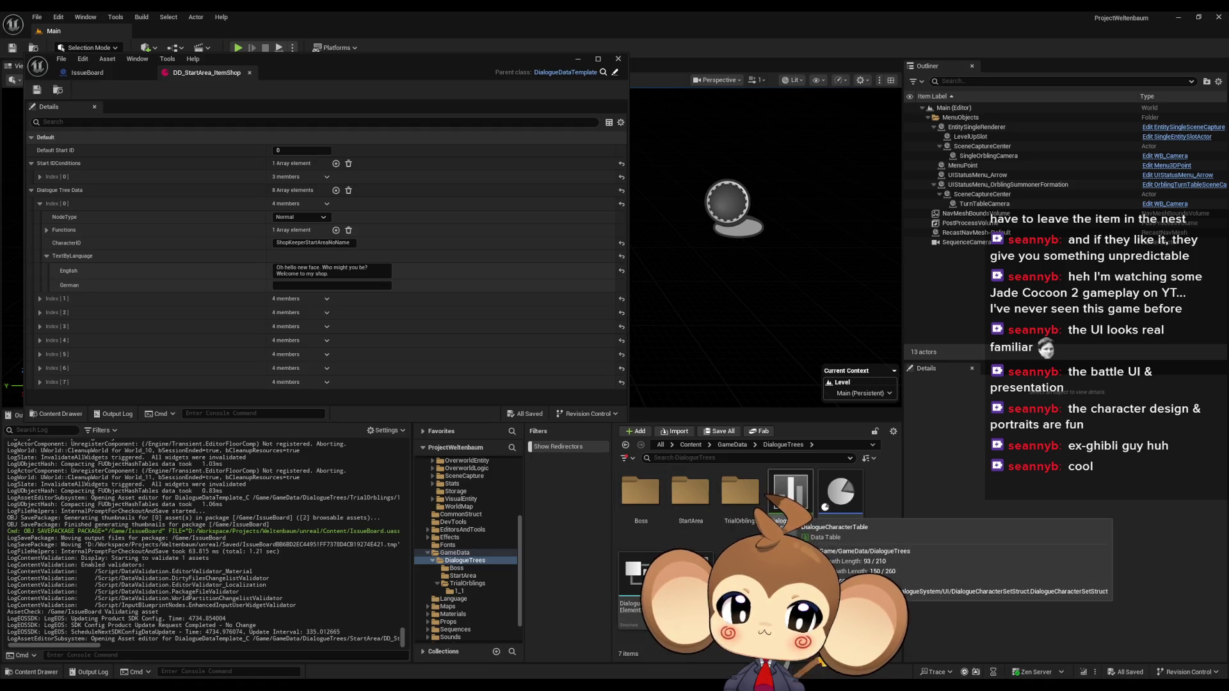
Step: Open and close the DialogueCharacterTable data table, then select DialogueDataTemplate
double_click(790, 495)
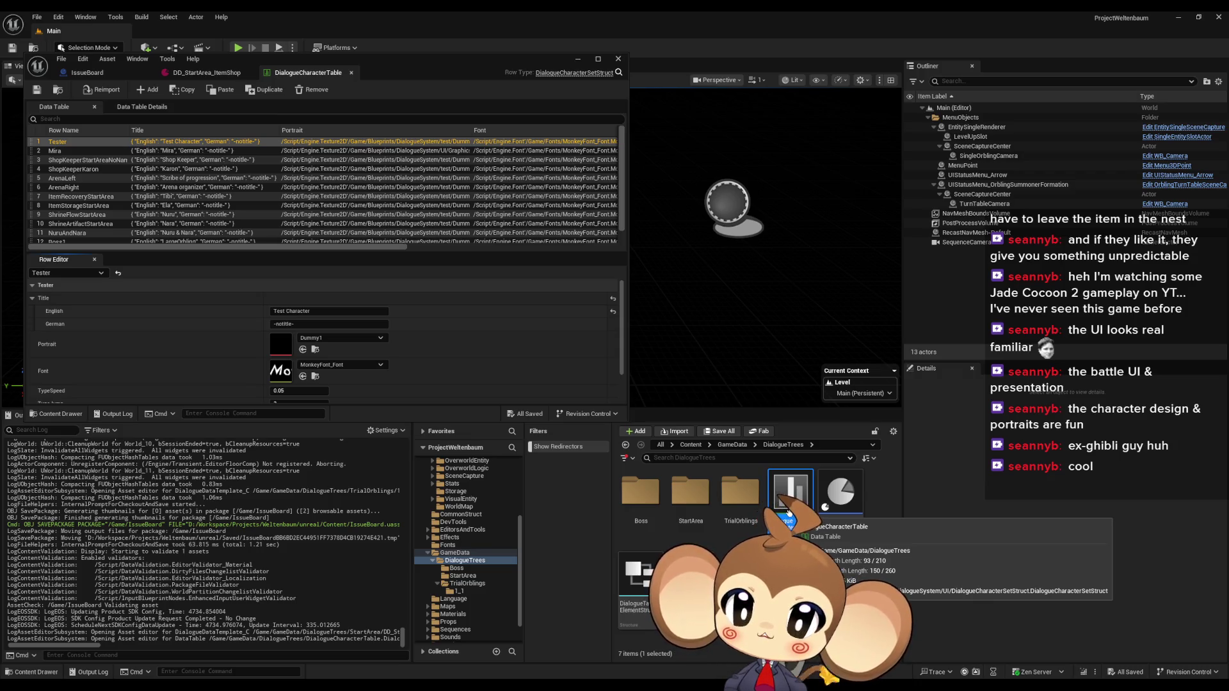
middle_click(313, 77)
click(842, 492)
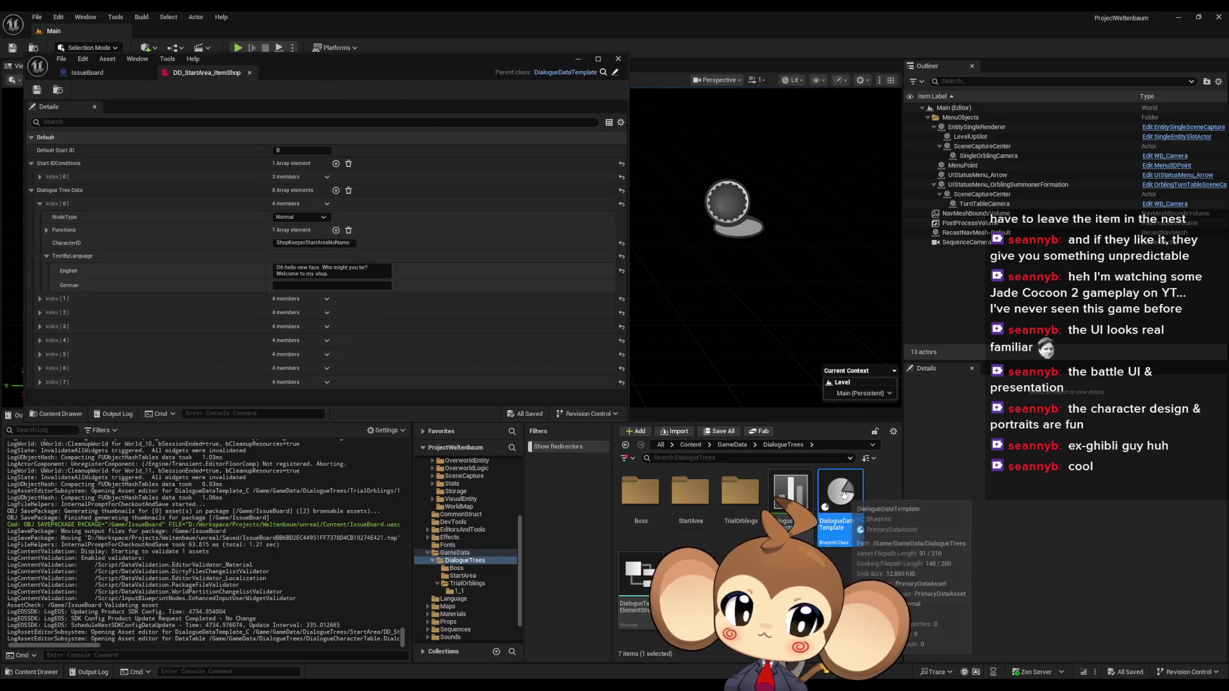
Step: Navigate to Blueprints > DialogueSystem and open the DialogueNodeStruct structure
double_click(740, 492)
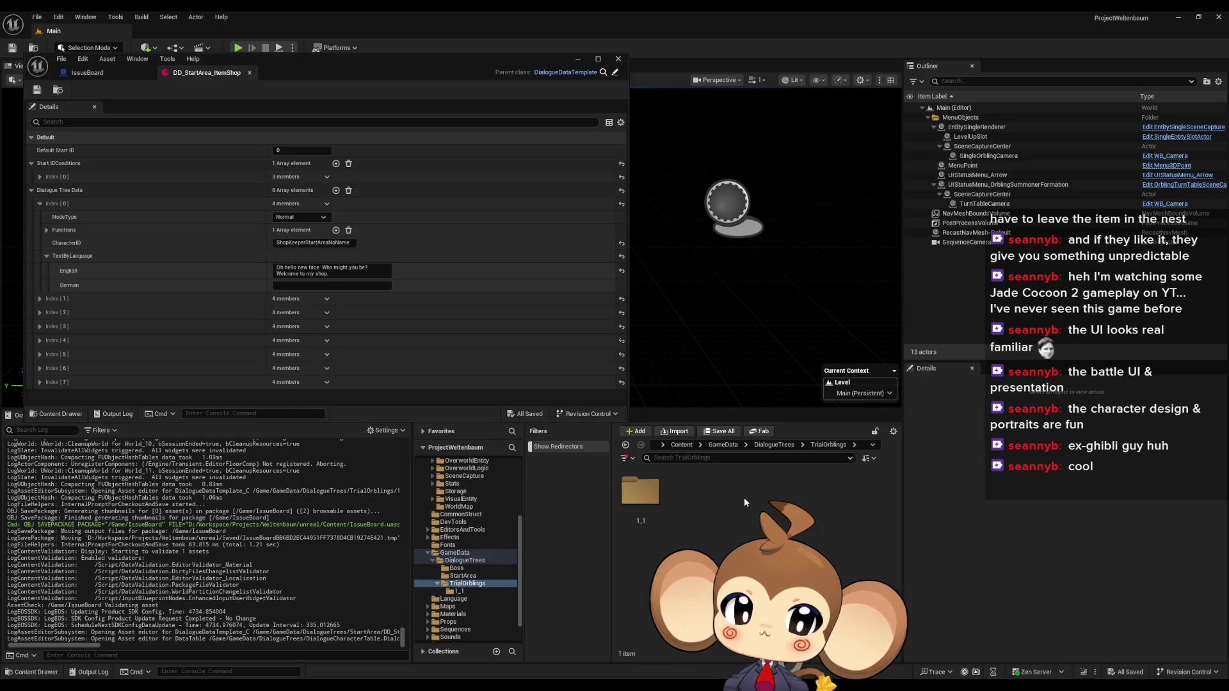
click(773, 444)
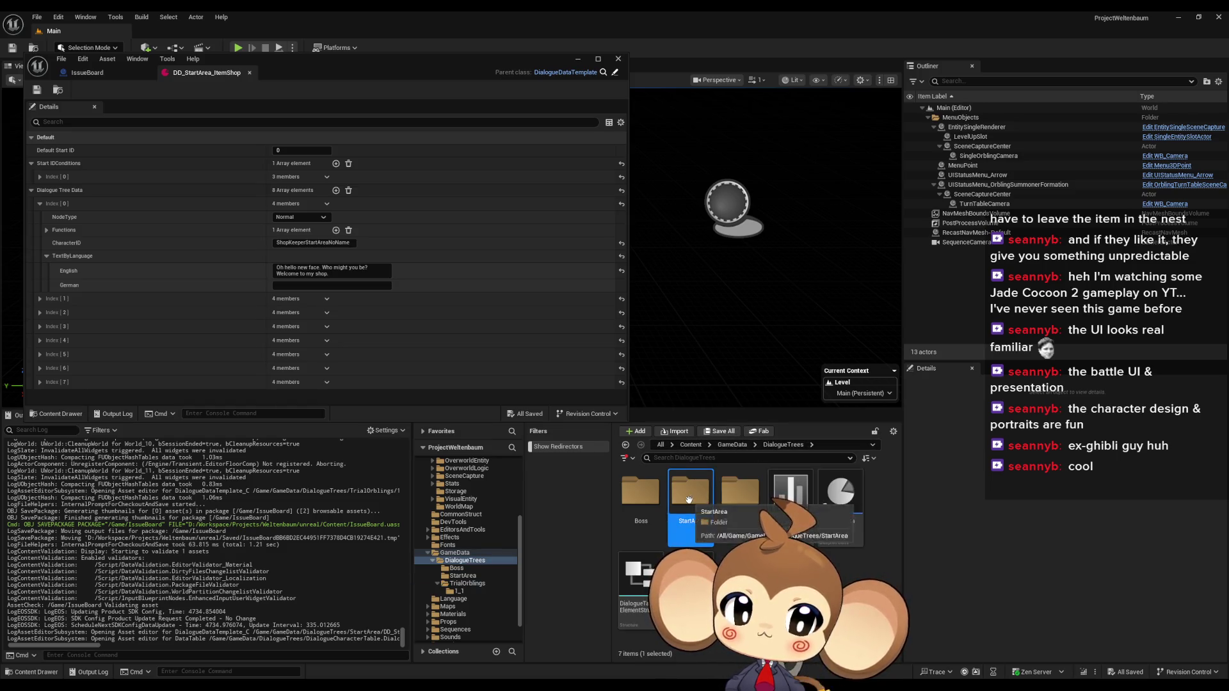
click(690, 444)
double_click(742, 489)
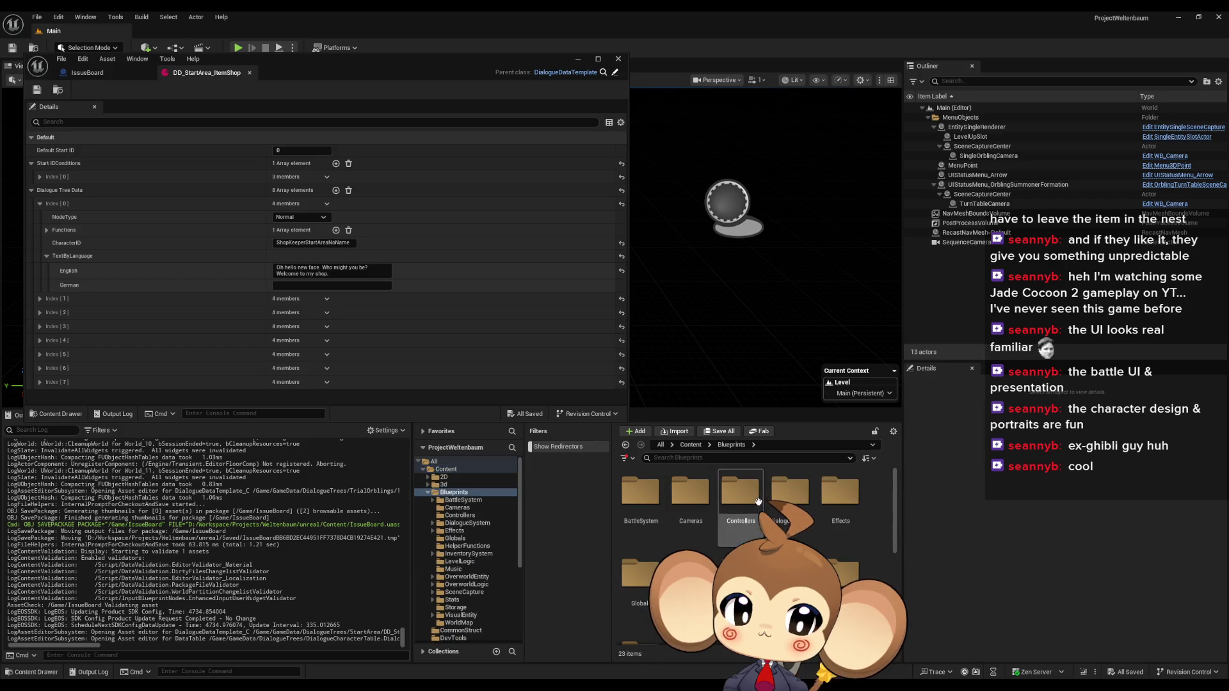
double_click(790, 490)
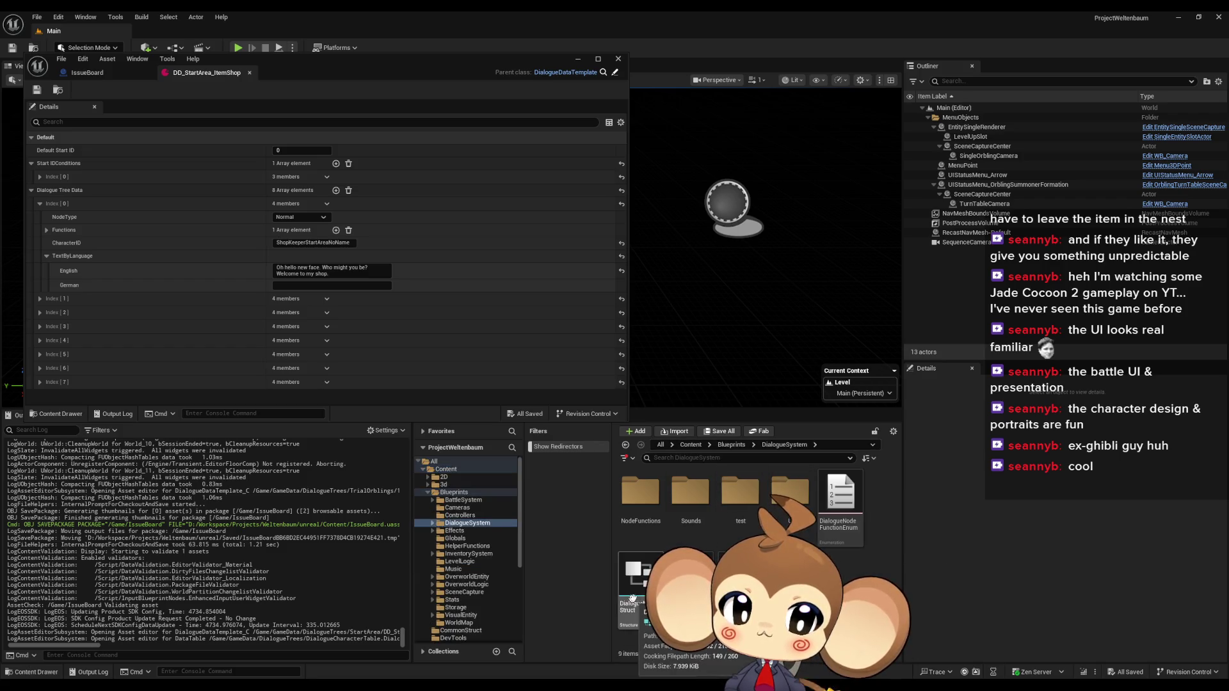
double_click(647, 582)
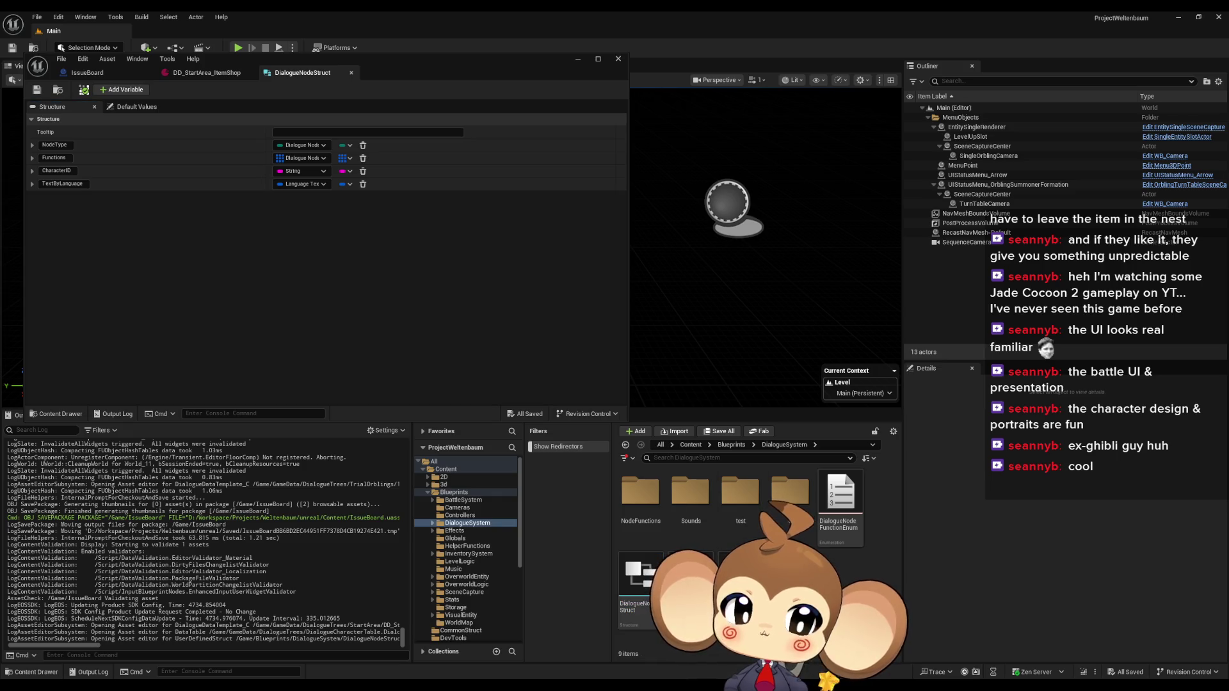
Step: Create a new Blueprint enumeration named DialogueExpressionEnum in the DialogueSystem folder
right_click(851, 592)
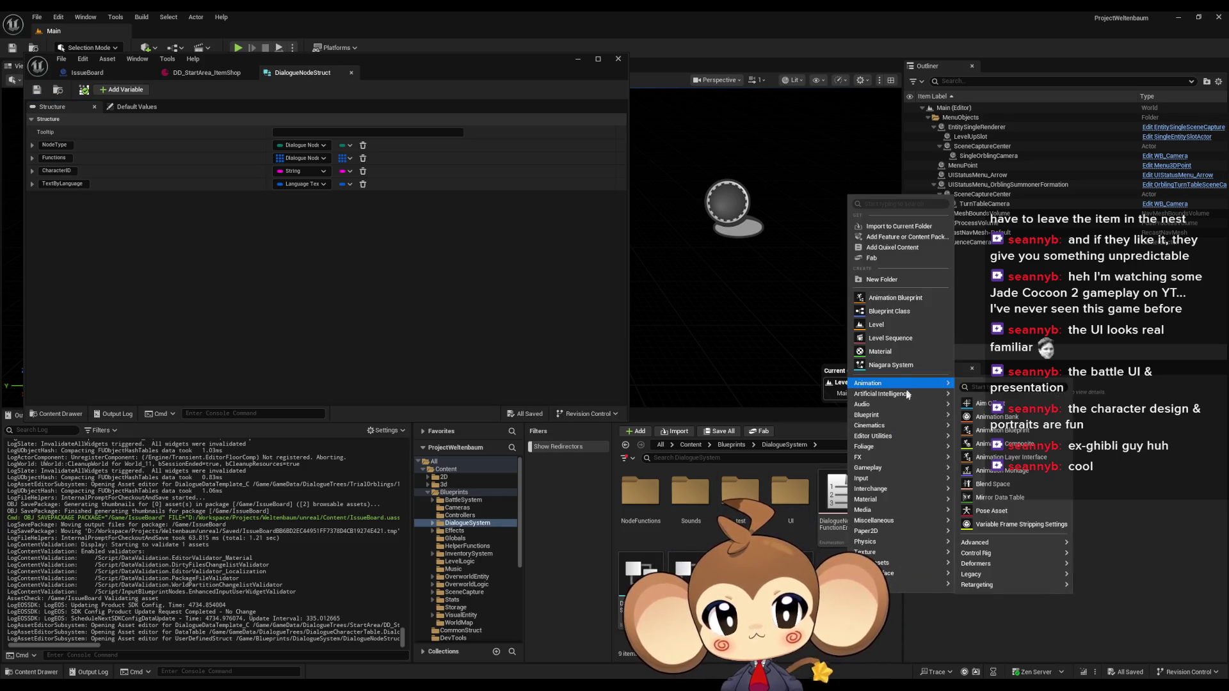
mouse_move(894, 460)
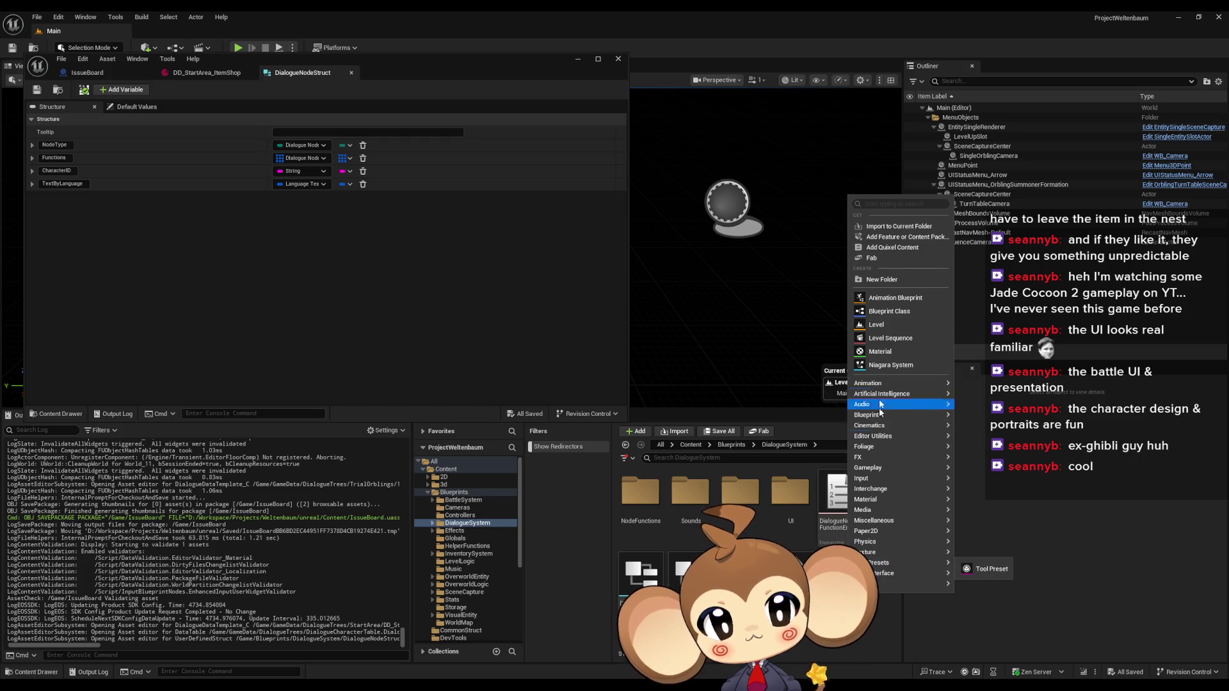
mouse_move(874, 429)
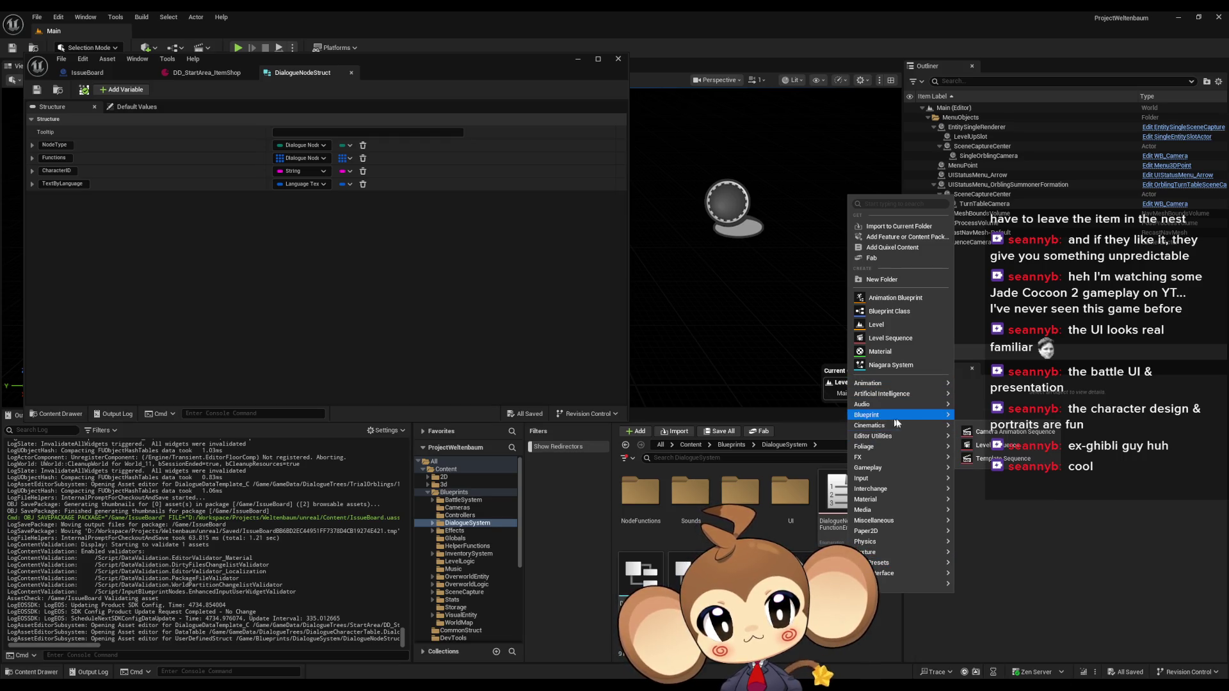
mouse_move(951, 416)
click(1004, 473)
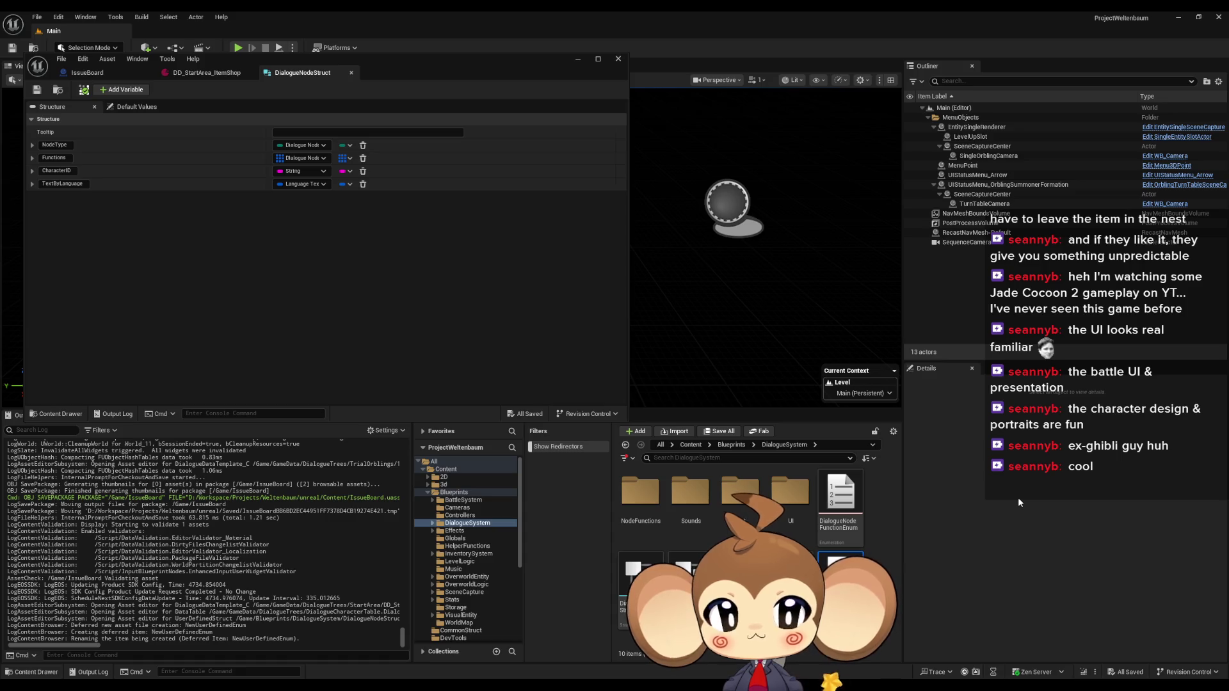
text(DialogueExpressionEnum)
key(Return)
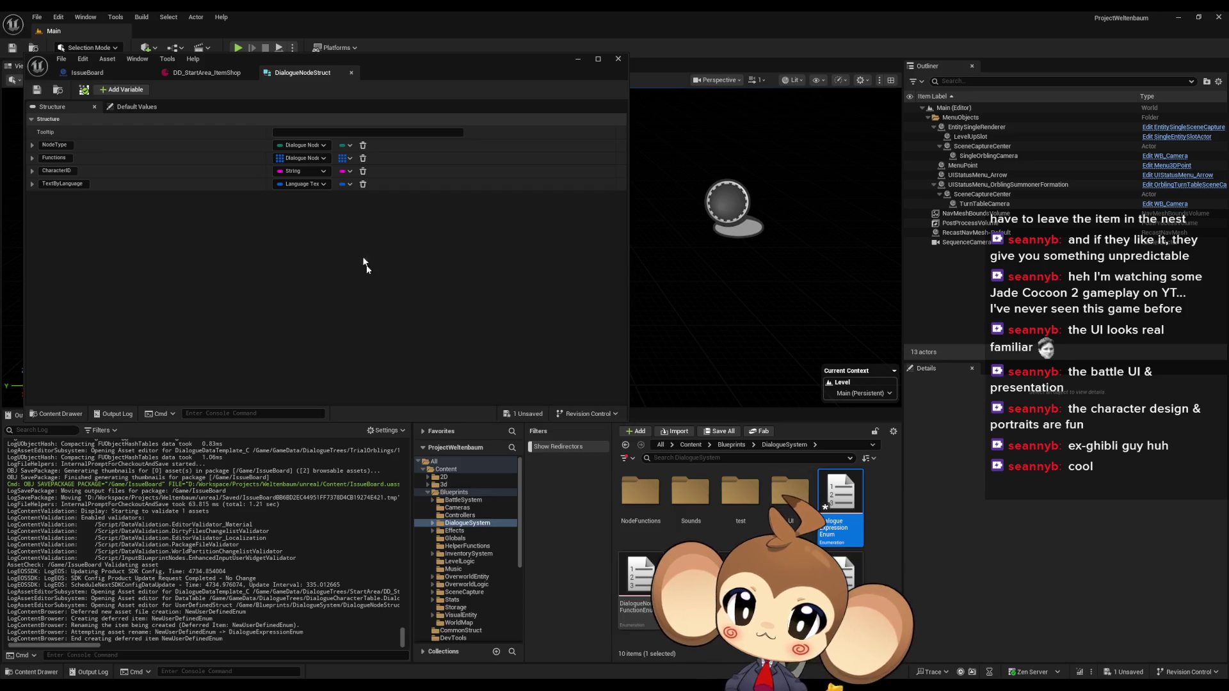
Step: Add a Dialogue Expression Enum member named Expression to DialogueNodeStruct, placed above TextByLanguage
click(117, 90)
click(297, 198)
text(dia)
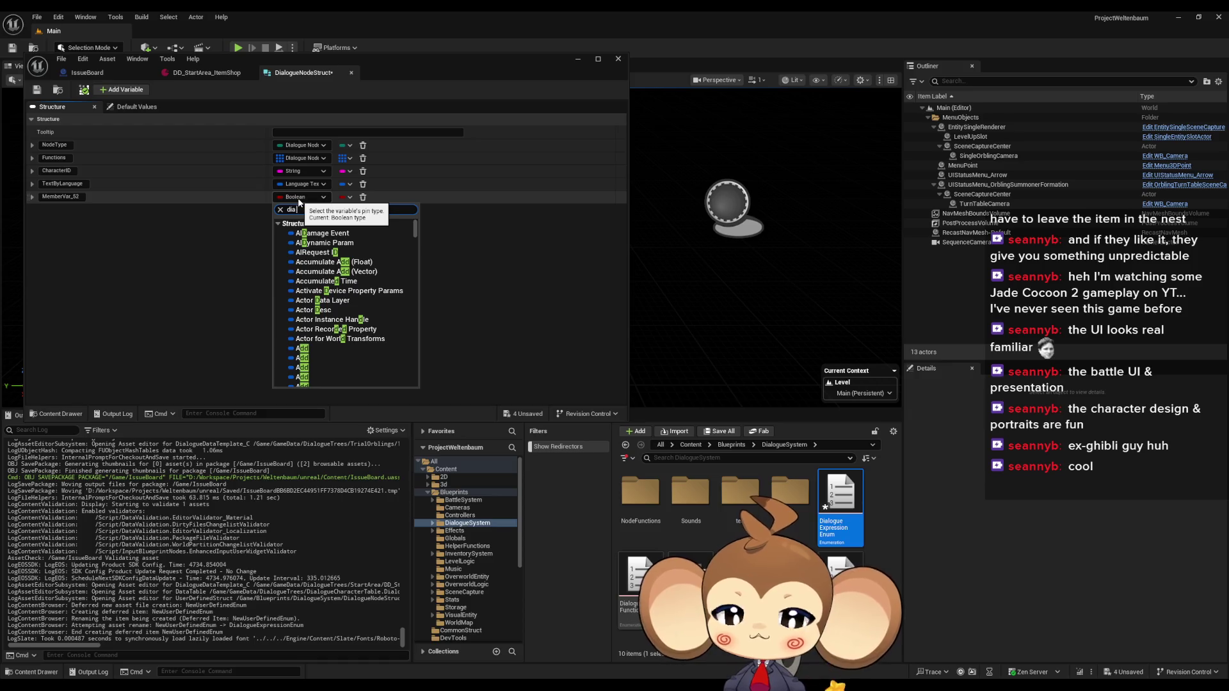
text( ed)
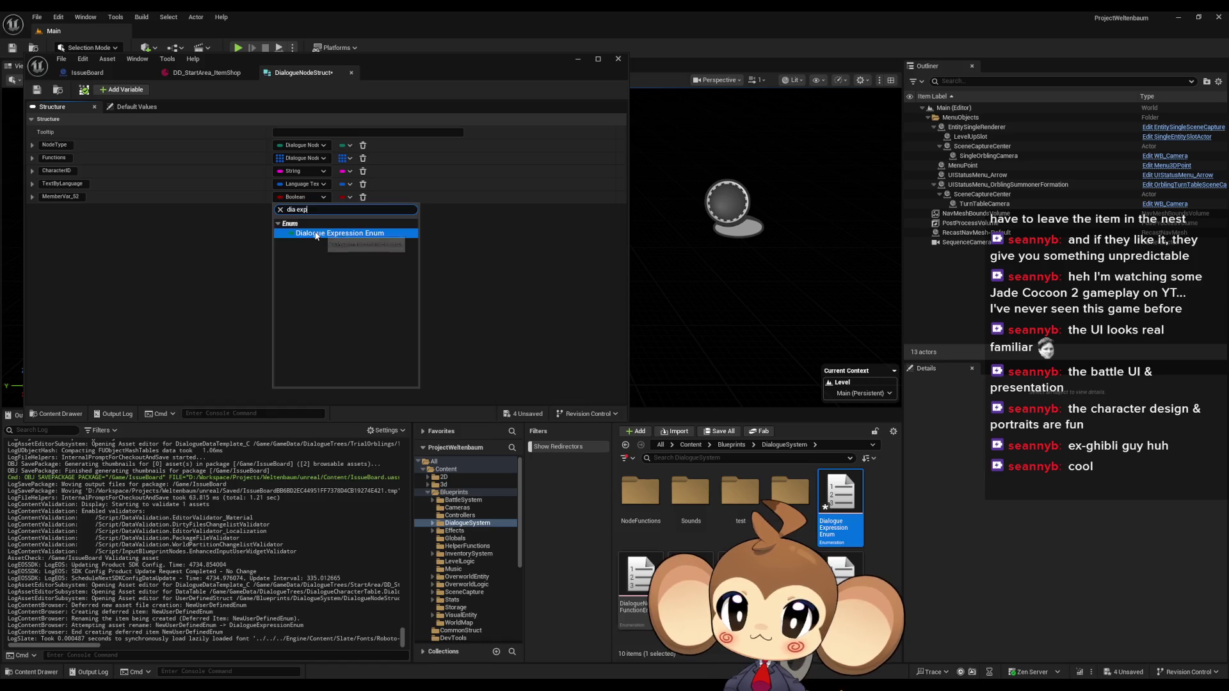
click(279, 232)
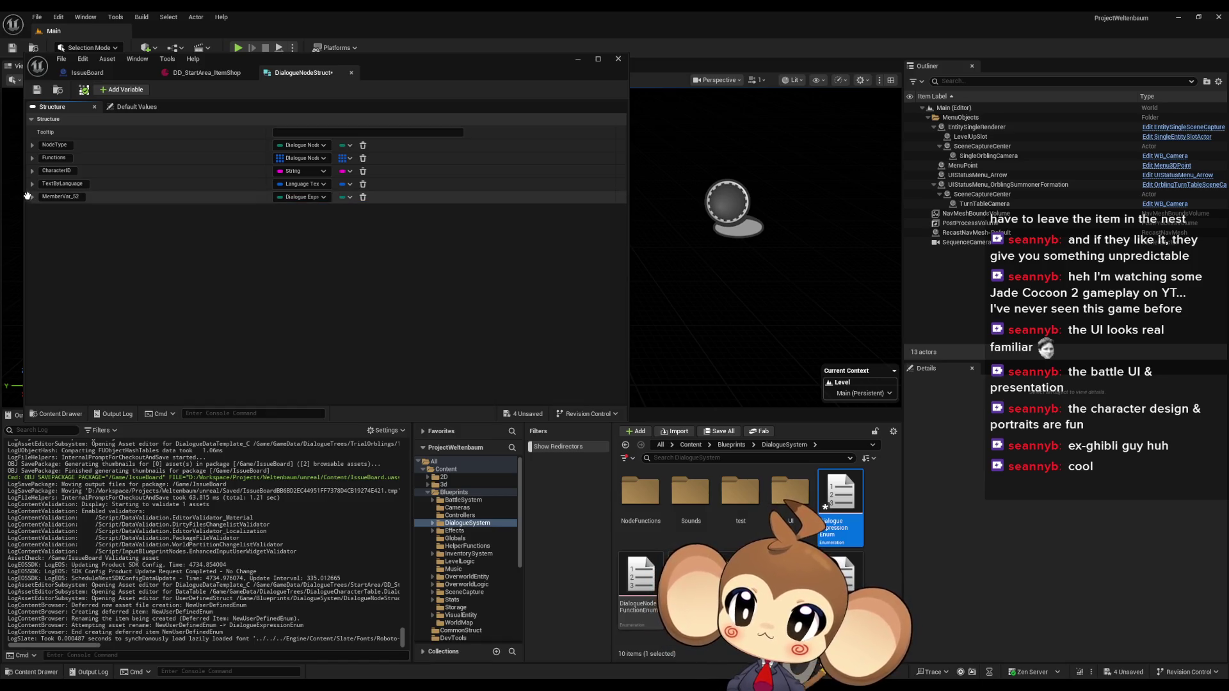
drag(27, 195, 29, 184)
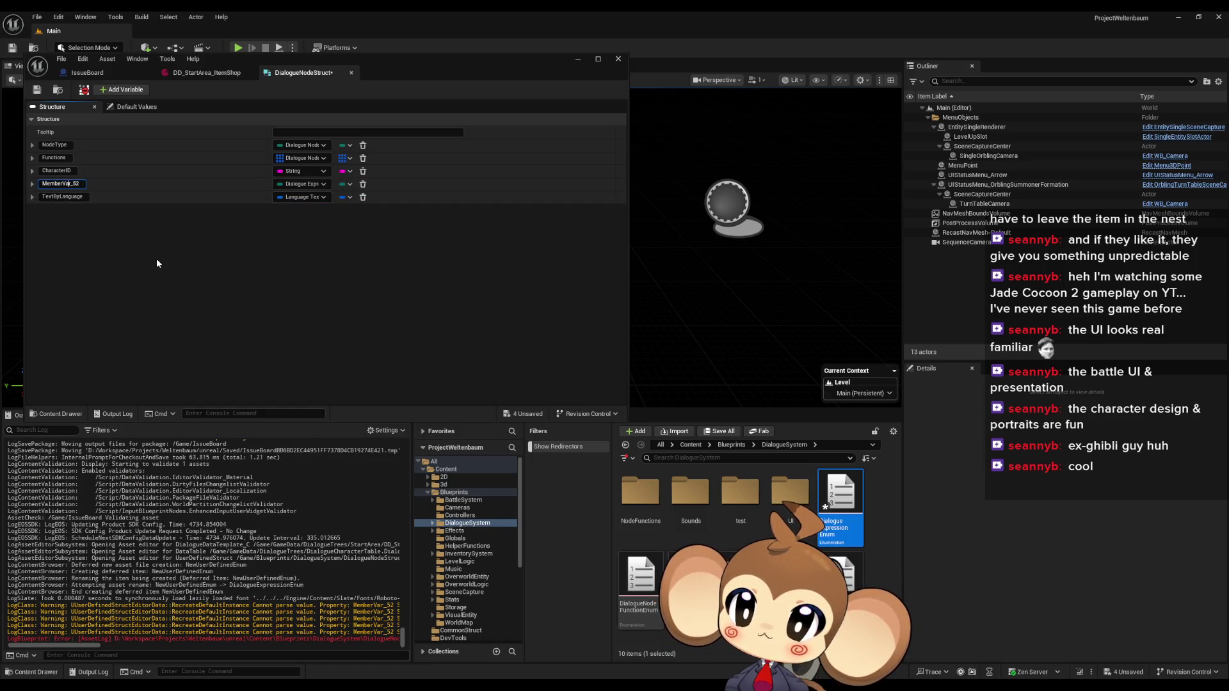
text(Expressi)
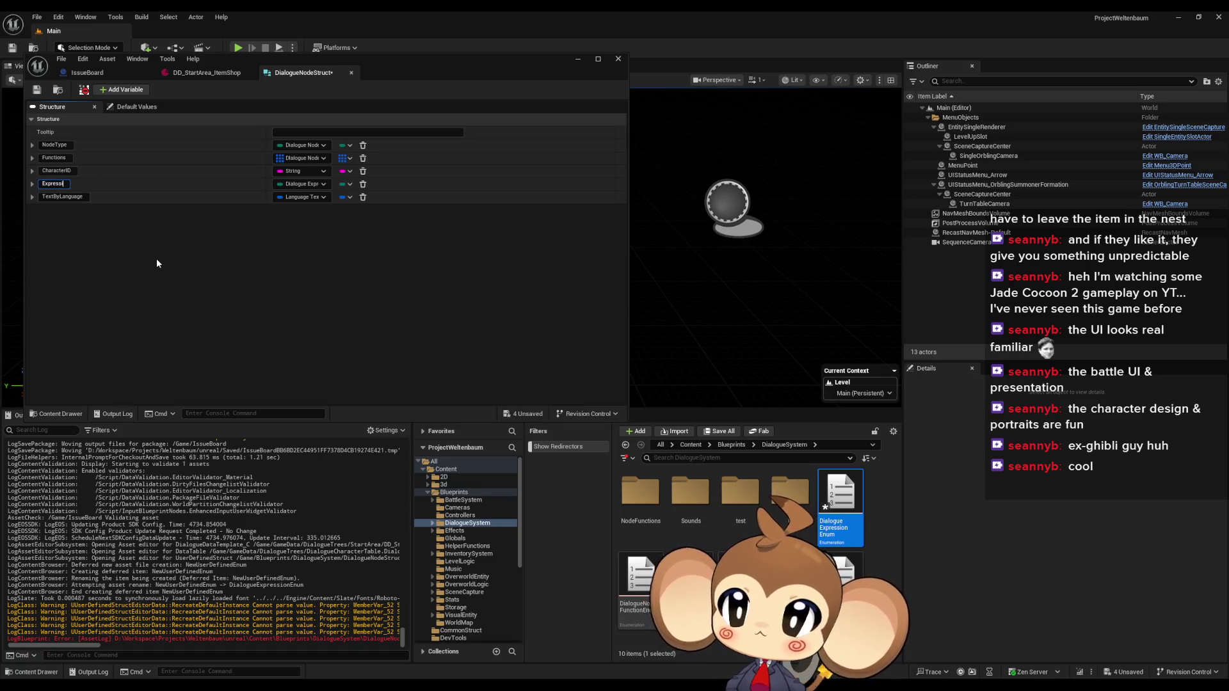
text(on)
key(Return)
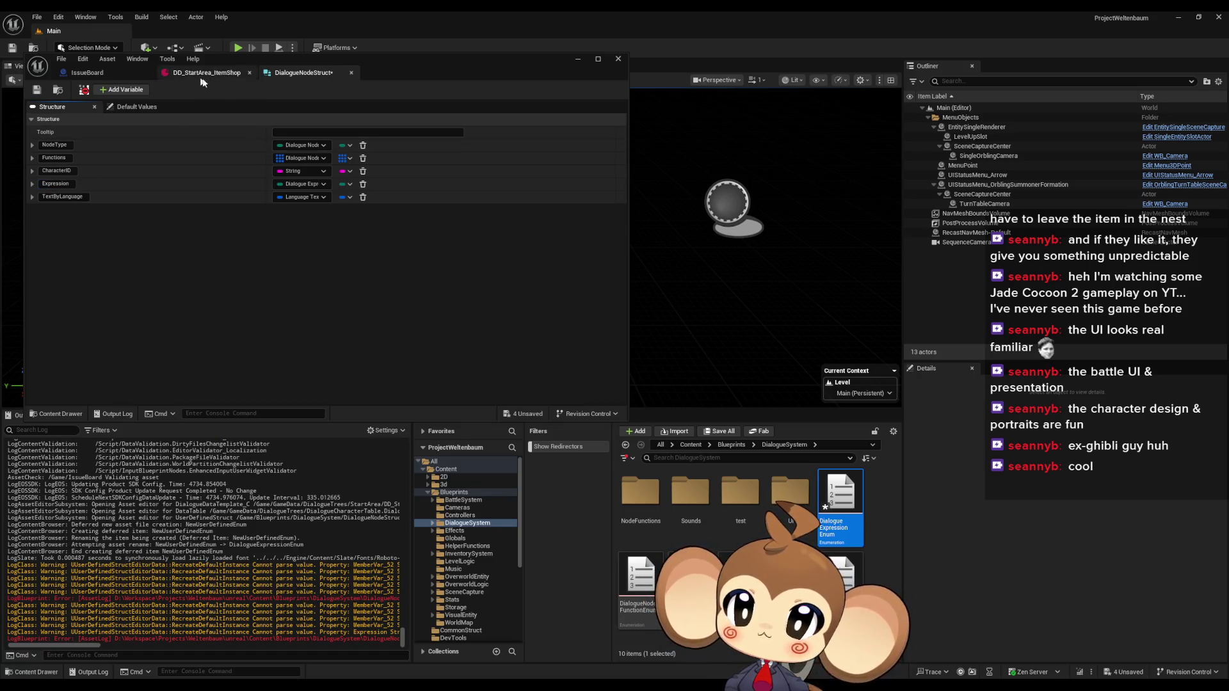
Step: Save all assets, then add DialogueExpressionEnum's first entry named Default and save it
click(62, 59)
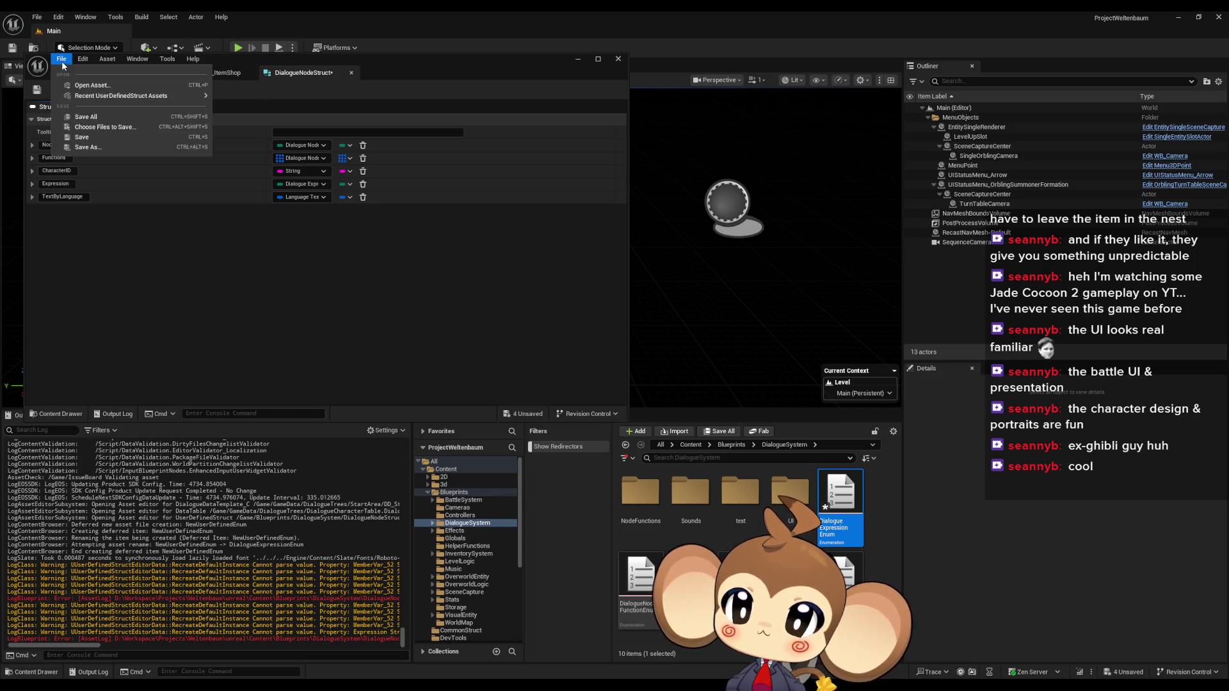
click(102, 119)
double_click(833, 493)
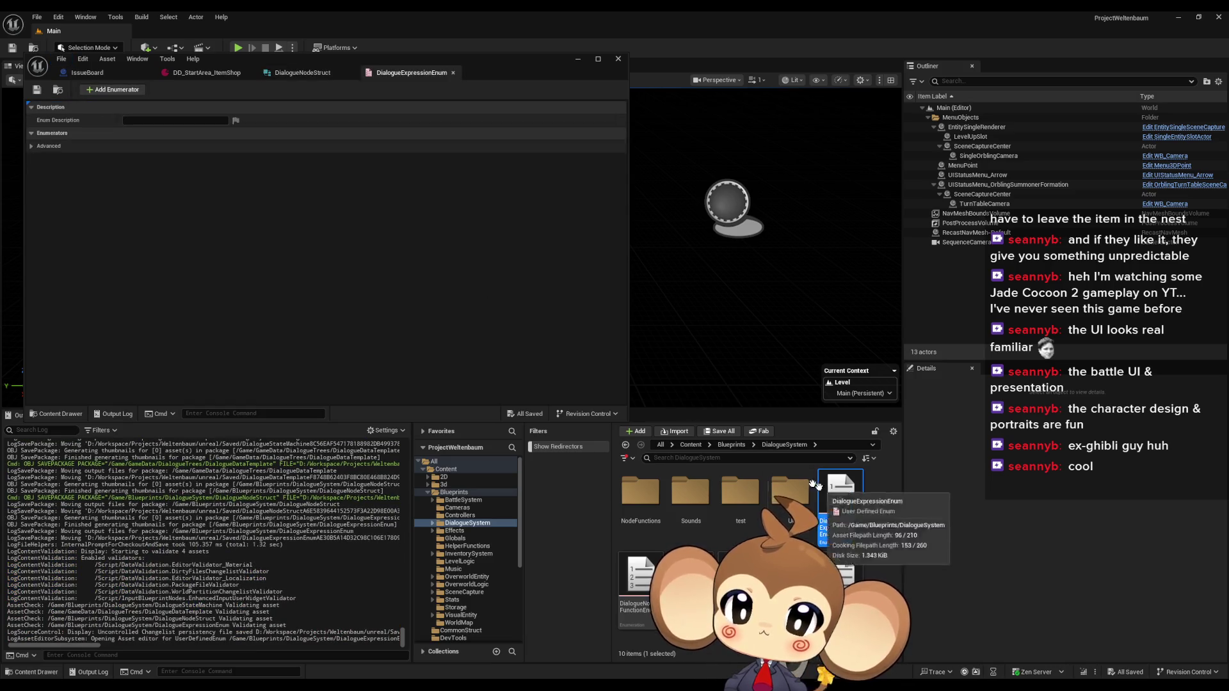
click(97, 90)
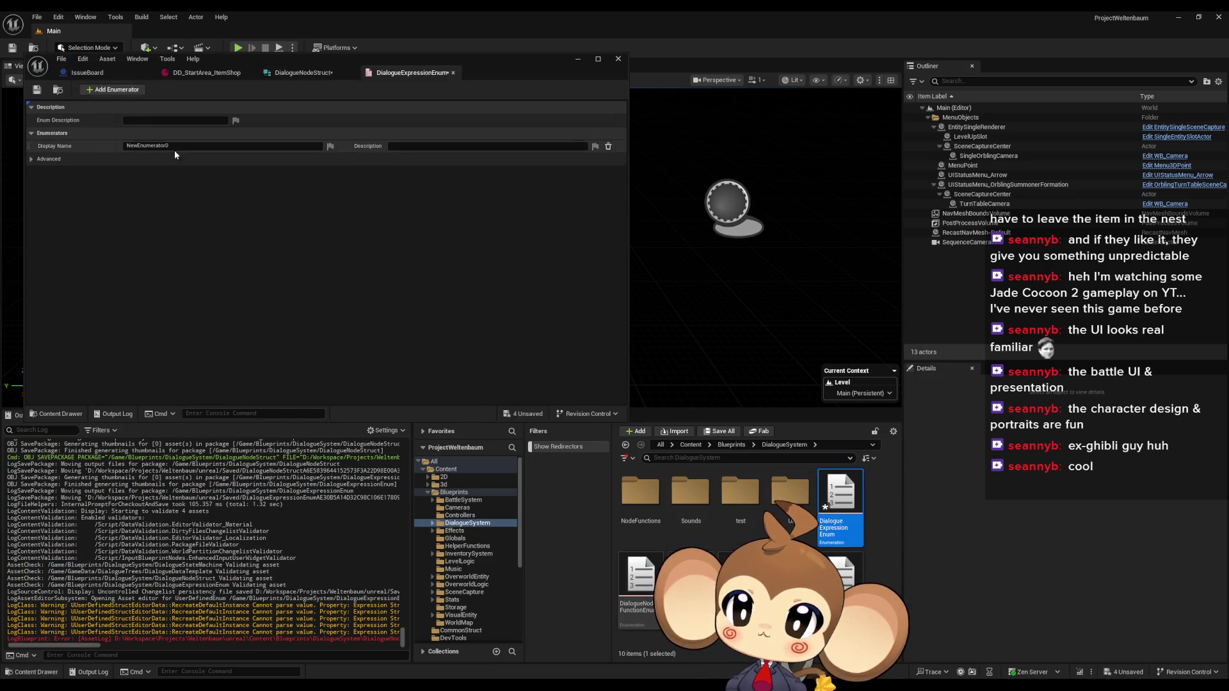
click(137, 146)
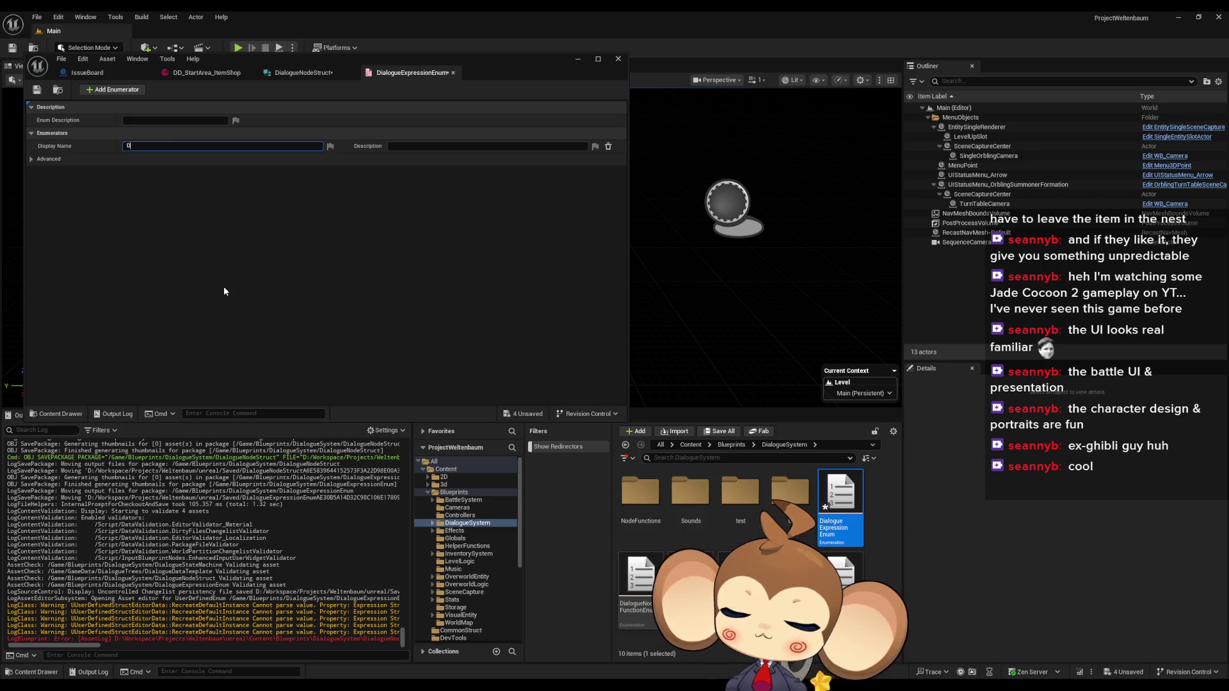
text(Default)
key(Return)
key(ctrl+s)
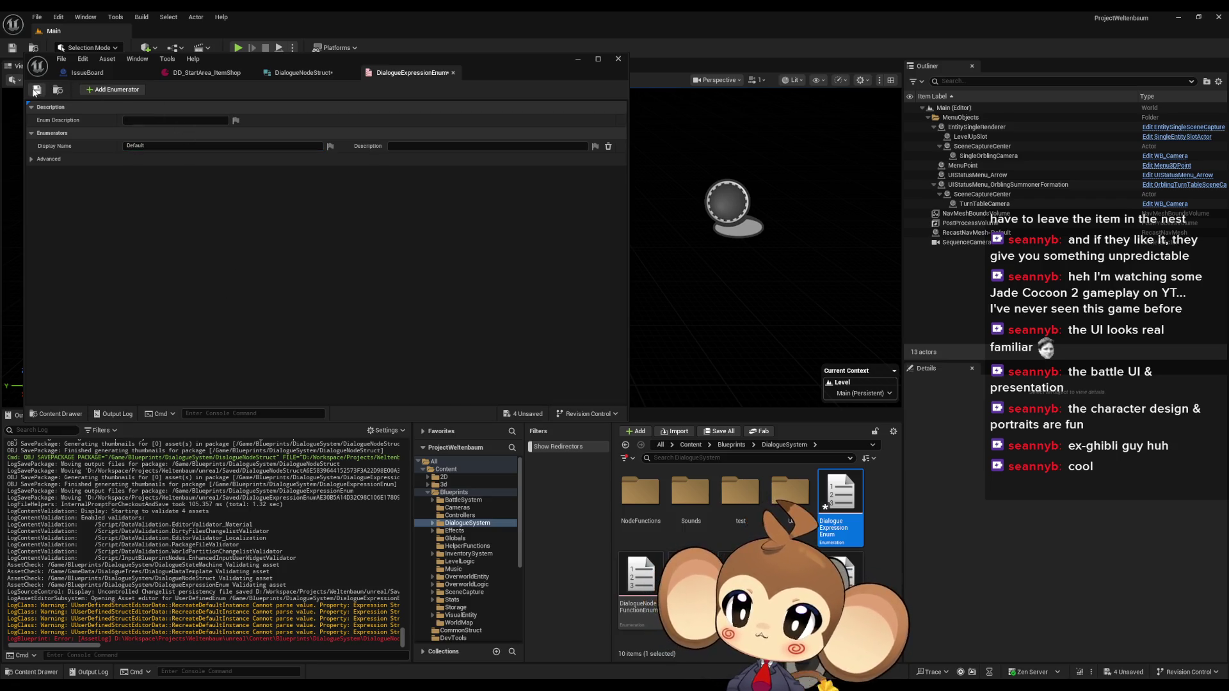
Step: Check DialogueNodeStruct, adding a test member and removing it again
click(205, 72)
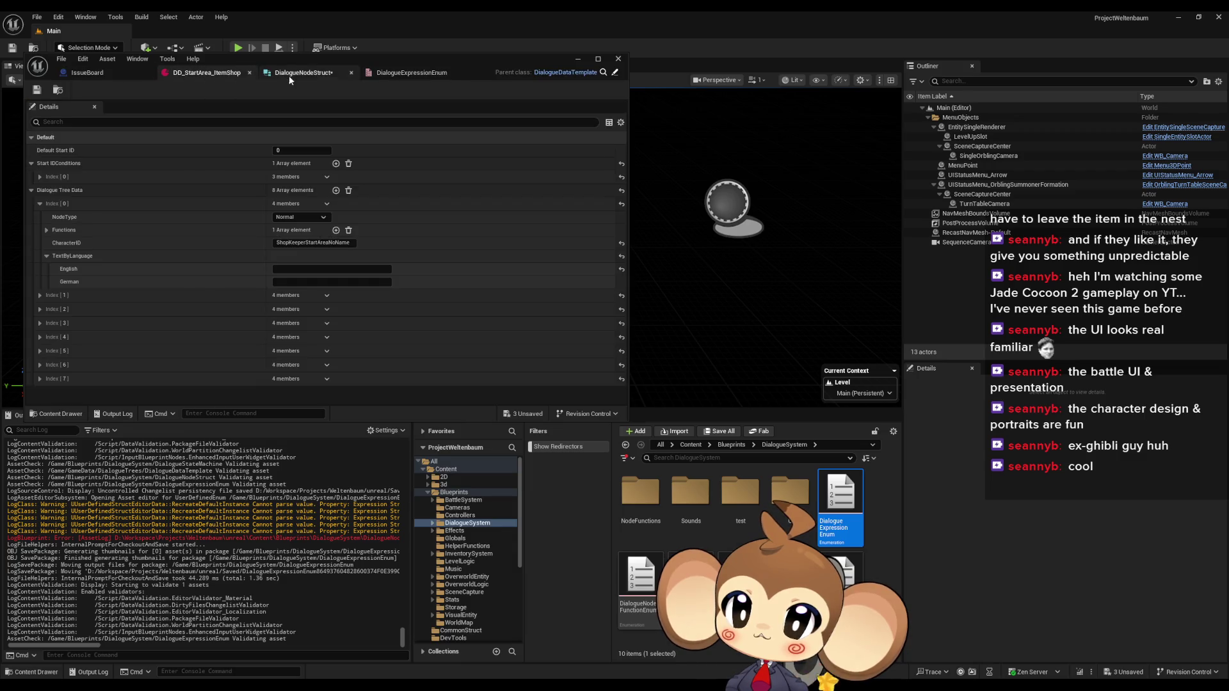
click(290, 76)
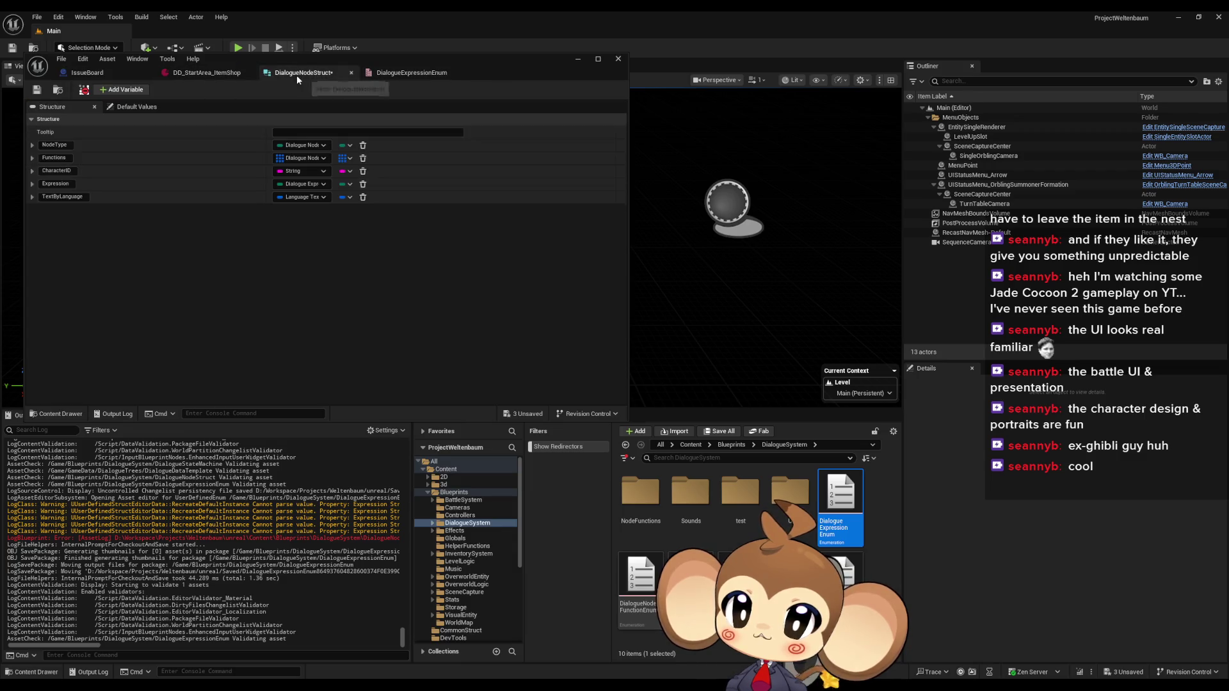
click(108, 90)
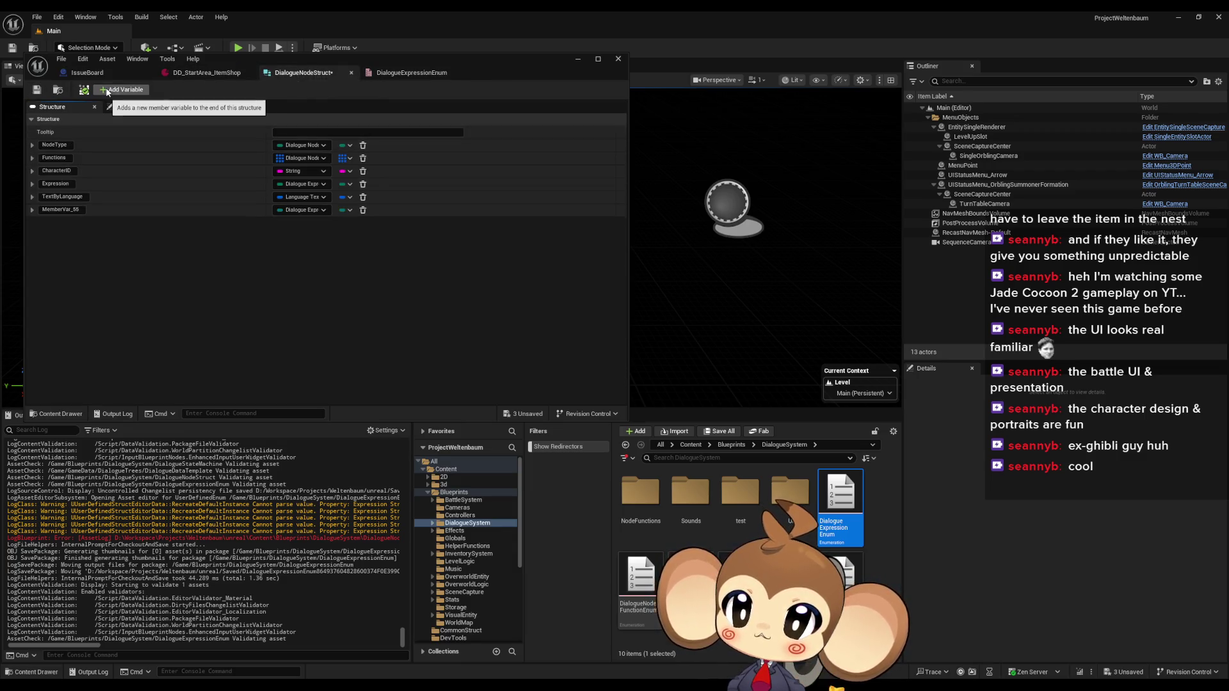
click(363, 210)
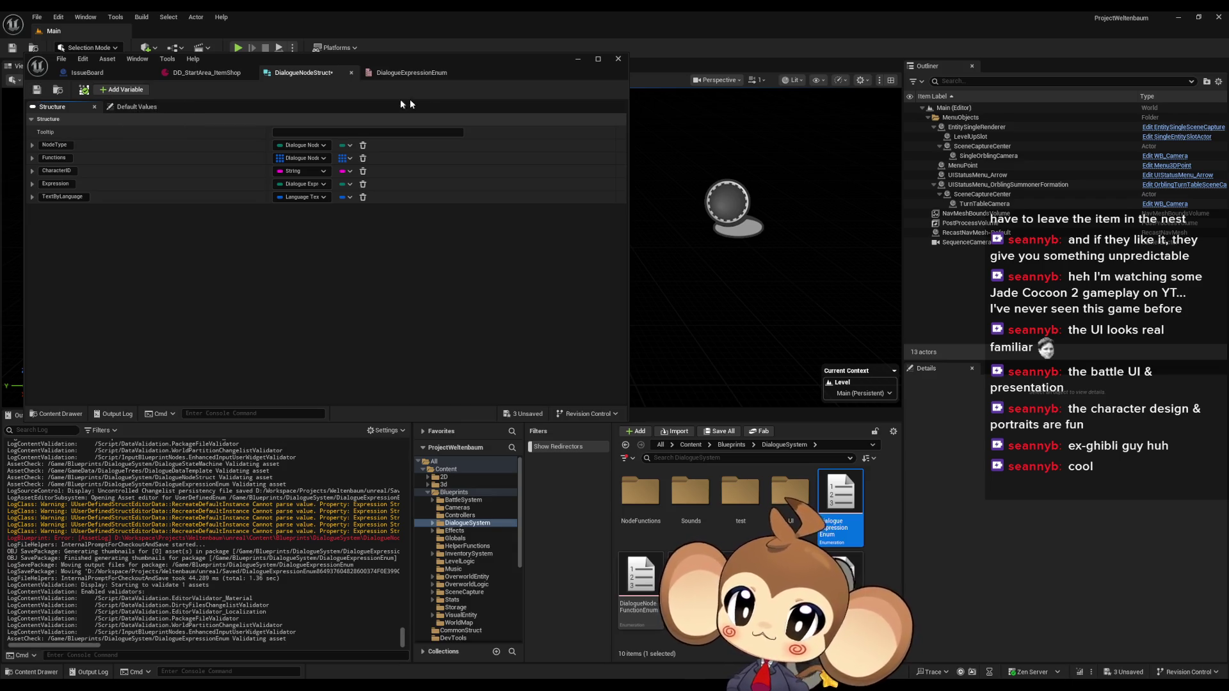
Step: Add three more enum entries and name the second and third Happy and Sad
click(426, 74)
mouse_move(505, 72)
mouse_down()
mouse_move(707, 151)
mouse_move(845, 284)
mouse_up()
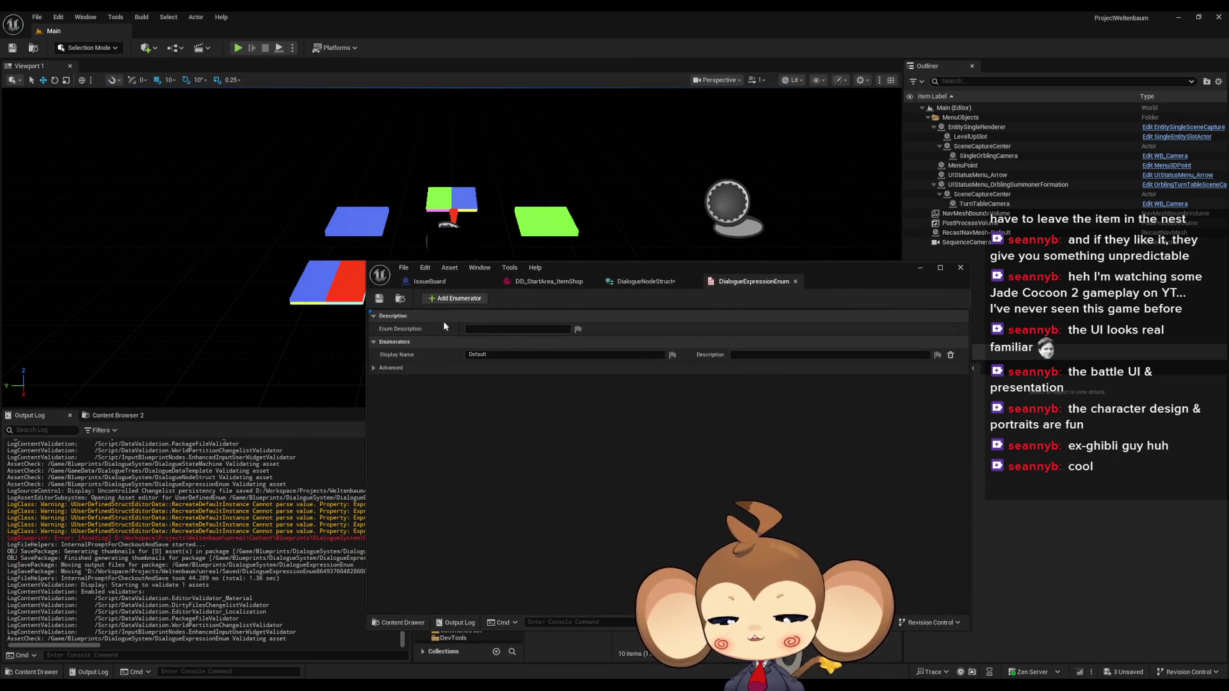
click(442, 302)
click(441, 300)
click(441, 300)
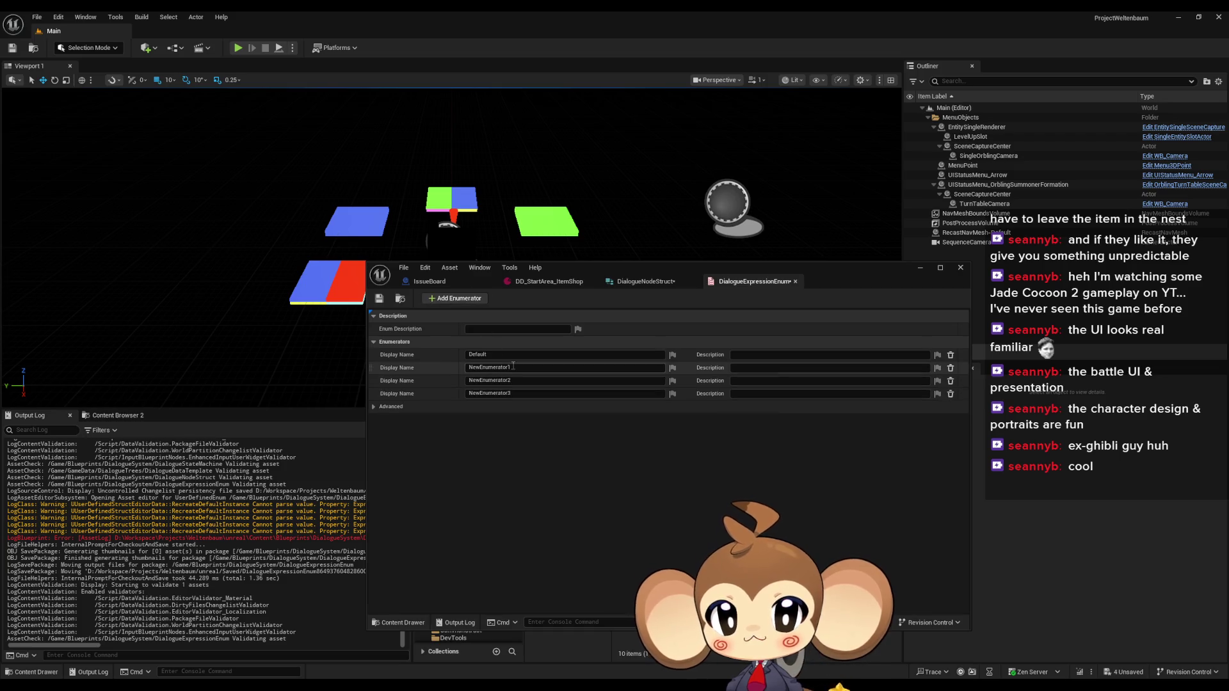
click(496, 367)
text(Happy)
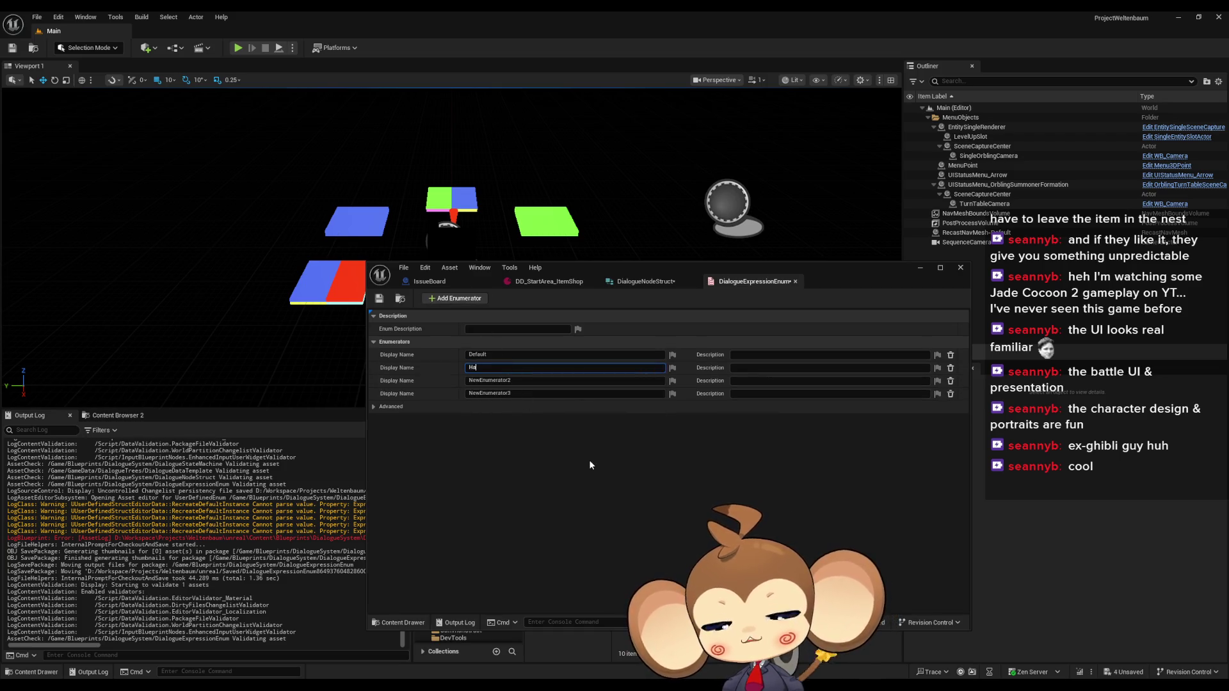
key(Return)
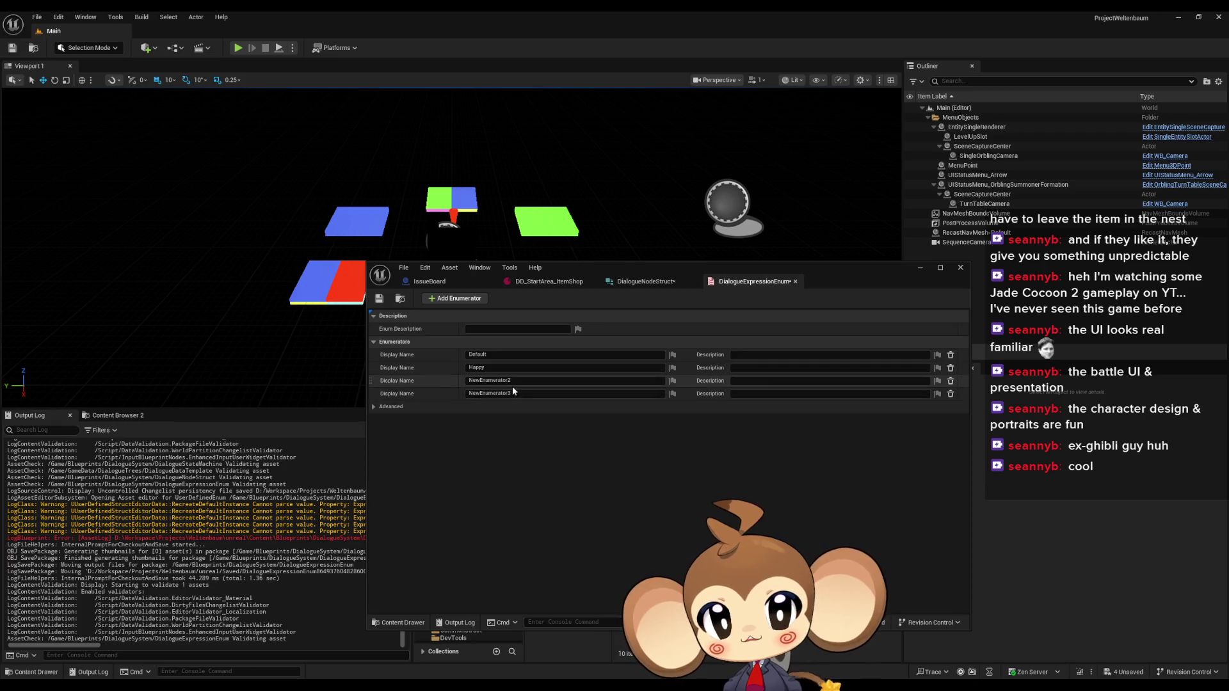
text(Sad)
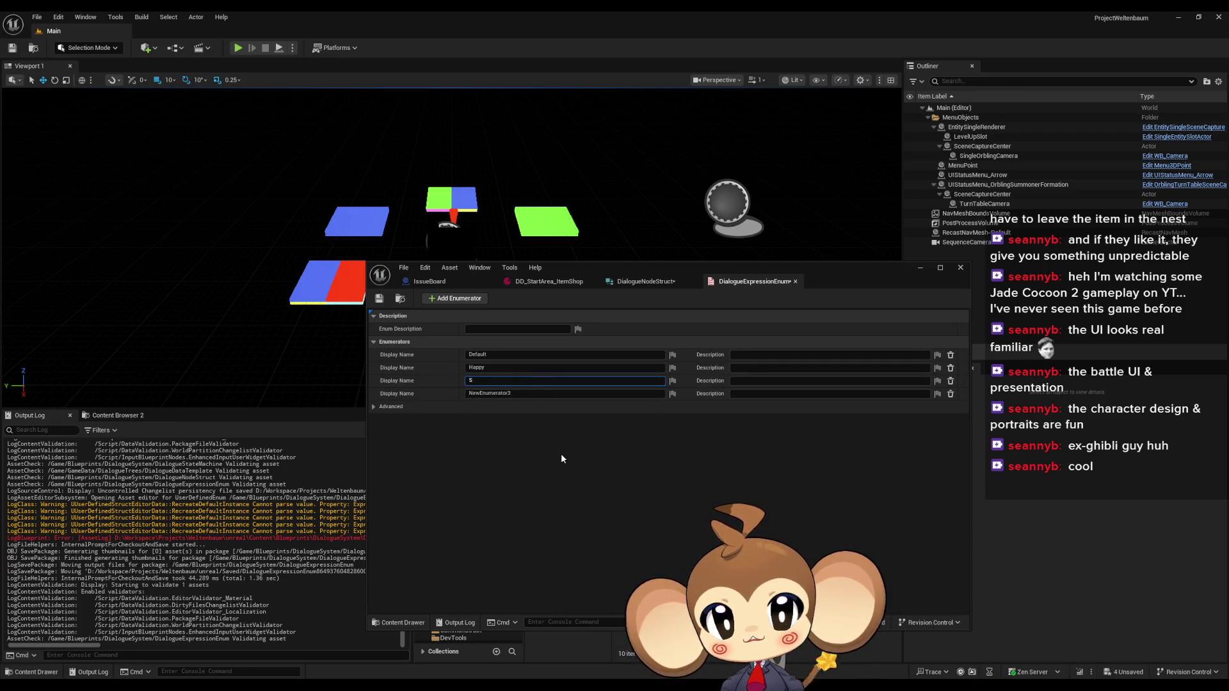
key(Return)
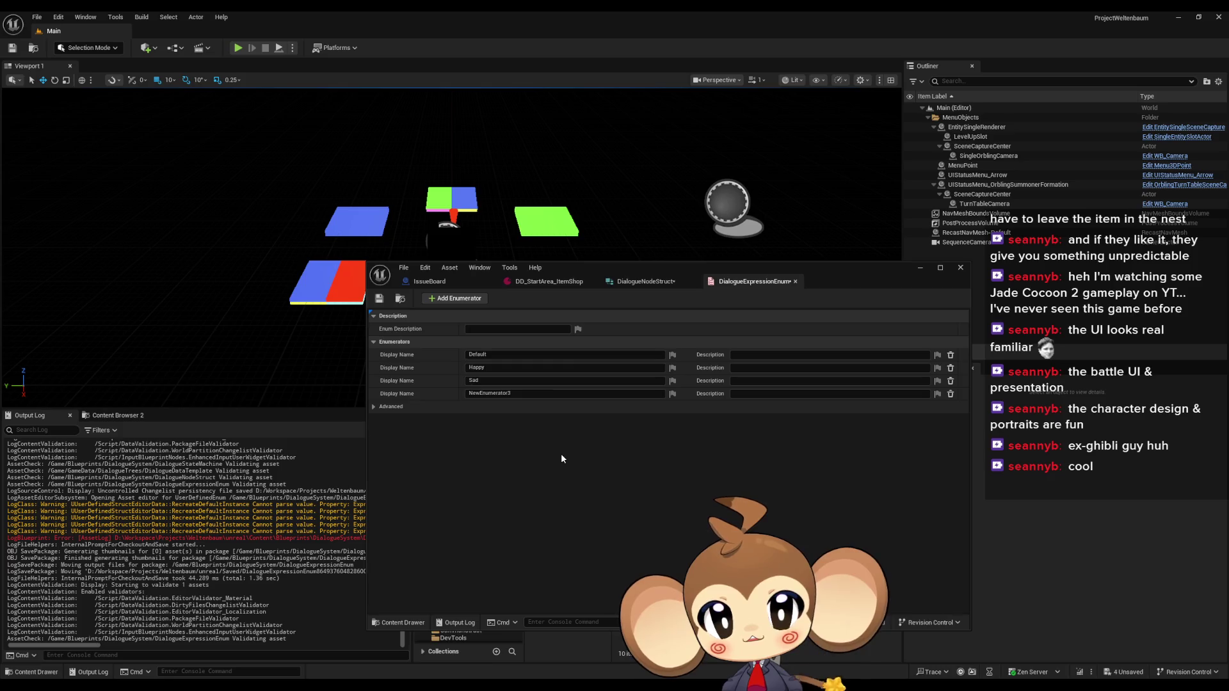
Step: Name the fourth enum entry Laughing, correcting the 'Lauthing' typo
key(Tab)
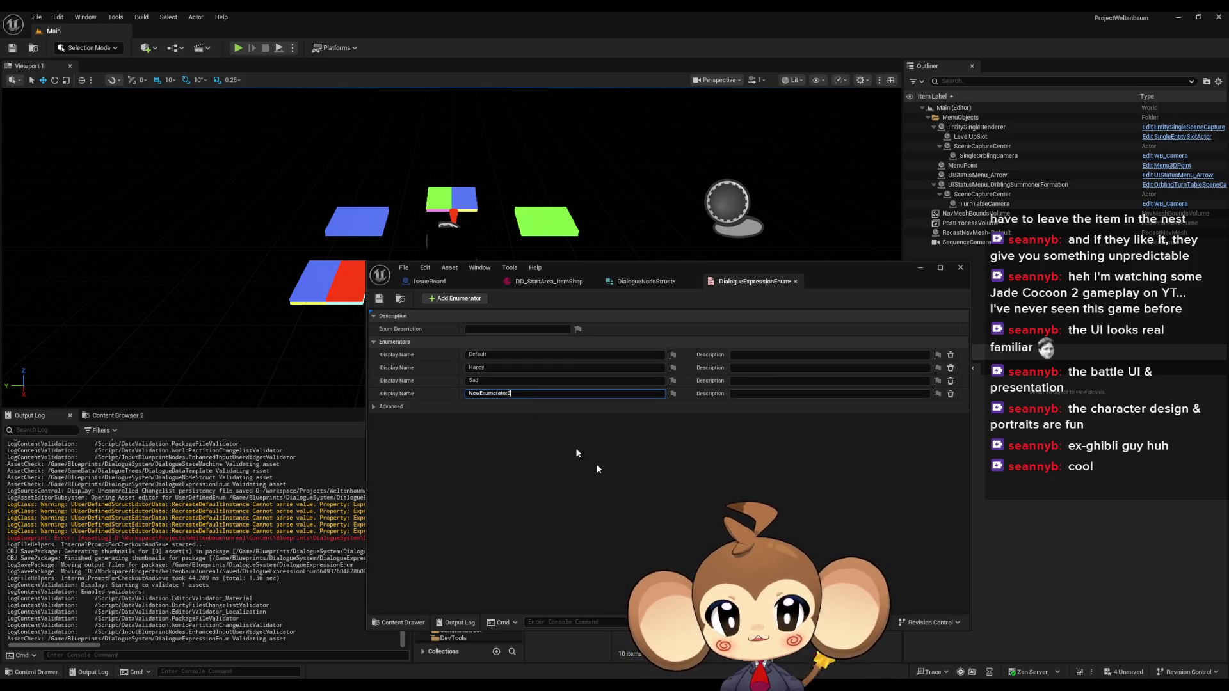
text(Laut)
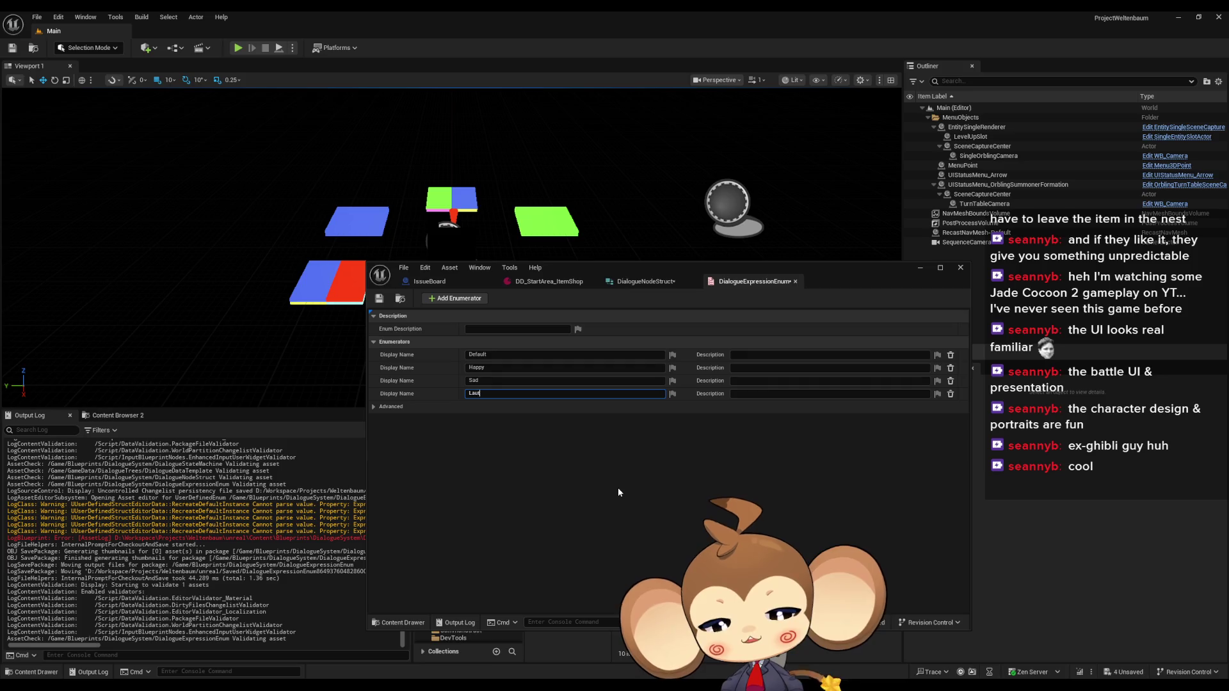
text(hing)
key(Return)
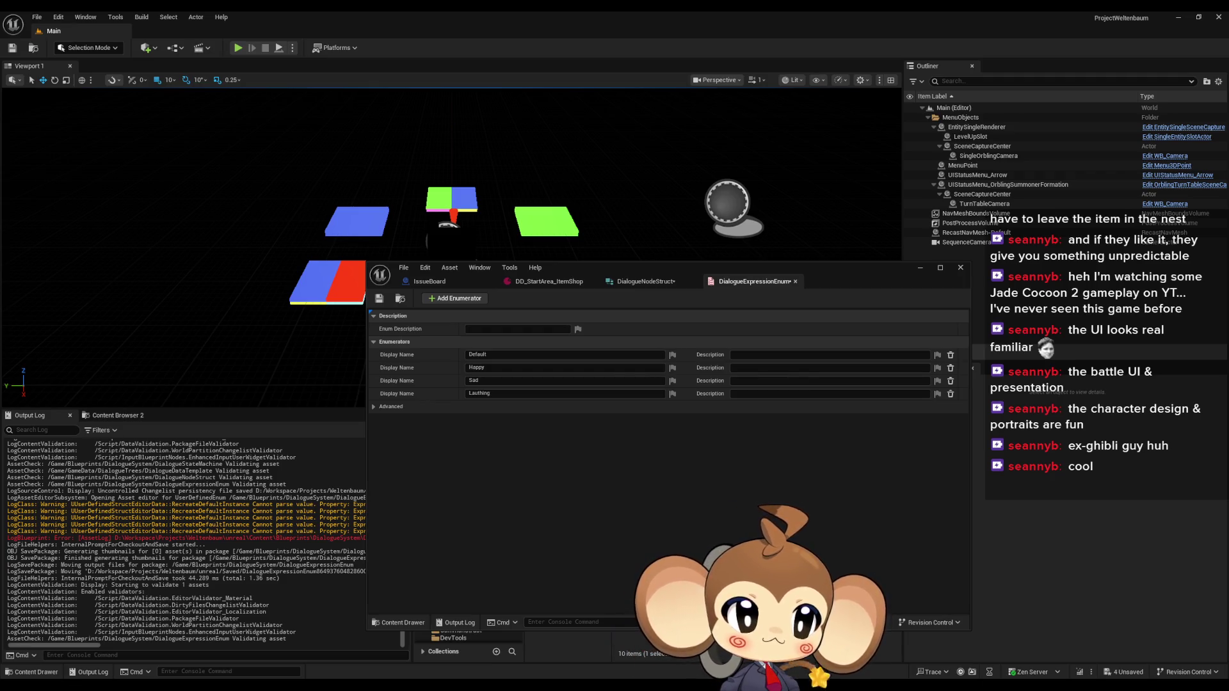
click(480, 393)
key(Left)
key(Right)
key(Right)
key(Right)
key(Delete)
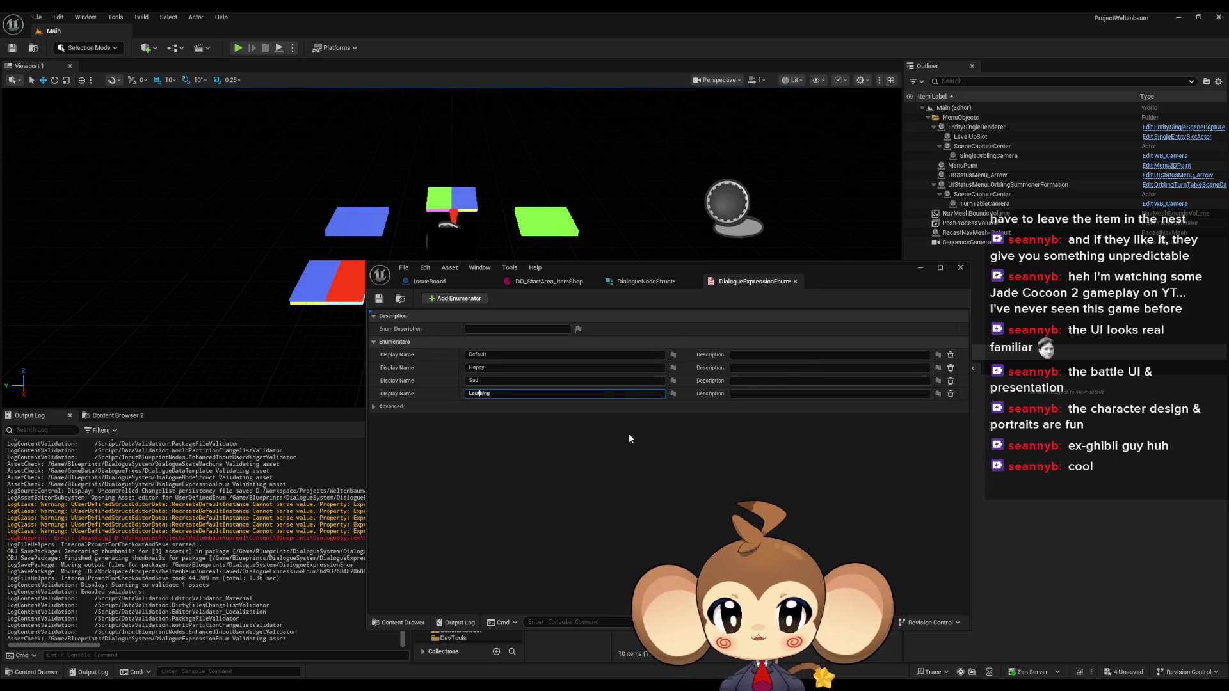
key(Delete)
key(Delete)
key(Delete)
text(g)
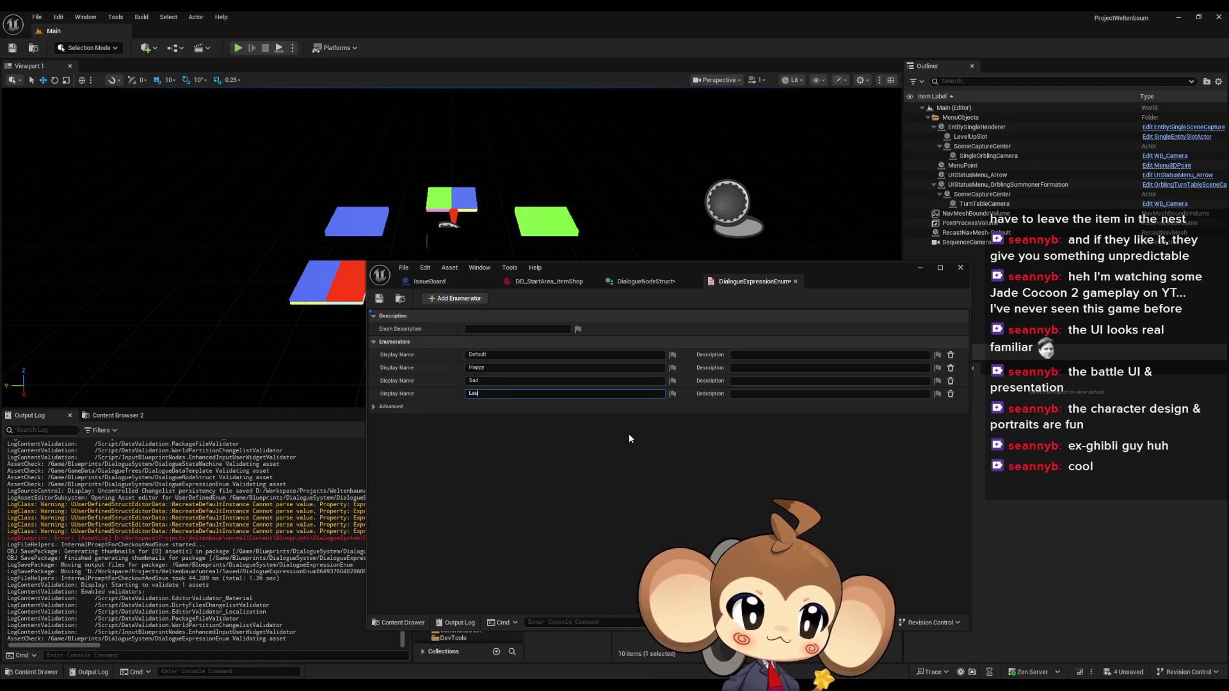
text(hing)
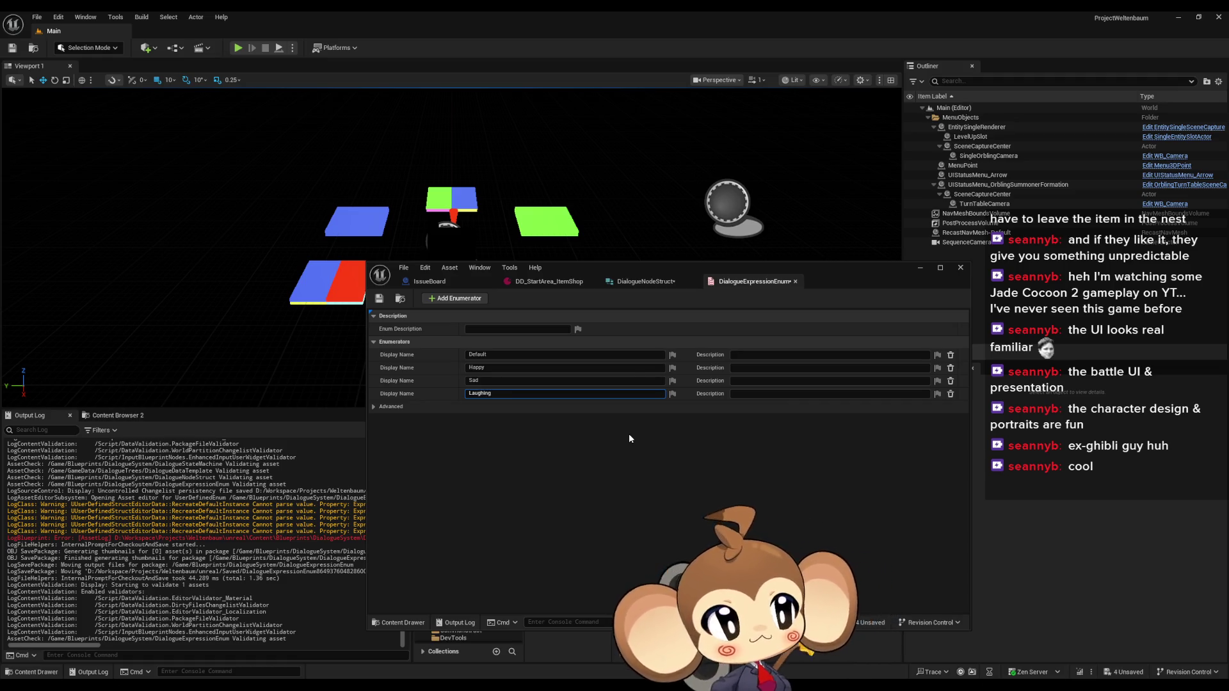
key(Return)
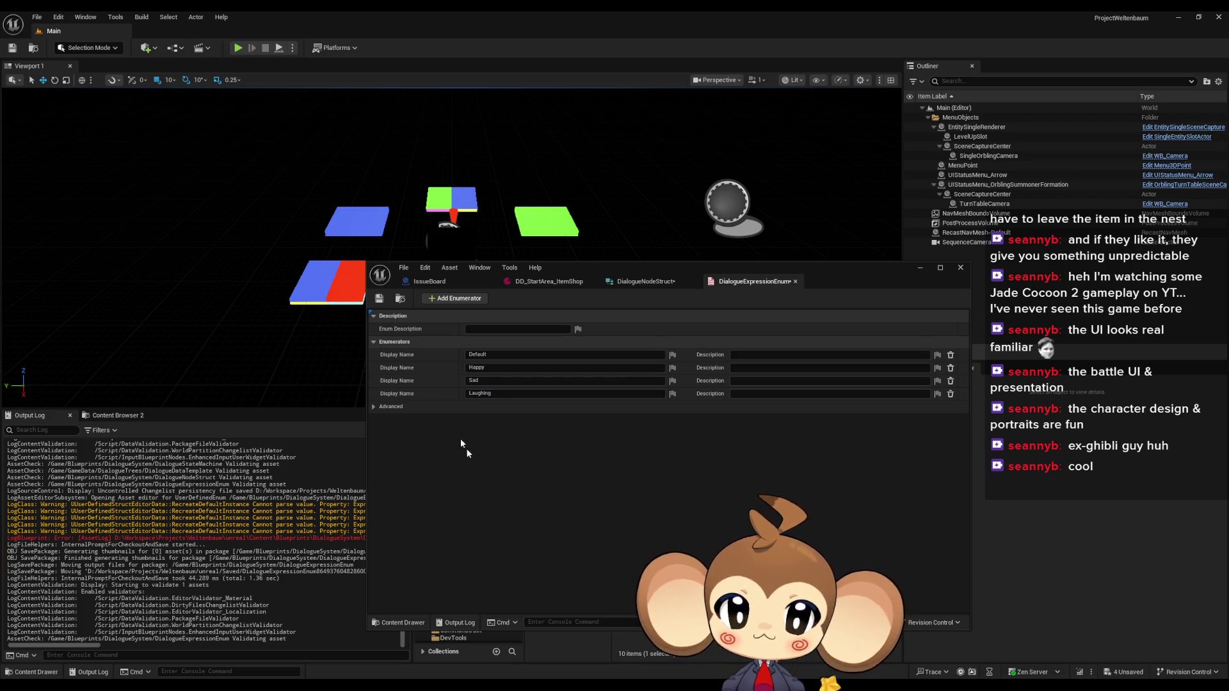
Step: Commit the Laughing entry name and save the enum
click(379, 298)
click(474, 393)
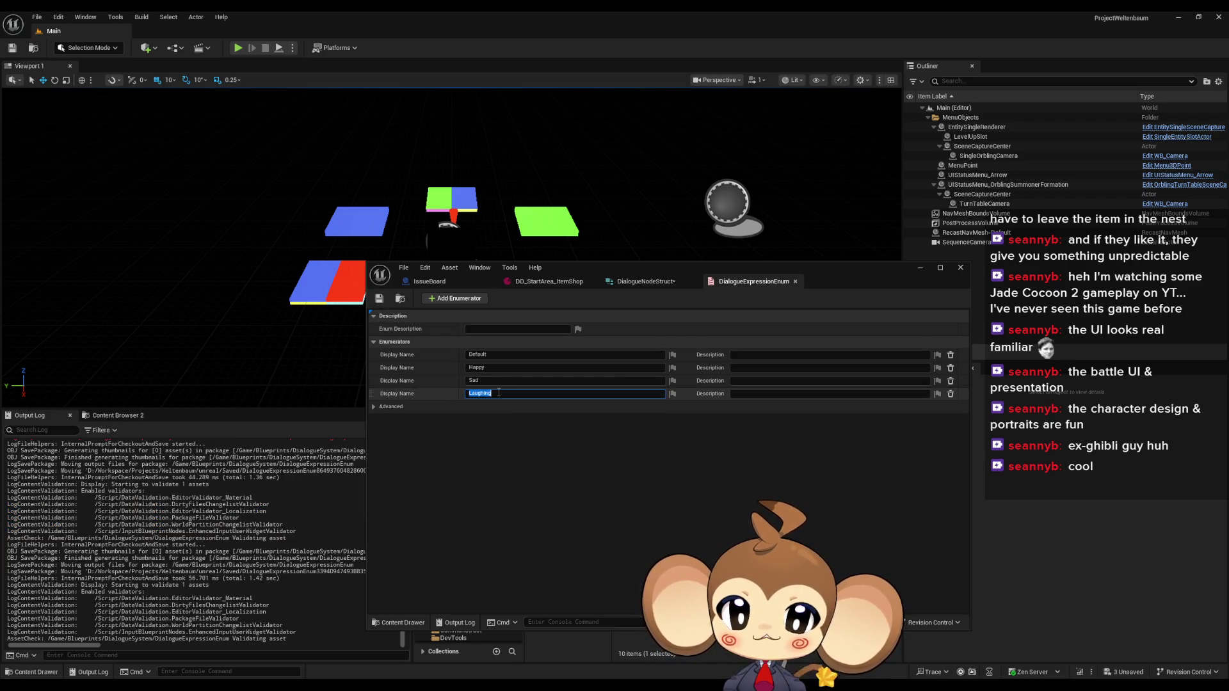
click(505, 393)
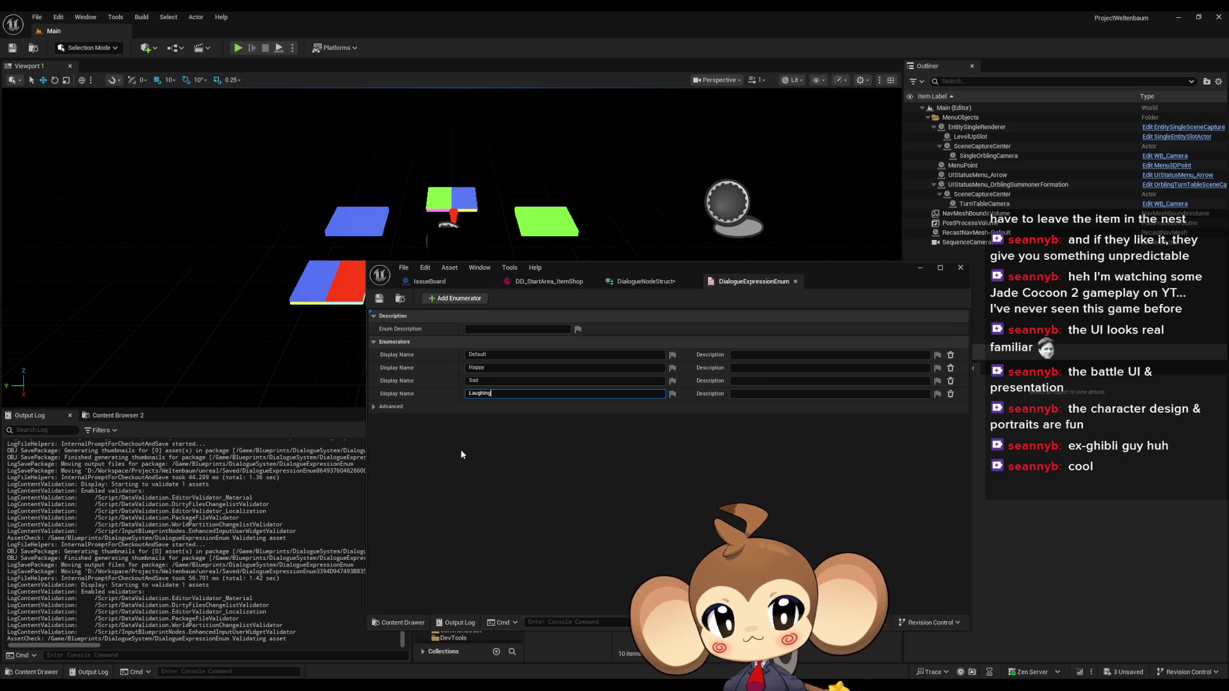
key(Return)
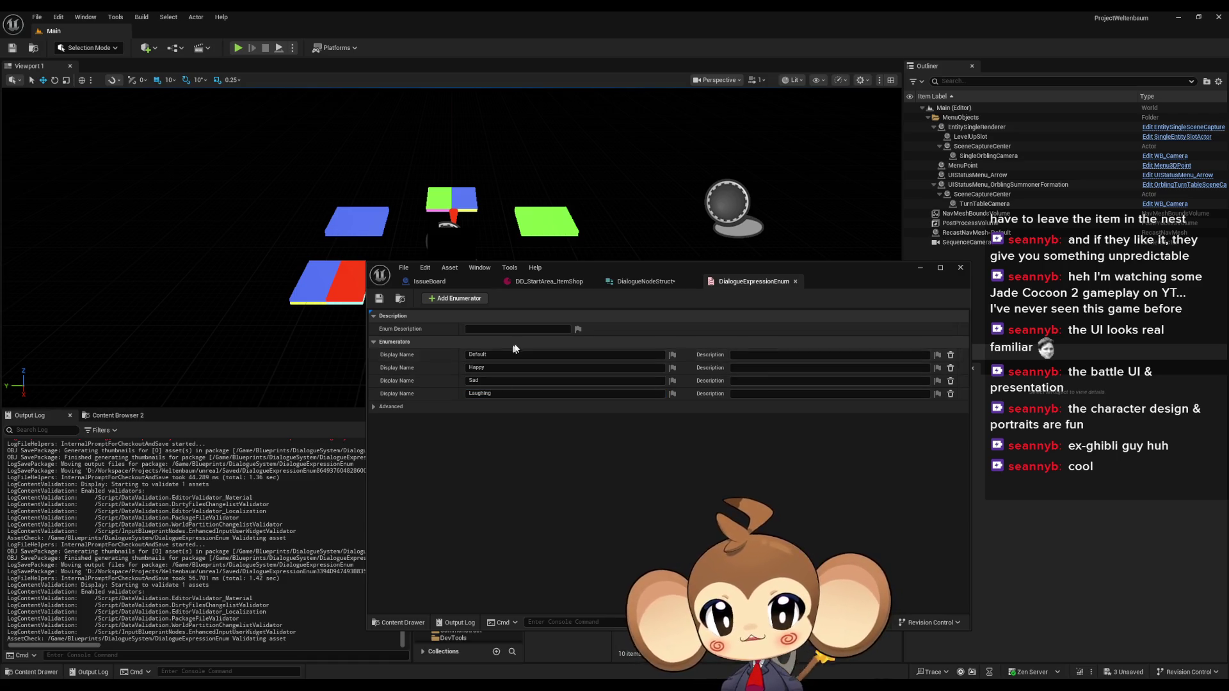
key(ctrl+b)
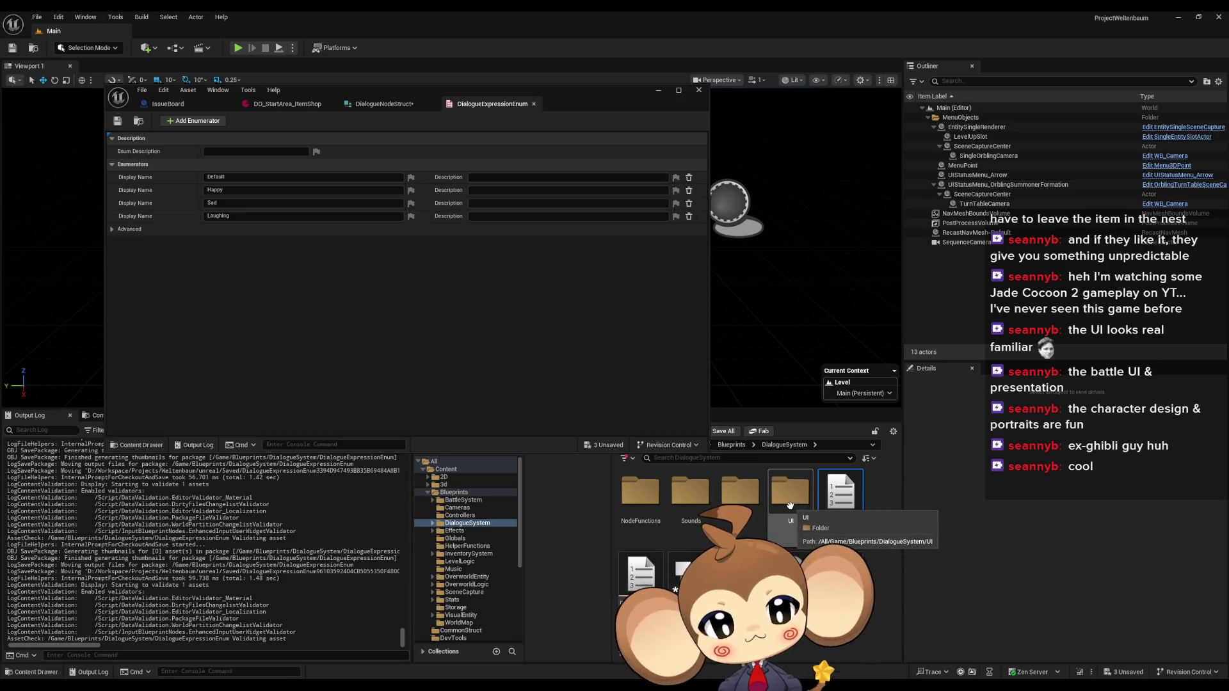
Step: Browse the Content Browser from Blueprints up to Content, then into GameData > DialogueTrees
click(730, 444)
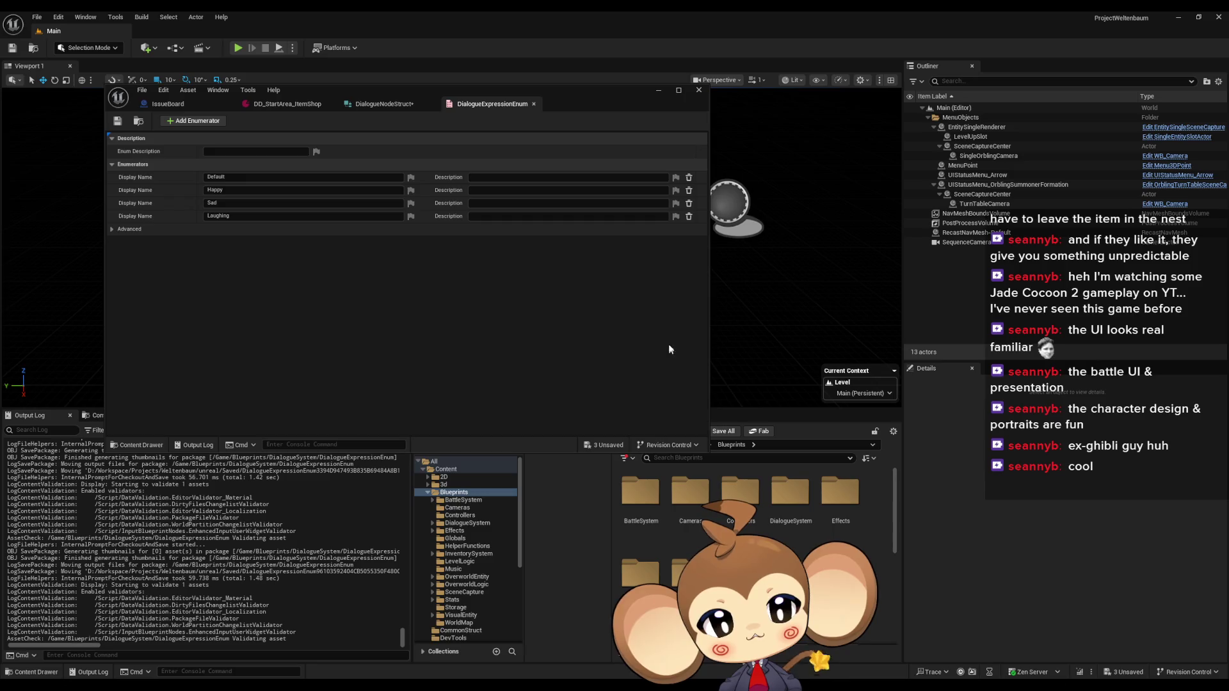
drag(598, 97, 570, 71)
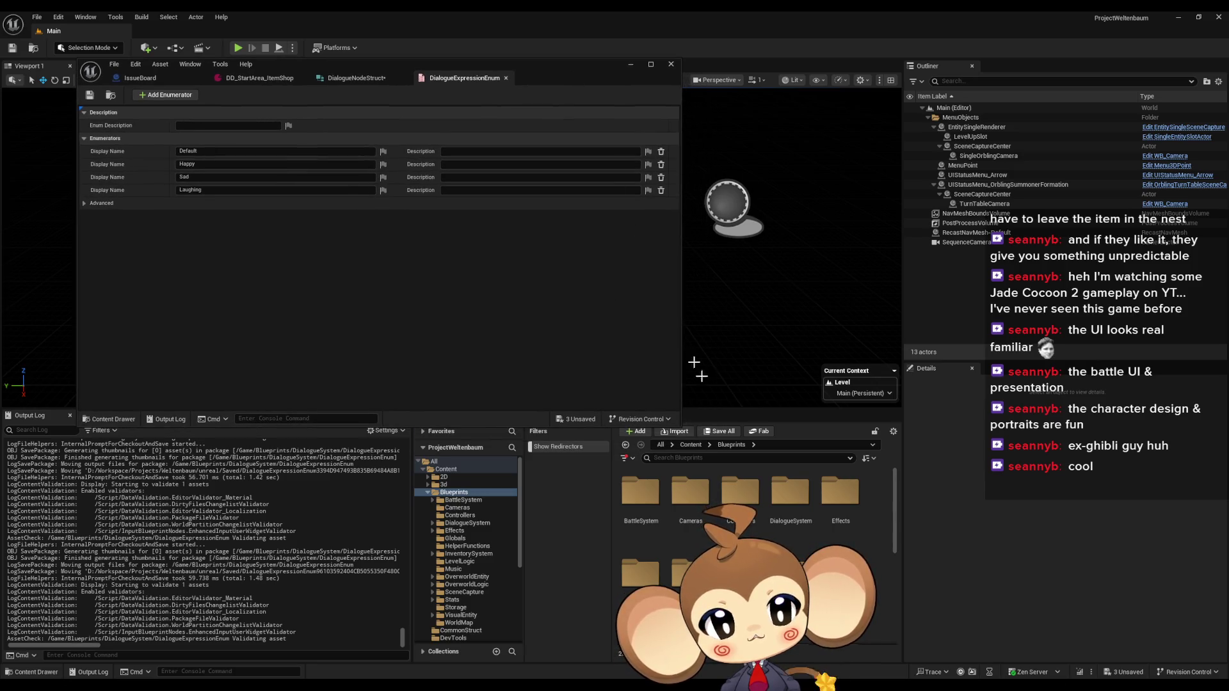
click(691, 444)
scroll(832, 536, down, 3)
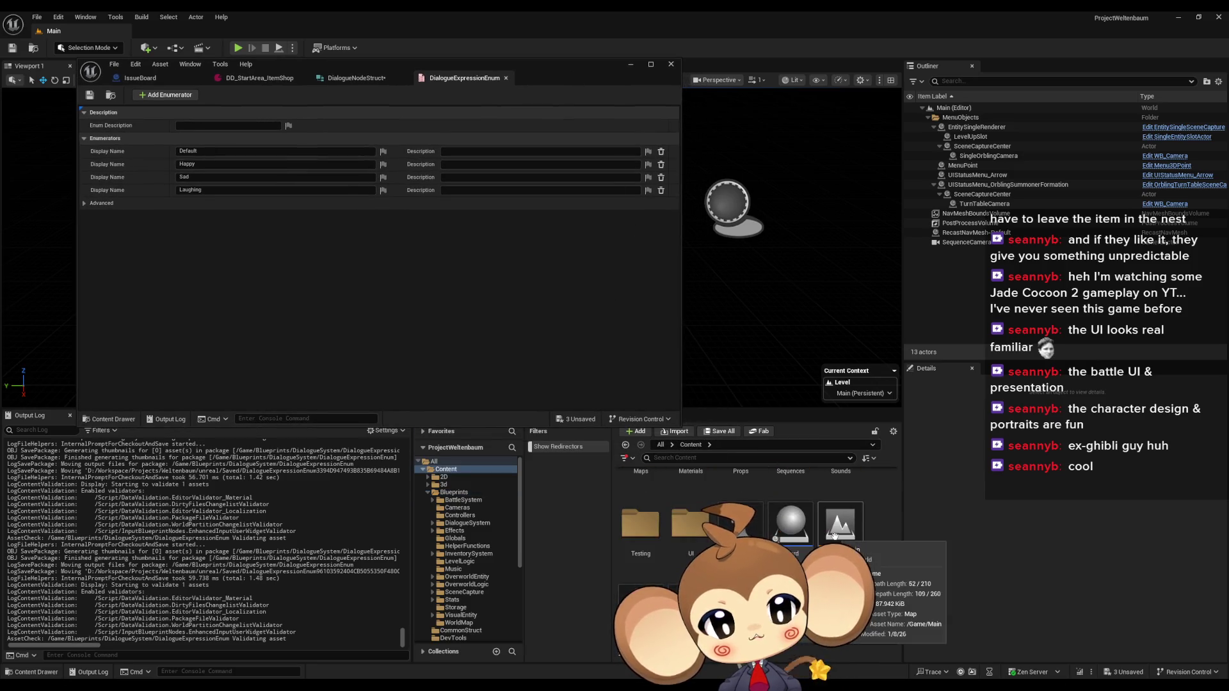
scroll(822, 552, up, 3)
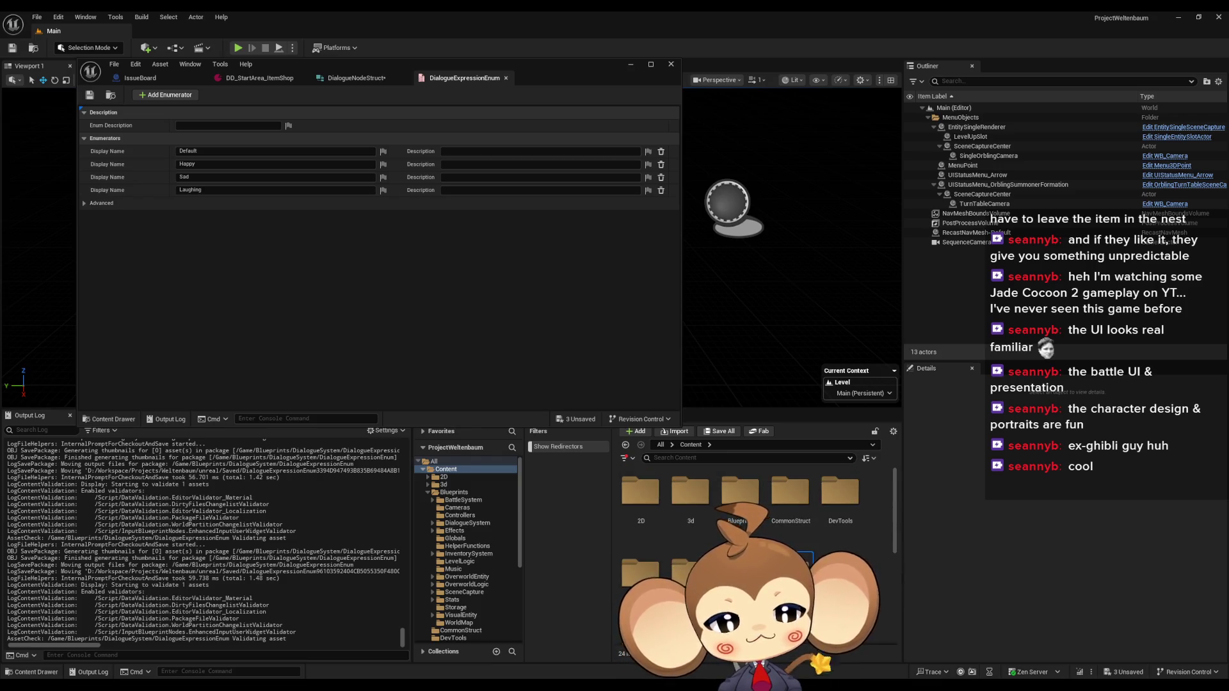
double_click(790, 566)
double_click(640, 492)
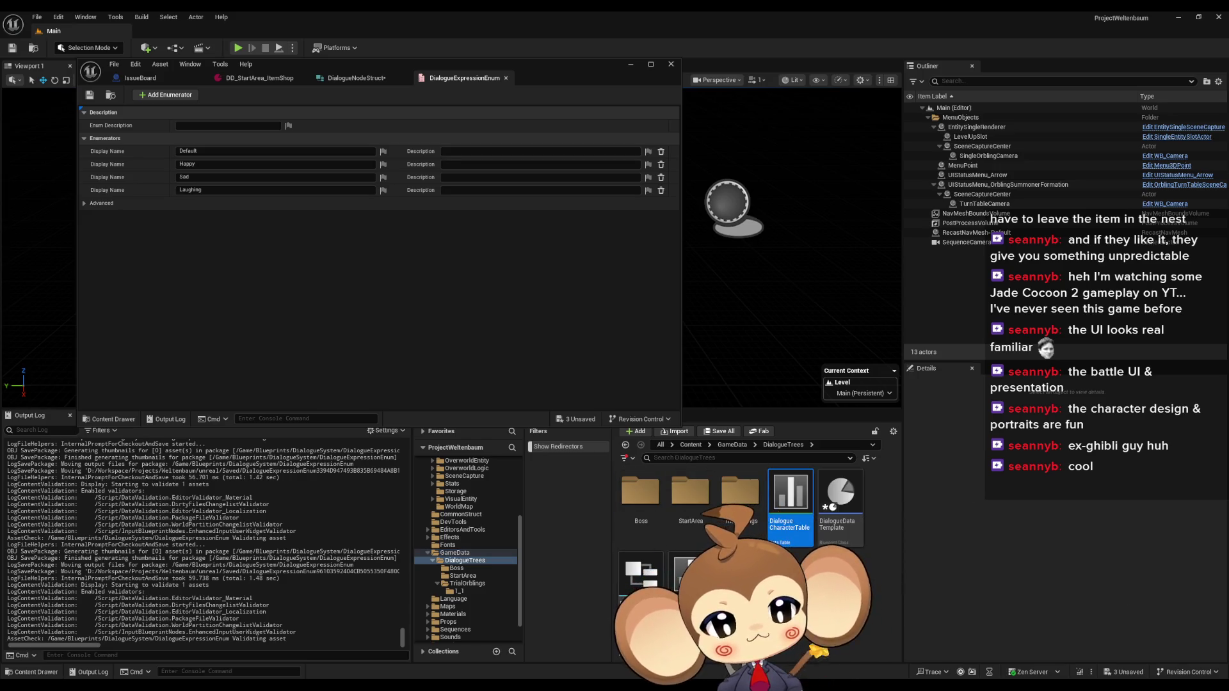
Step: Open DialogueCharacterTable and make its window taller and repositioned to review the character rows
double_click(786, 500)
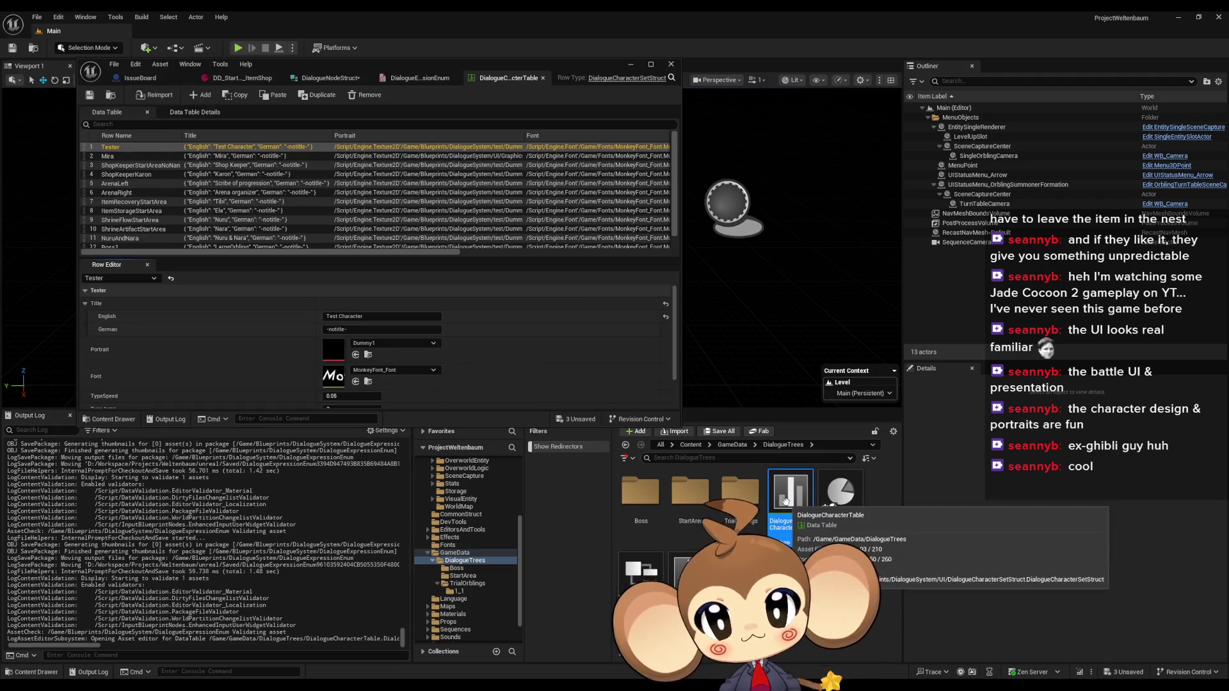
drag(447, 63, 607, 42)
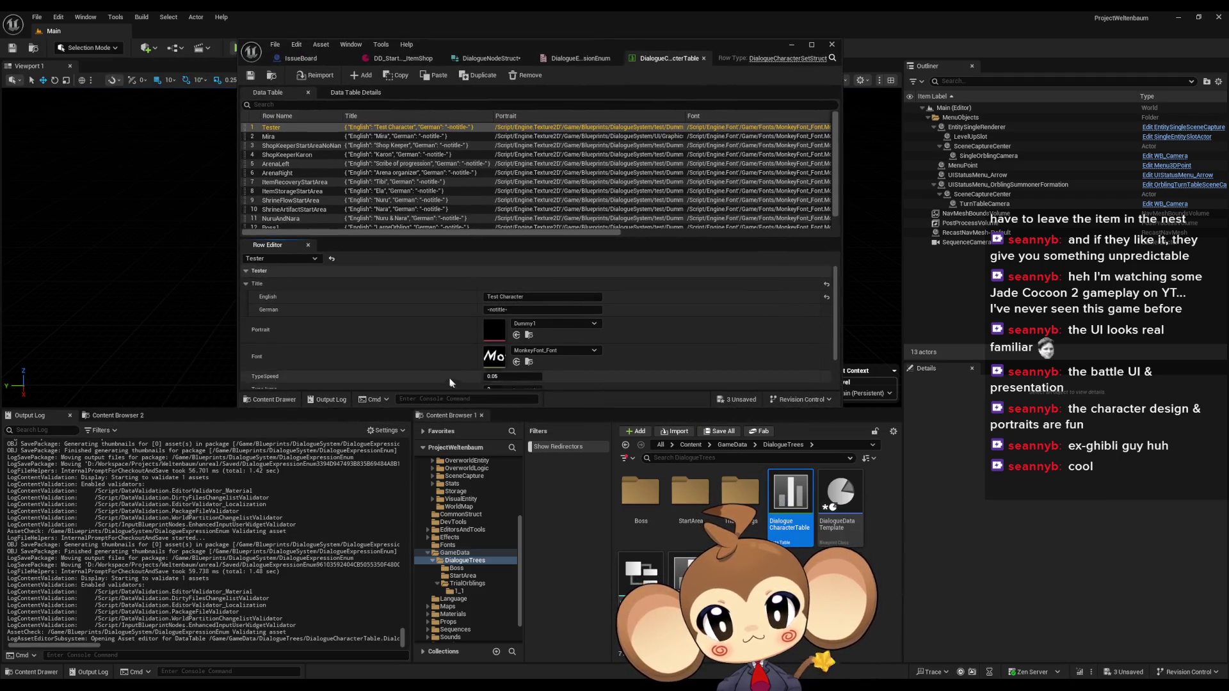
scroll(448, 375, down, 3)
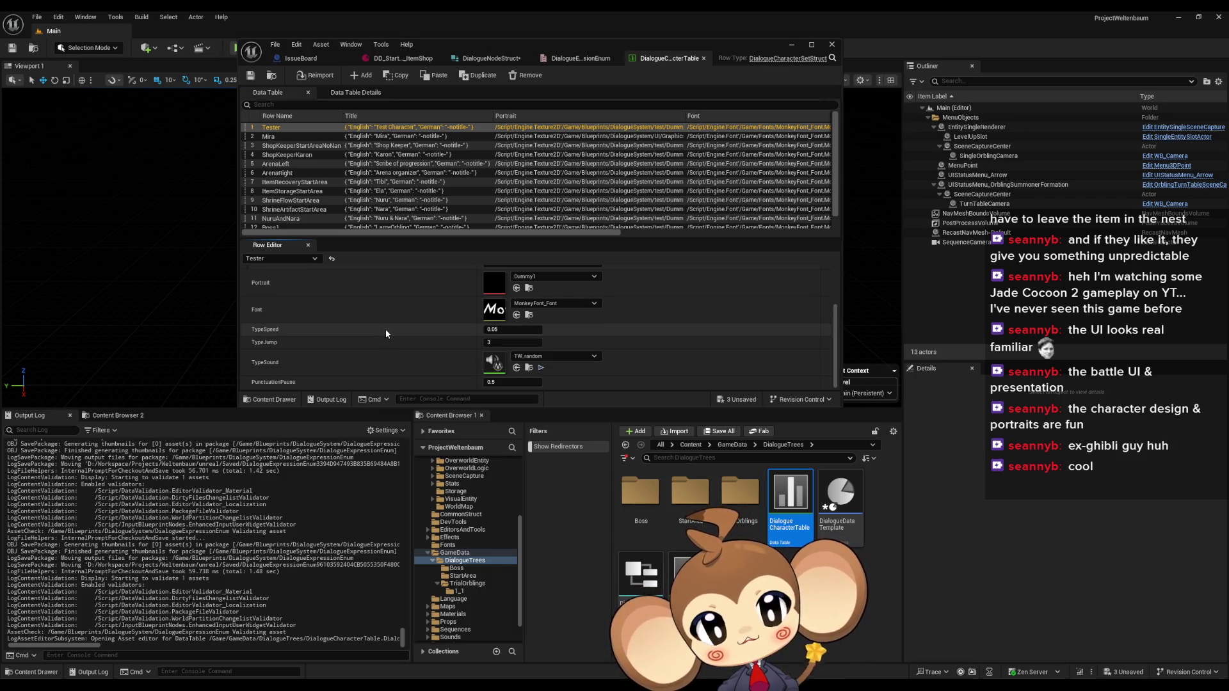
click(691, 444)
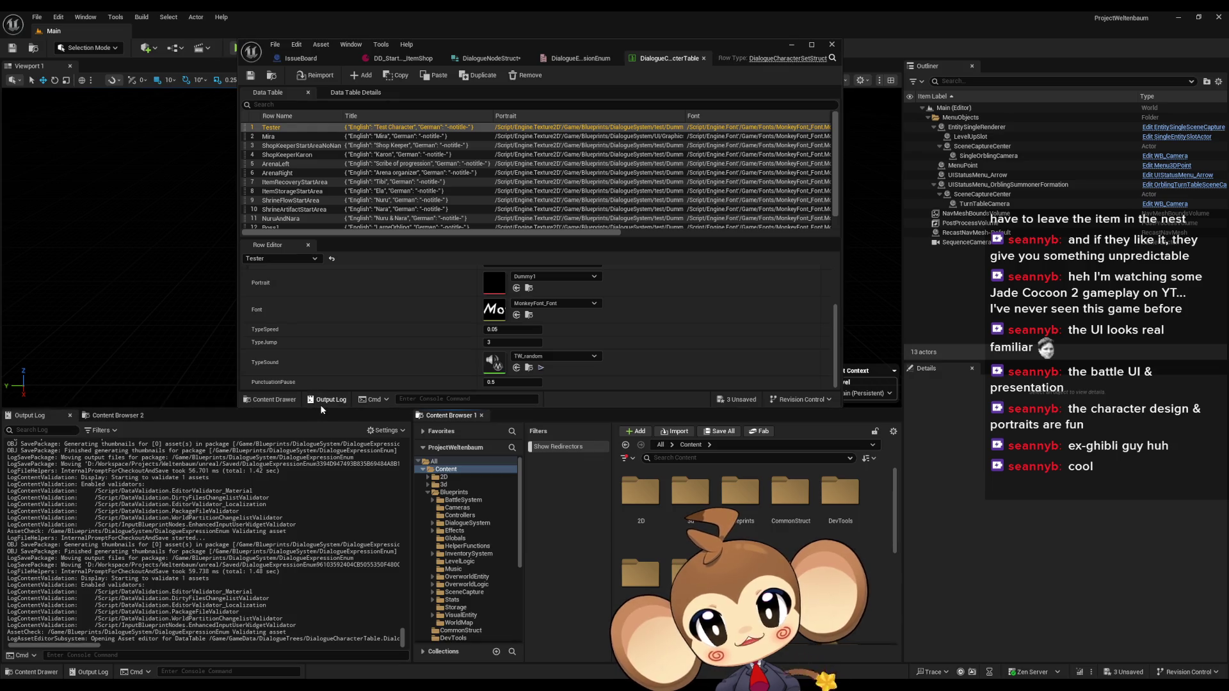
drag(323, 408, 323, 533)
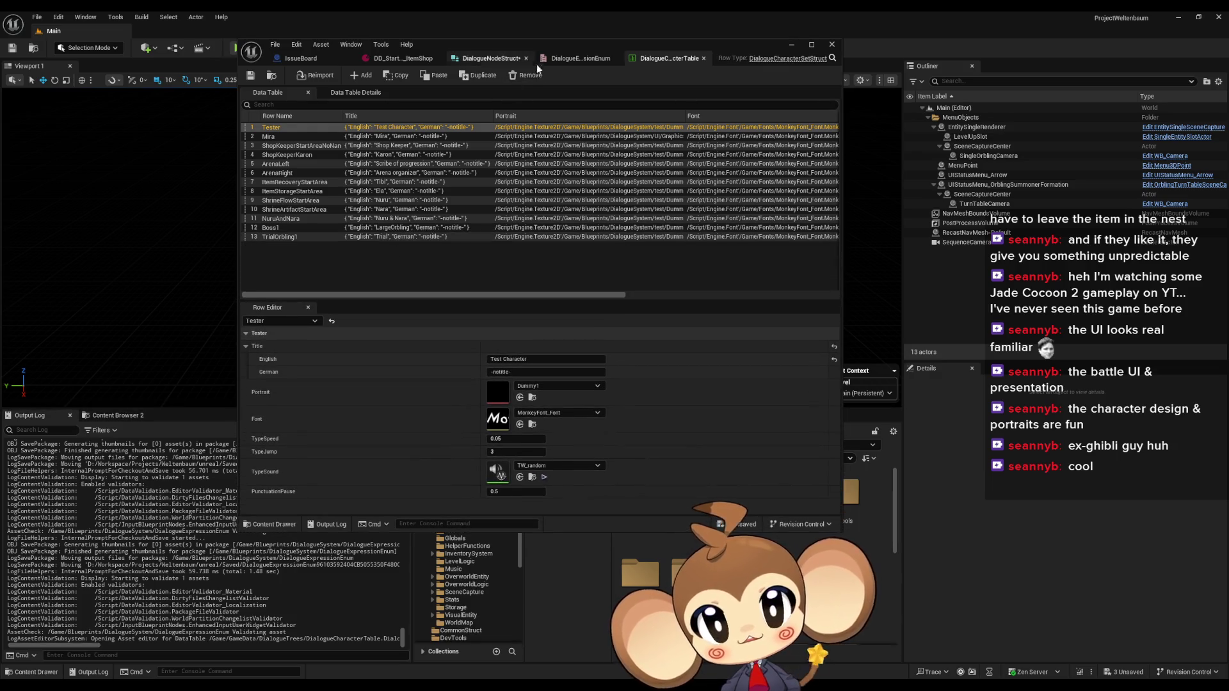
drag(562, 55, 343, 58)
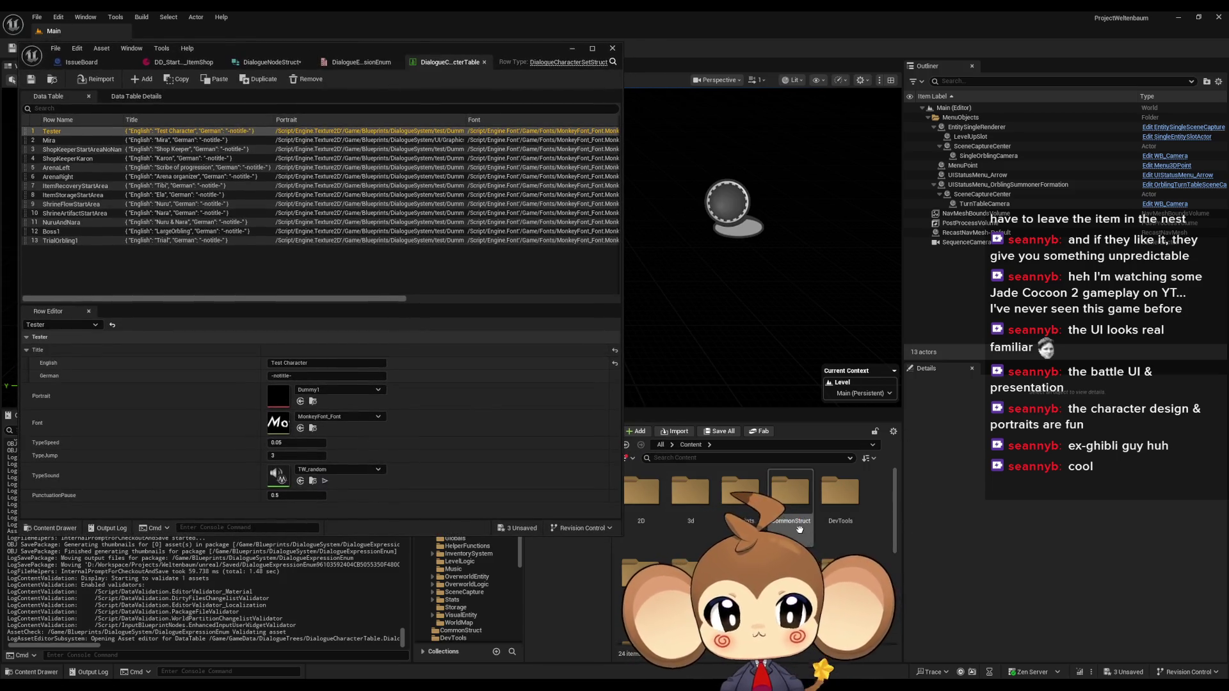
scroll(819, 544, down, 2)
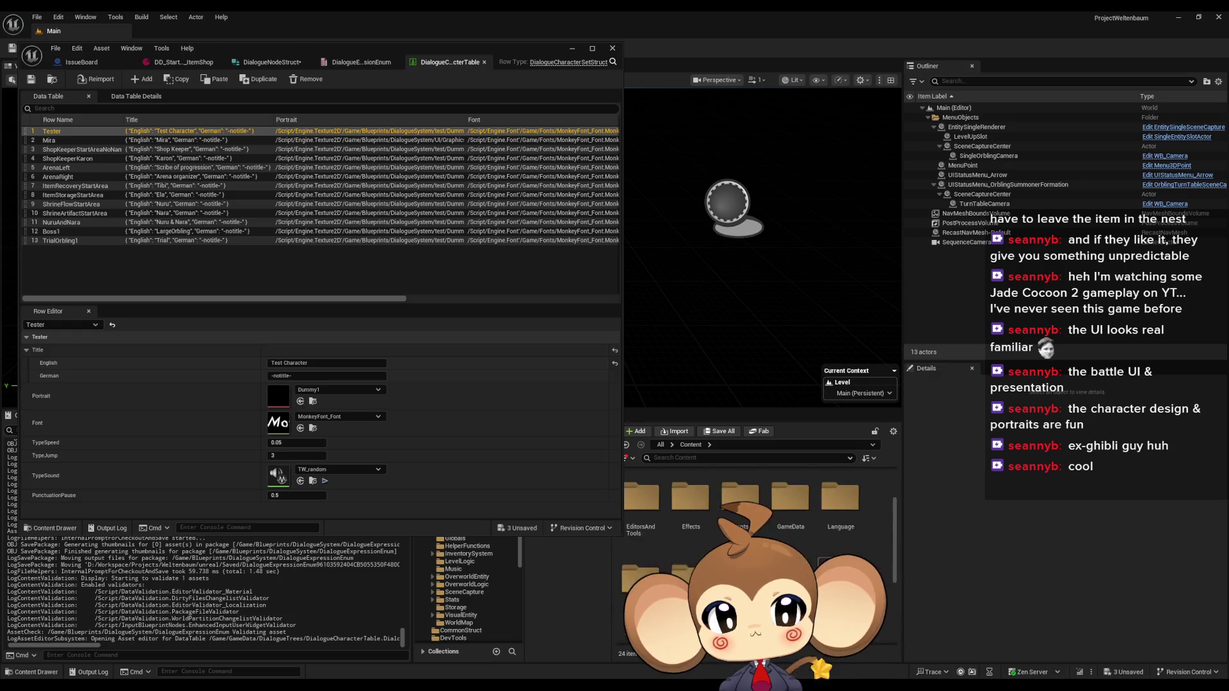
scroll(755, 512, up, 2)
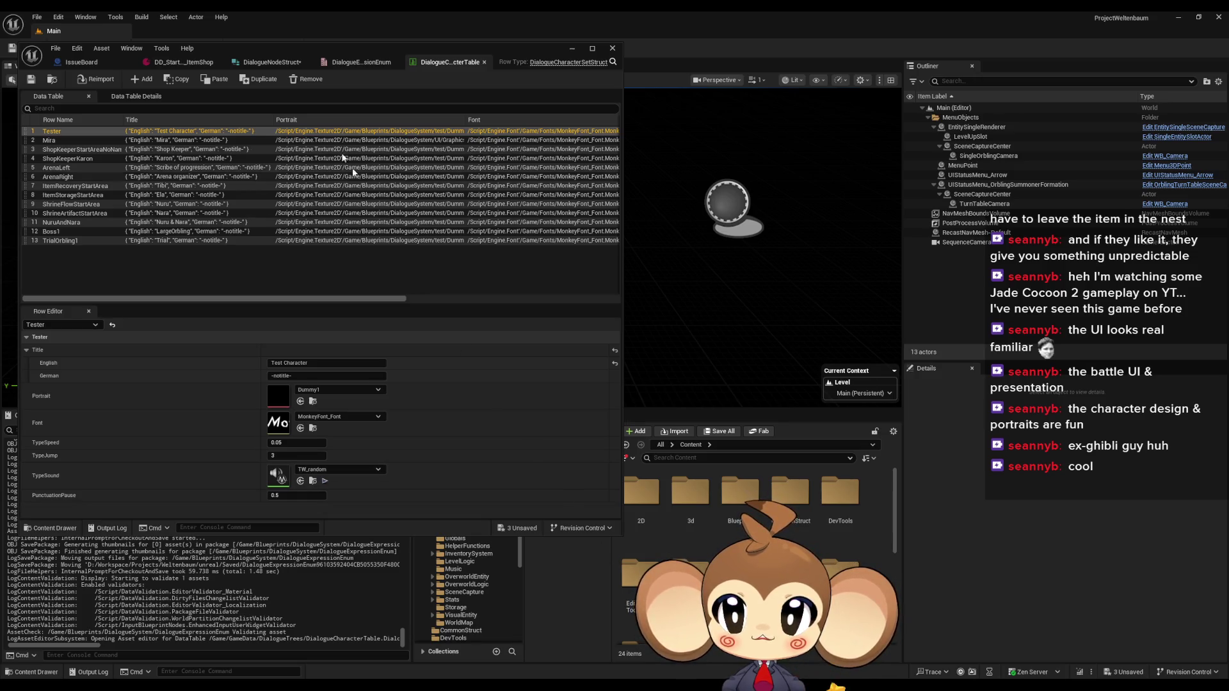
drag(320, 53, 316, 48)
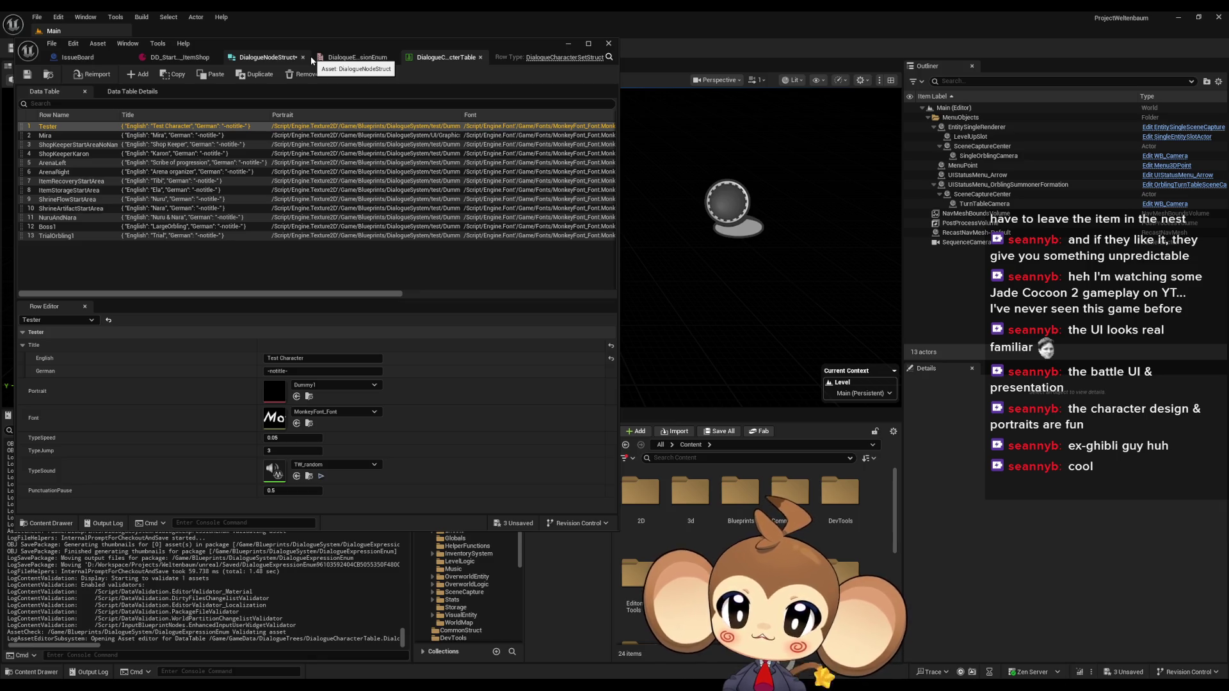
Step: Select row 2, Mira, in DialogueCharacterTable to view its MiraPortrait, font, type speed and sound
click(310, 60)
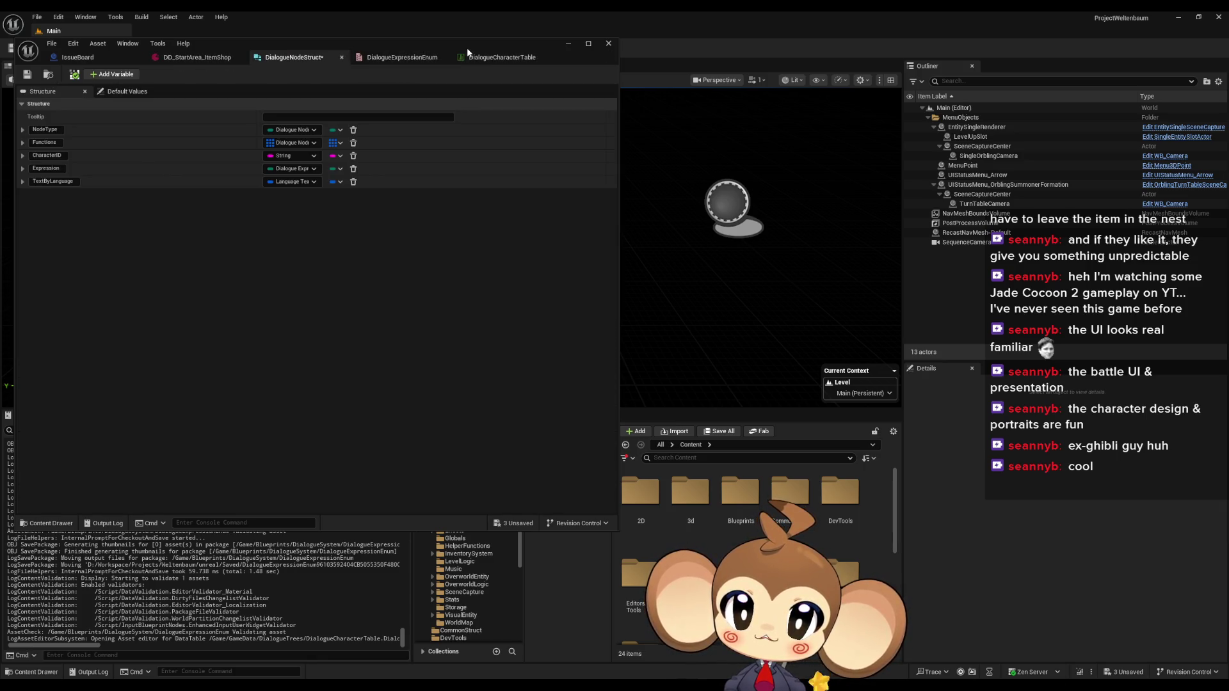
click(490, 57)
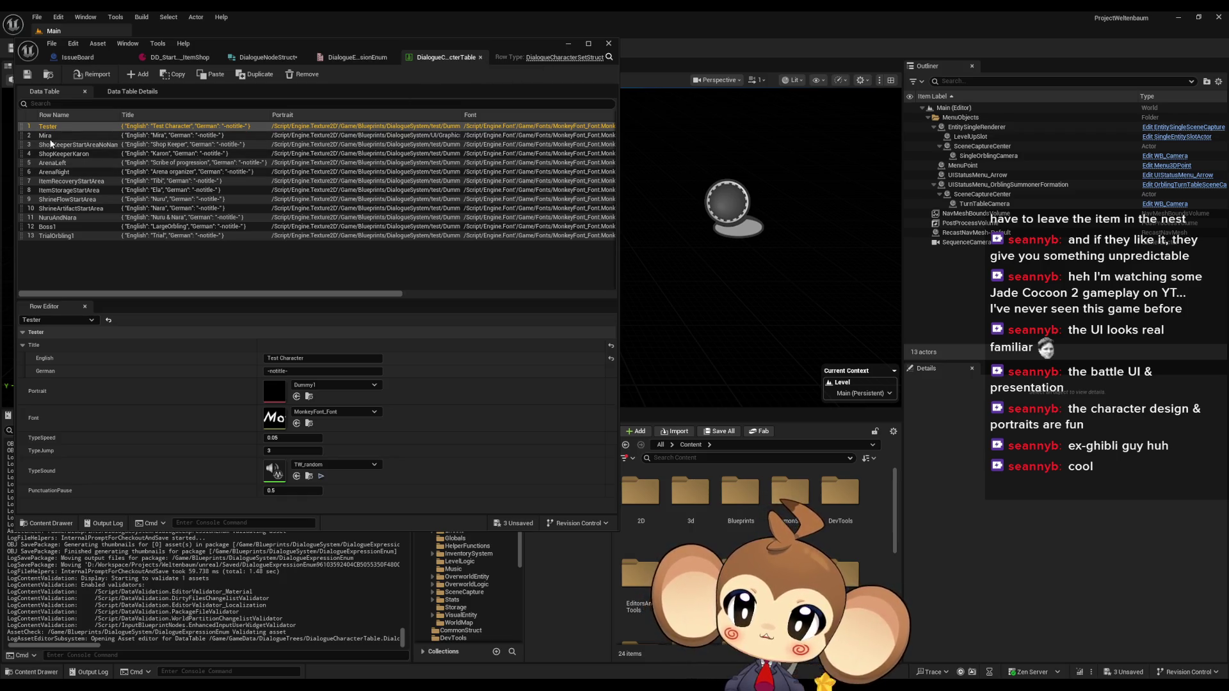
click(67, 136)
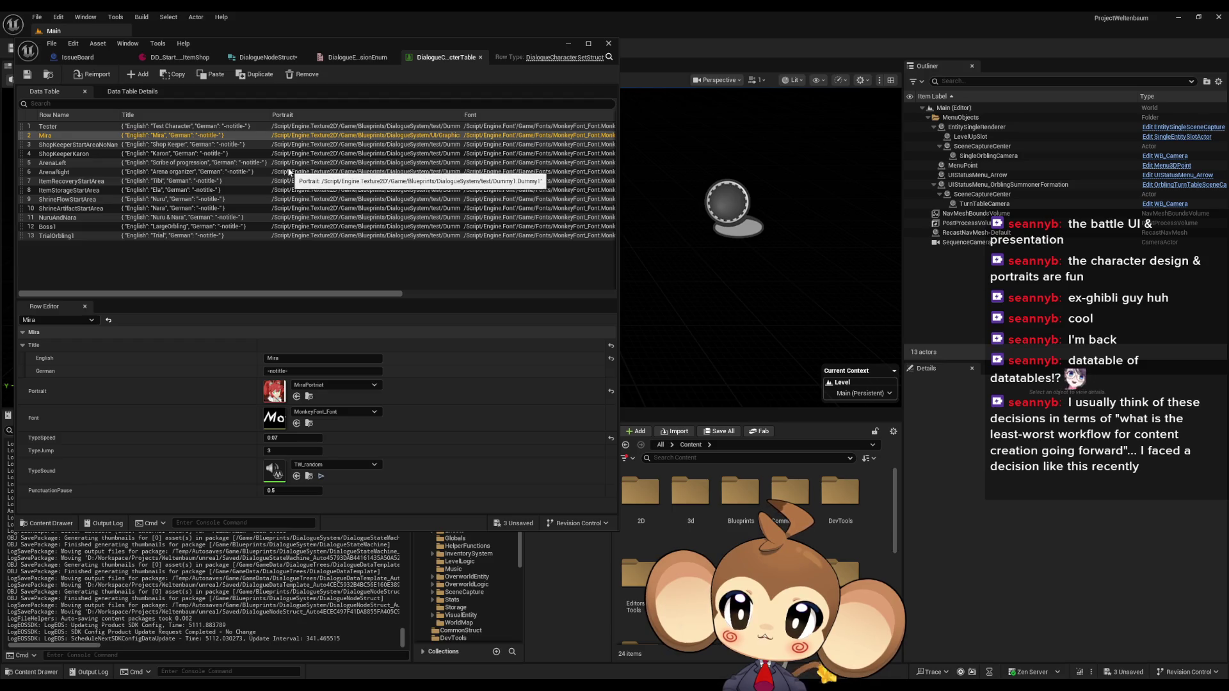
click(174, 58)
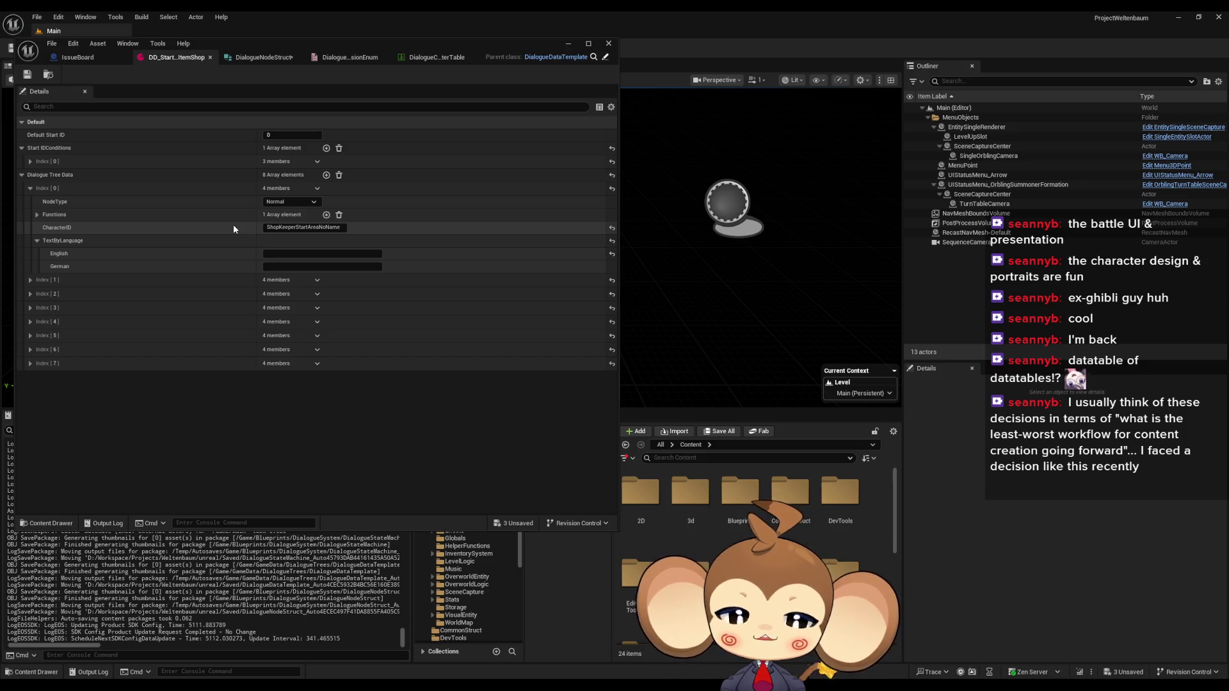
click(432, 57)
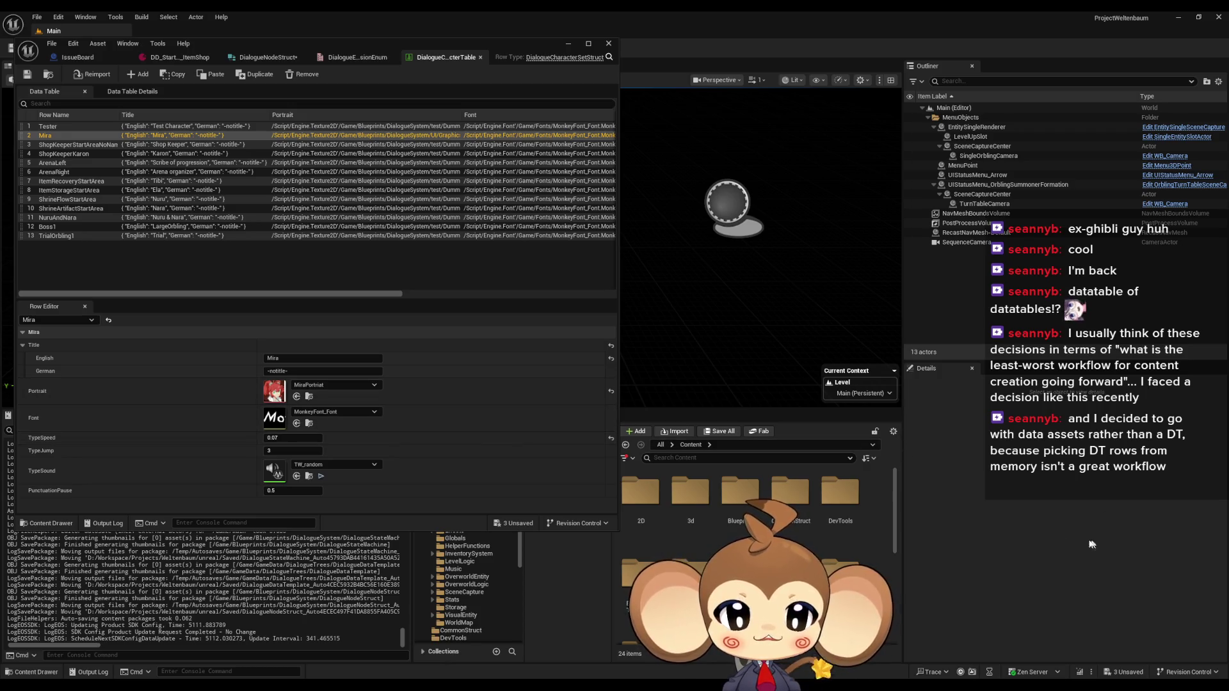
Step: Move the DialogueCharacterTable window aside and browse into GameData > DialogueTrees
click(178, 58)
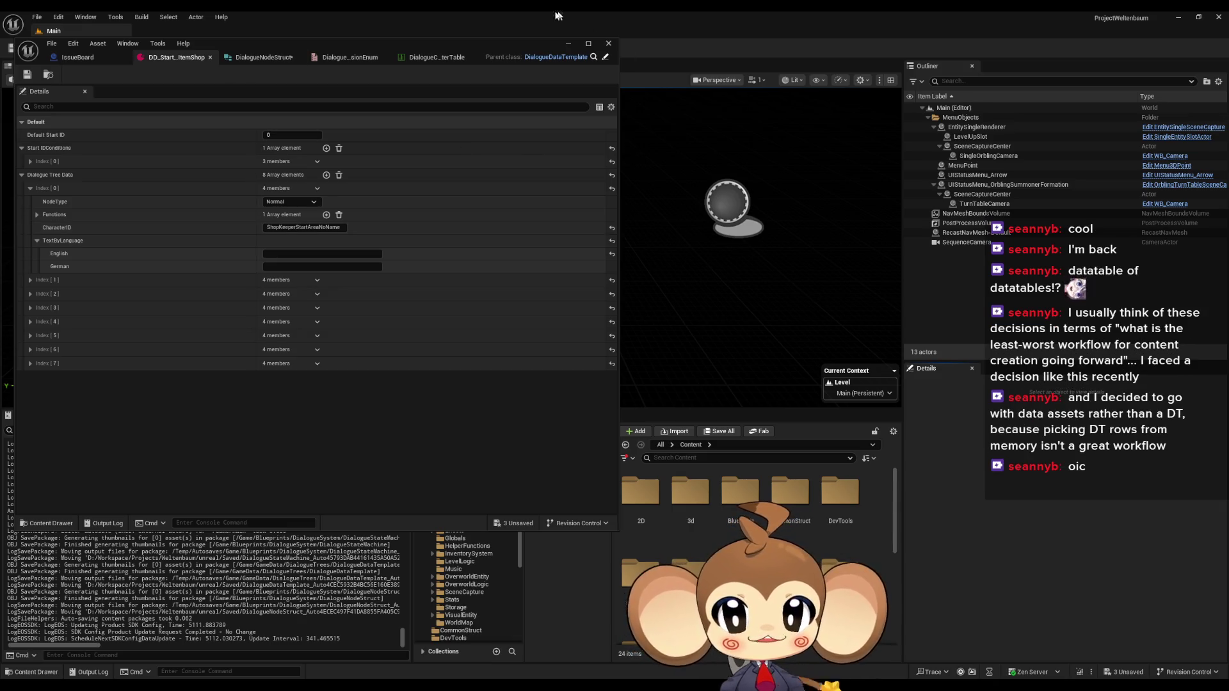
click(440, 57)
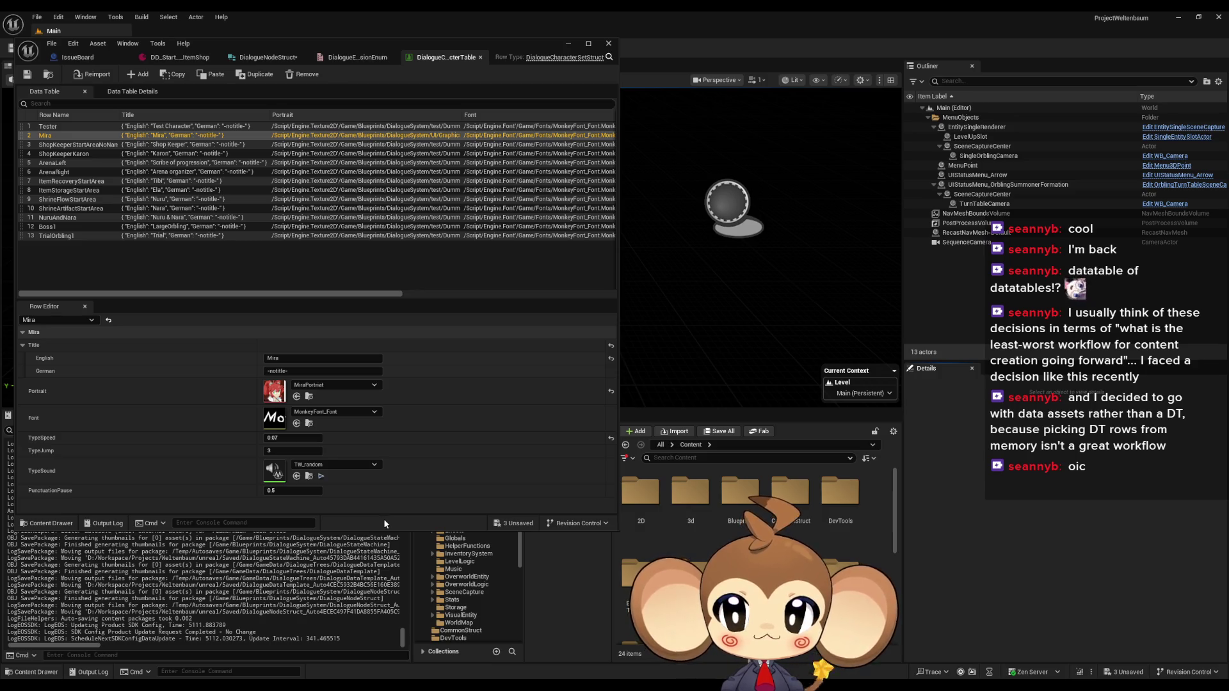
drag(368, 43, 414, 54)
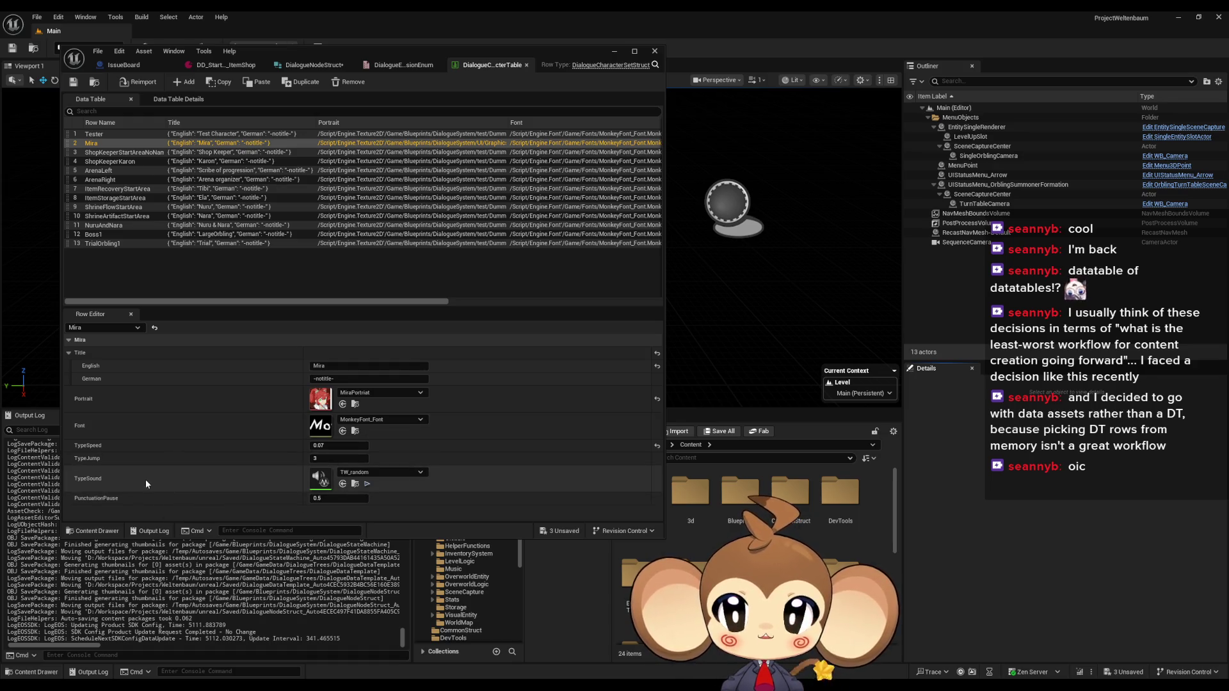
double_click(690, 566)
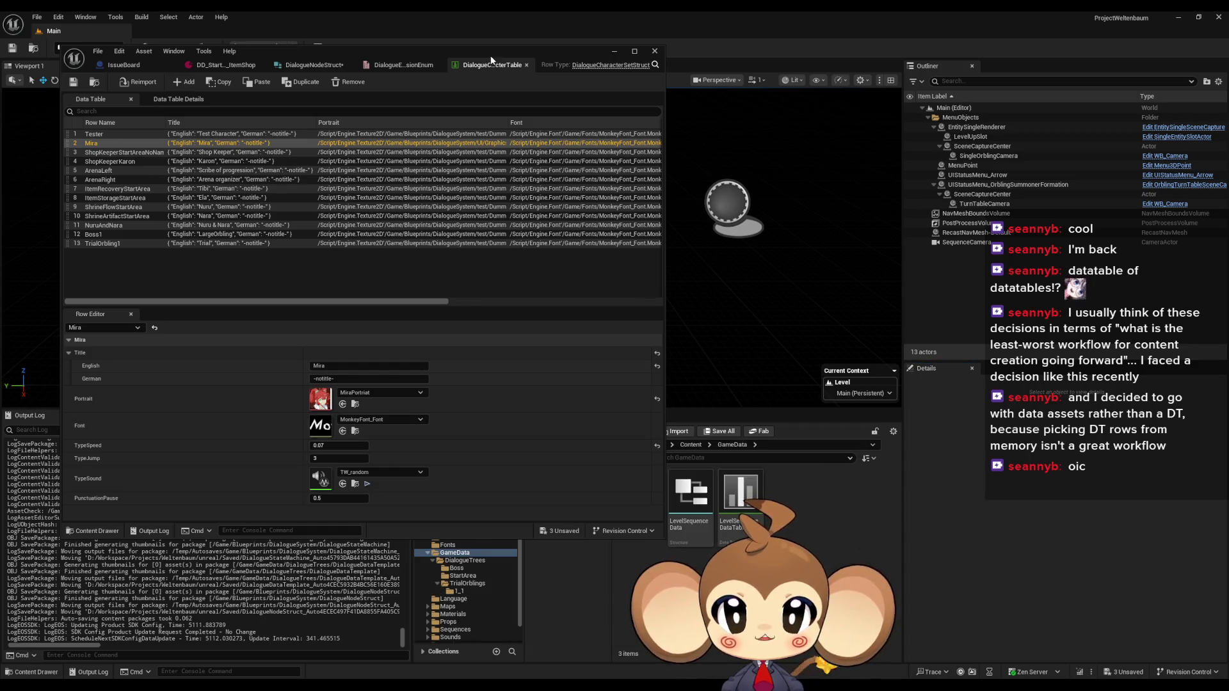
drag(491, 58, 410, 63)
double_click(640, 492)
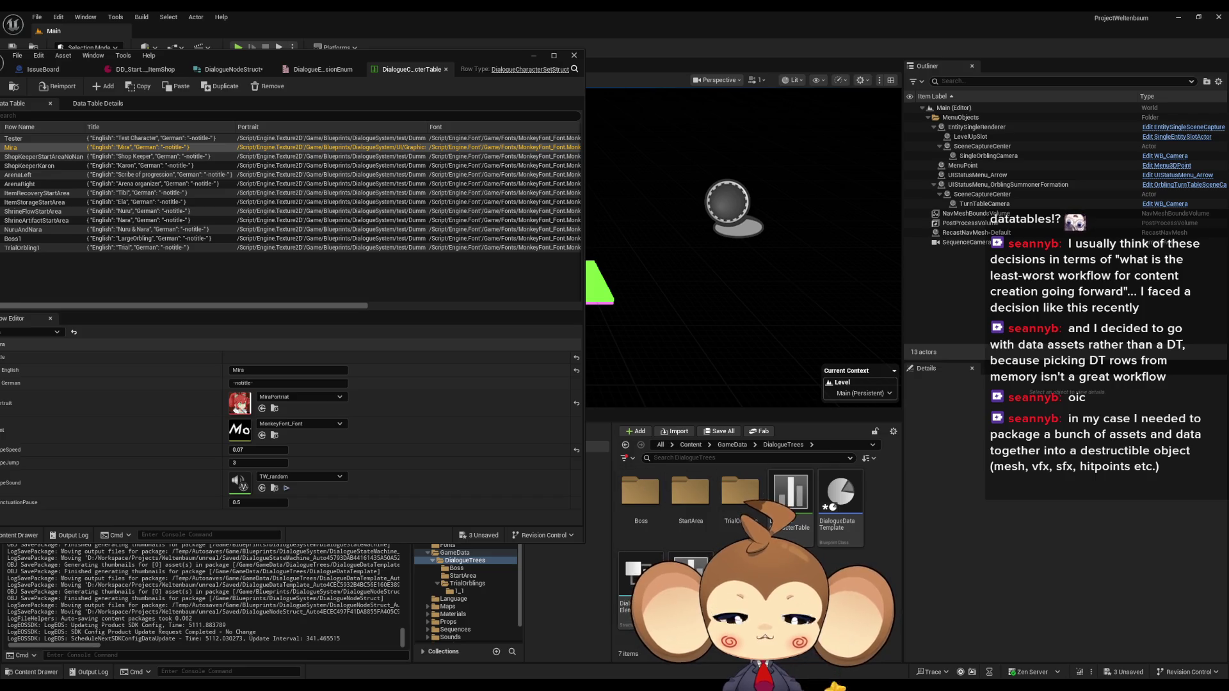
Step: Create a folder named Characters in DialogueTrees and open it
right_click(755, 576)
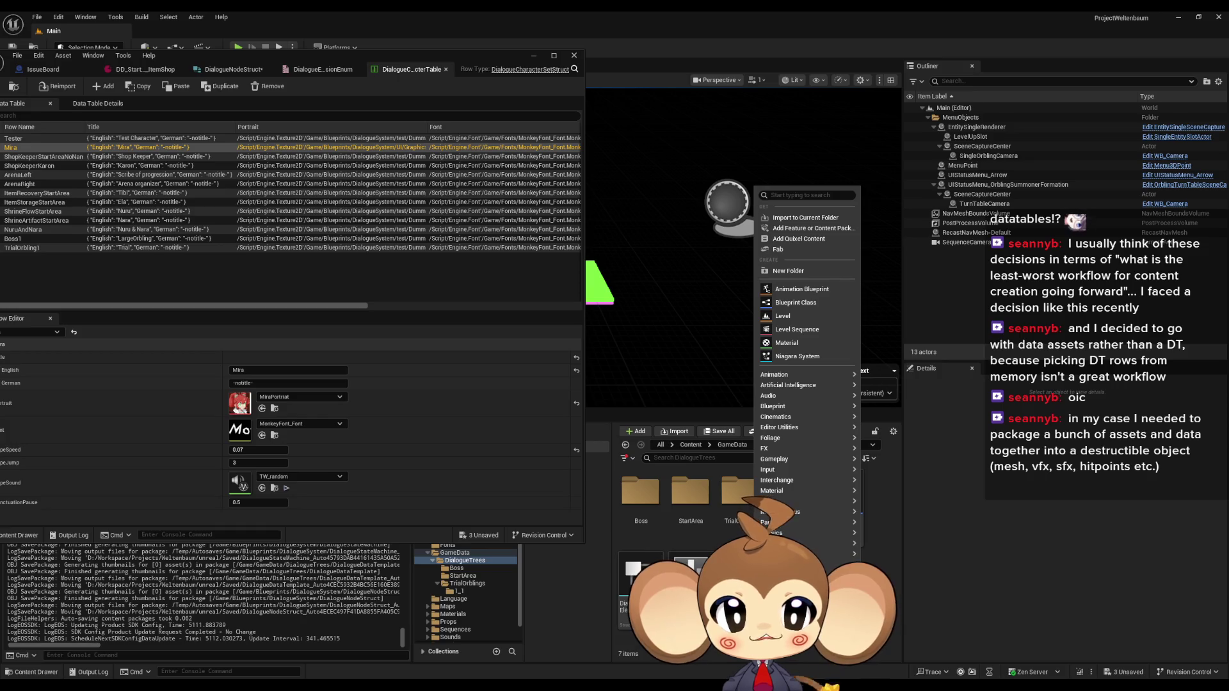
click(828, 270)
text(Characte)
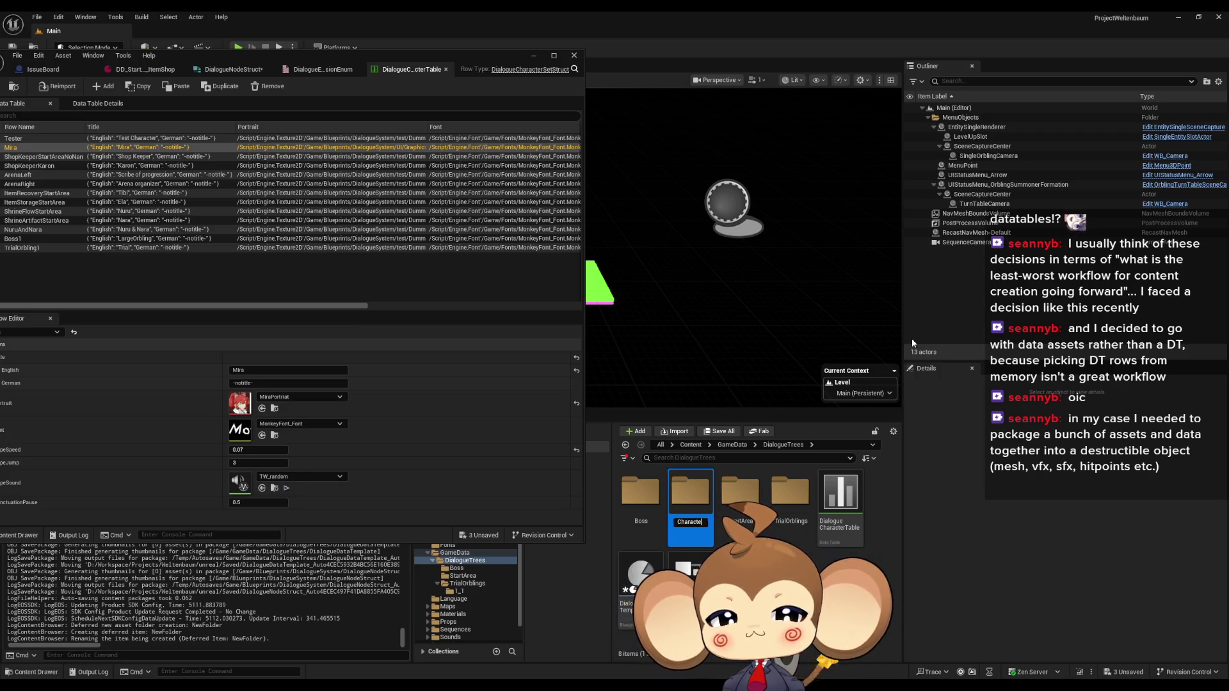
text(rs)
key(Return)
double_click(691, 477)
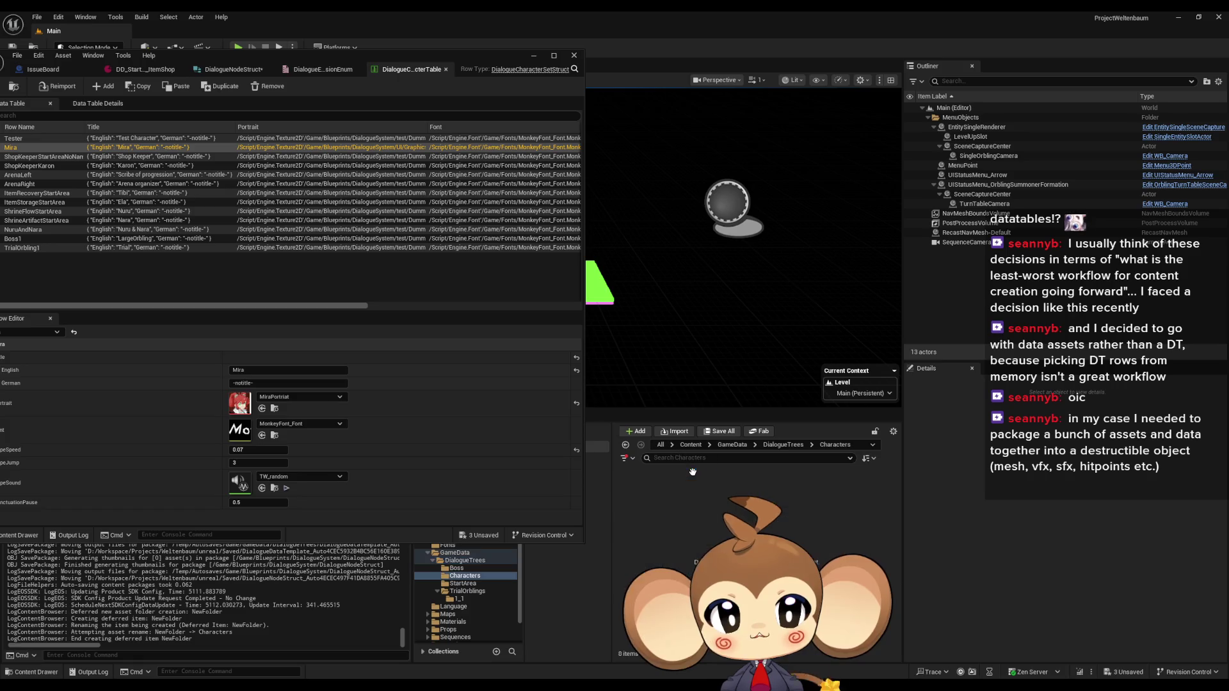
Step: Add a new Blueprint Structure asset in the Characters folder
right_click(734, 510)
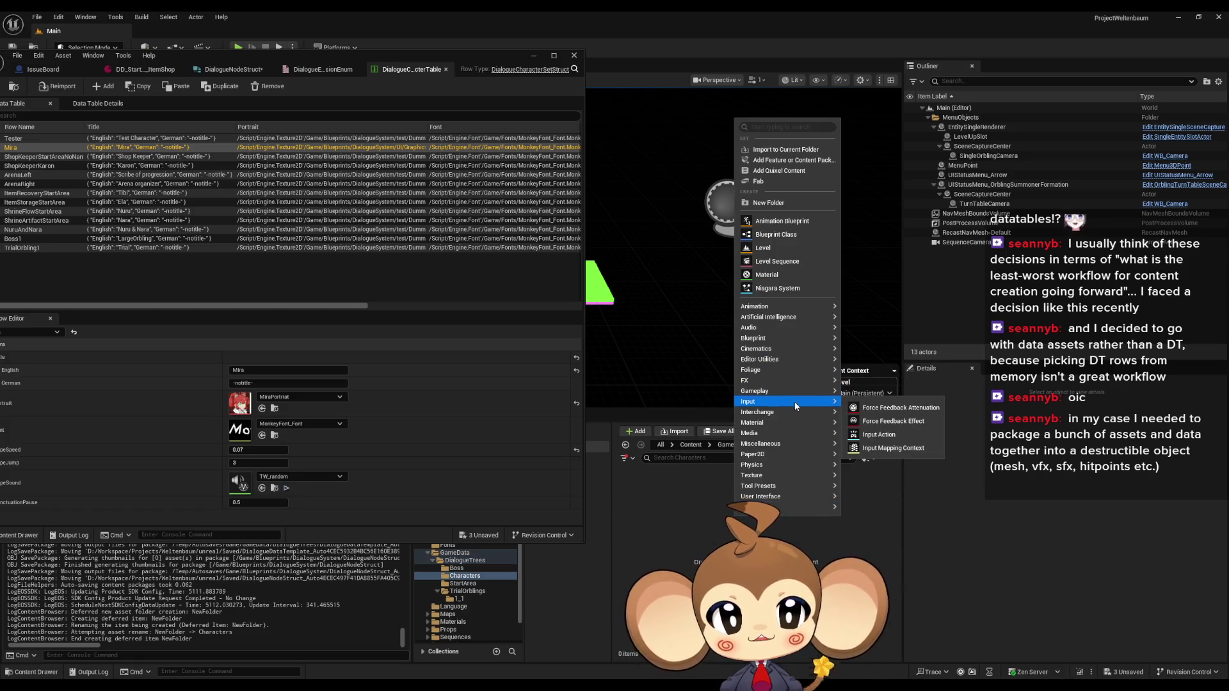
mouse_move(781, 339)
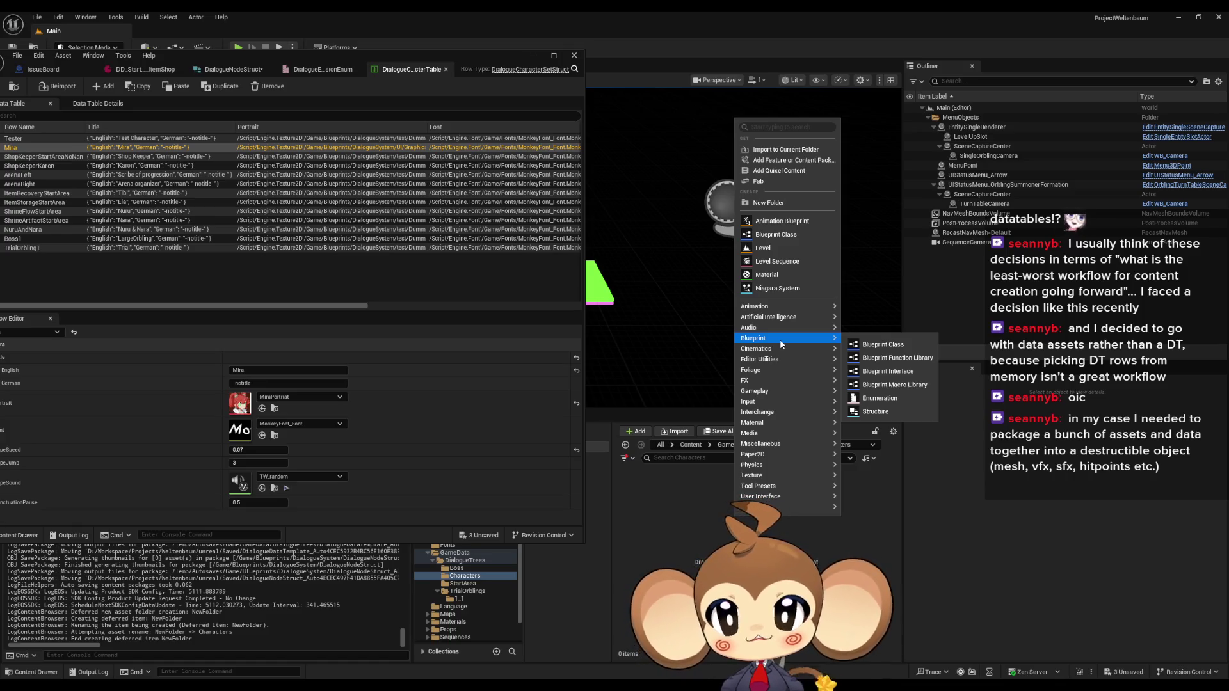
click(875, 411)
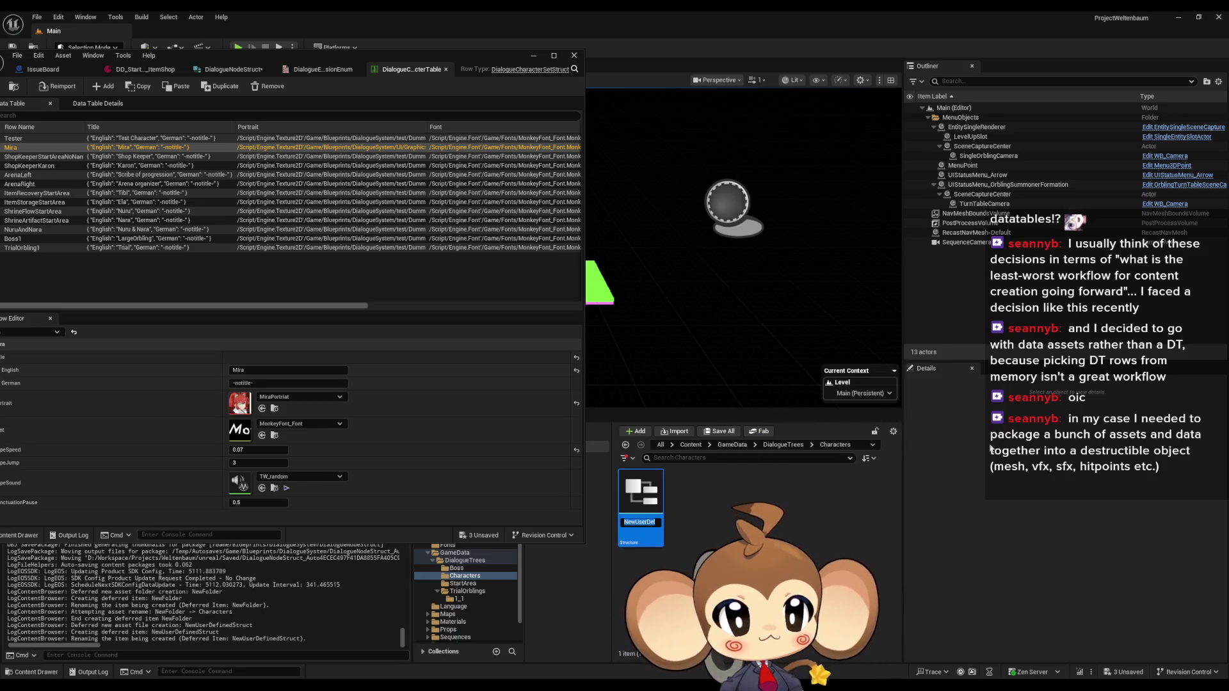
Step: Replace the partly typed 'Expressio' with the full name DialogueExpressionsStruct and confirm
text(Expressio)
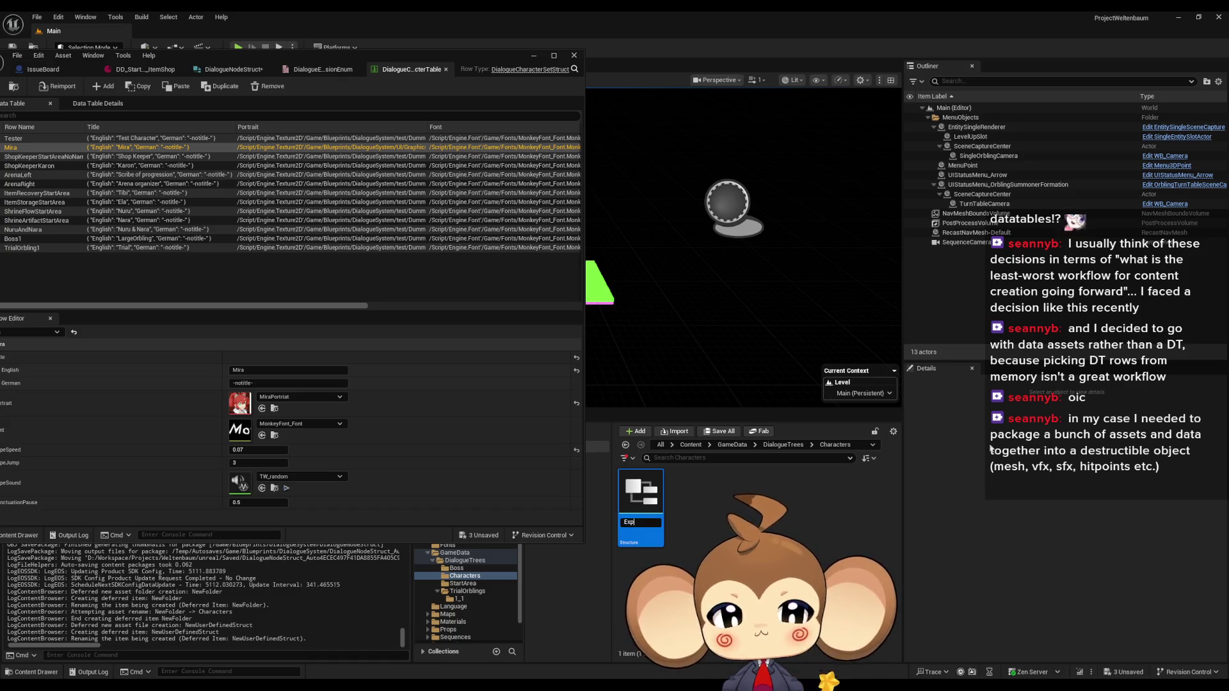
key(BackSpace)
key(BackSpace)
key(BackSpace)
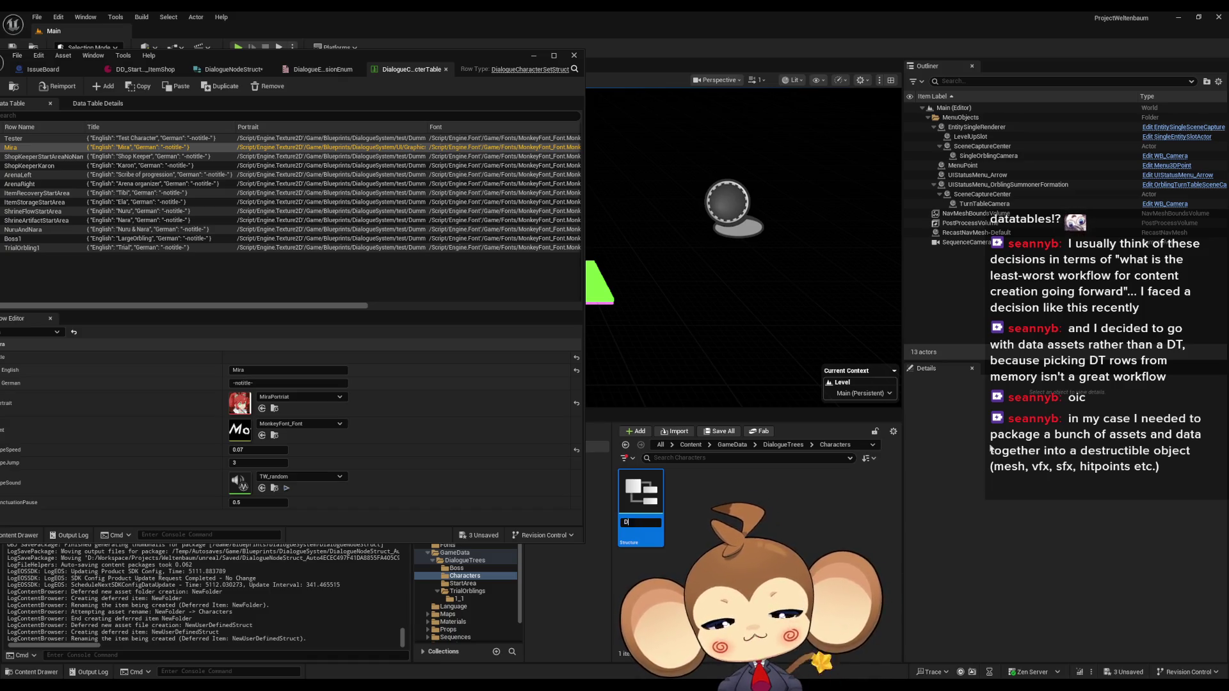
text(DialogueExpress)
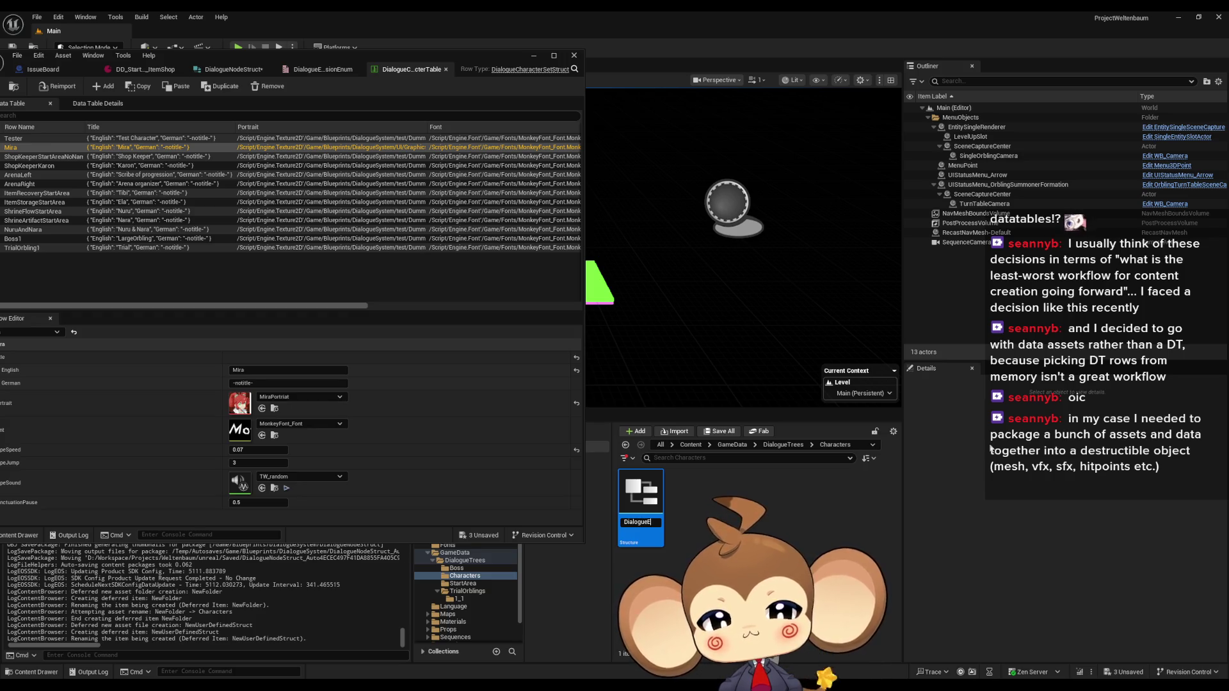
text(ionsS)
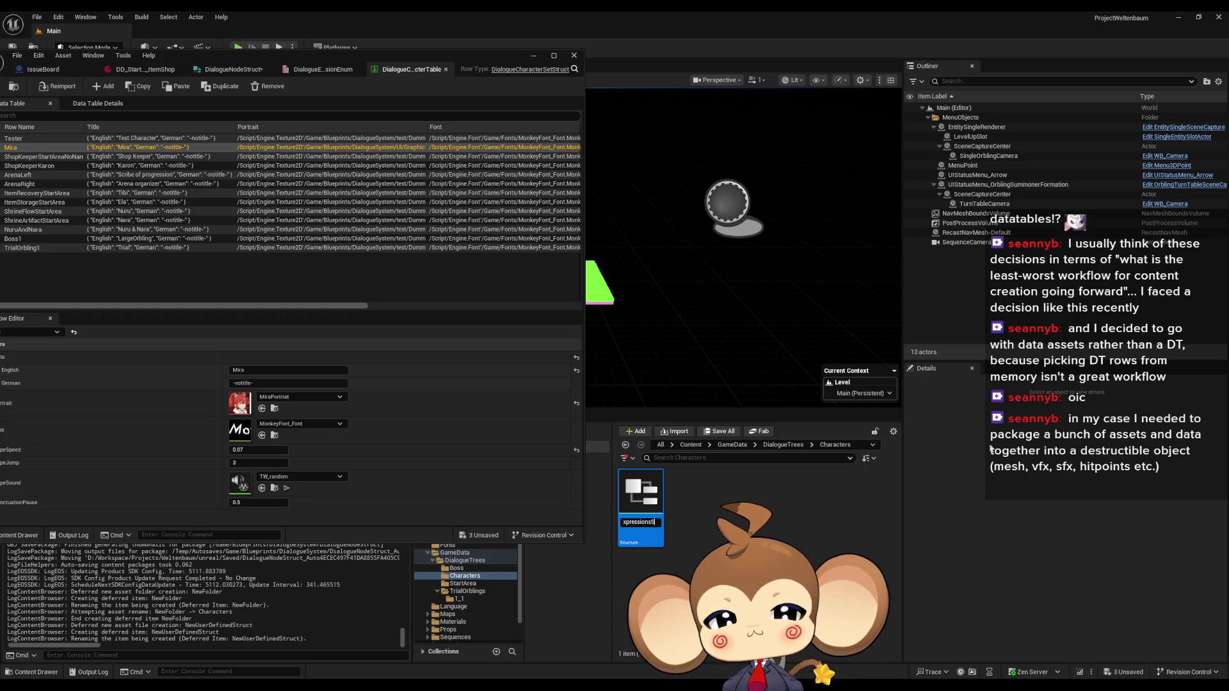
text(truct)
key(Return)
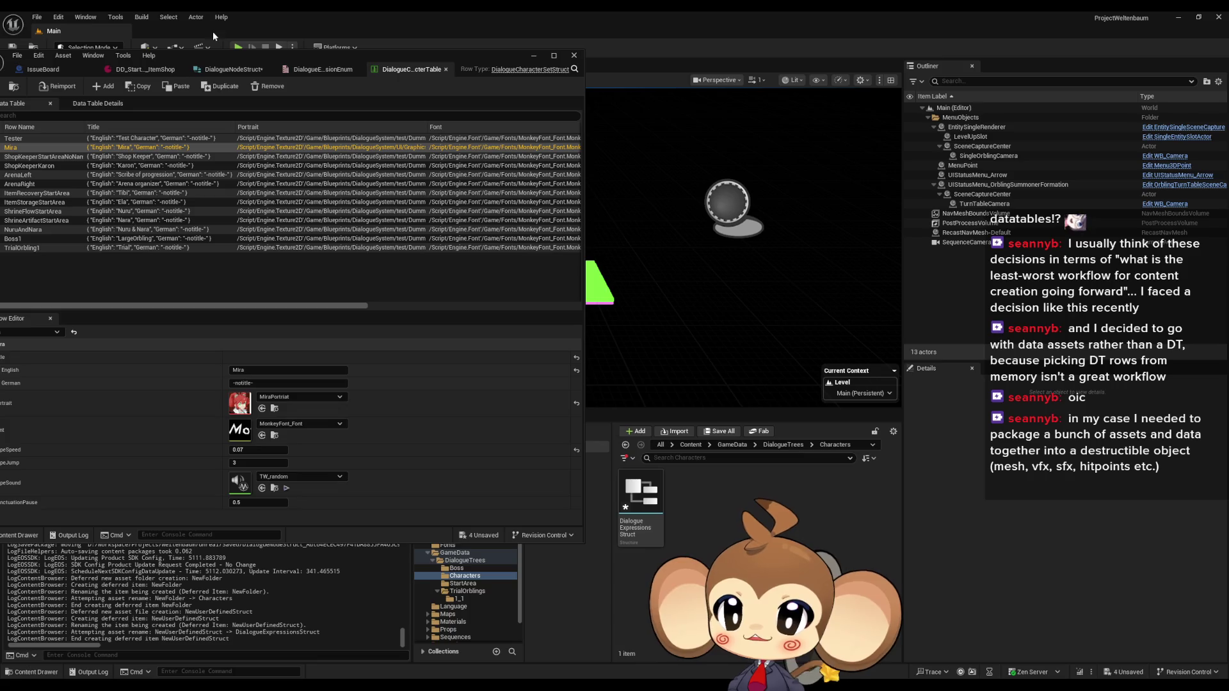
drag(212, 55, 275, 50)
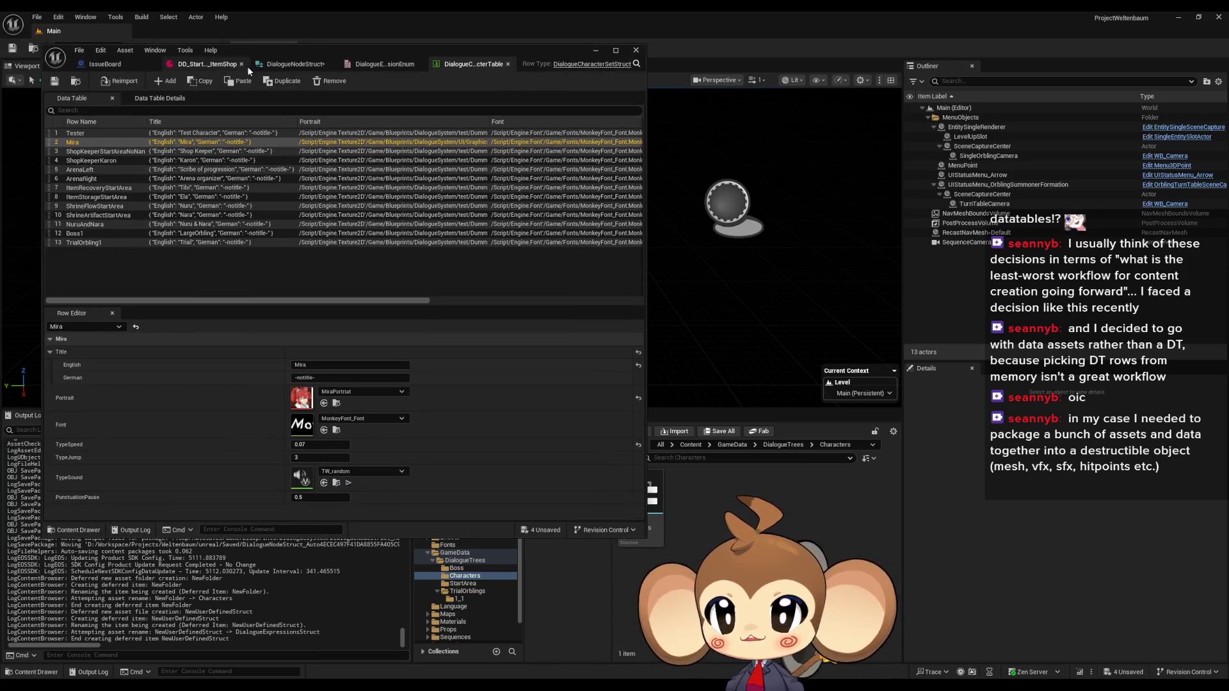
drag(259, 49, 240, 53)
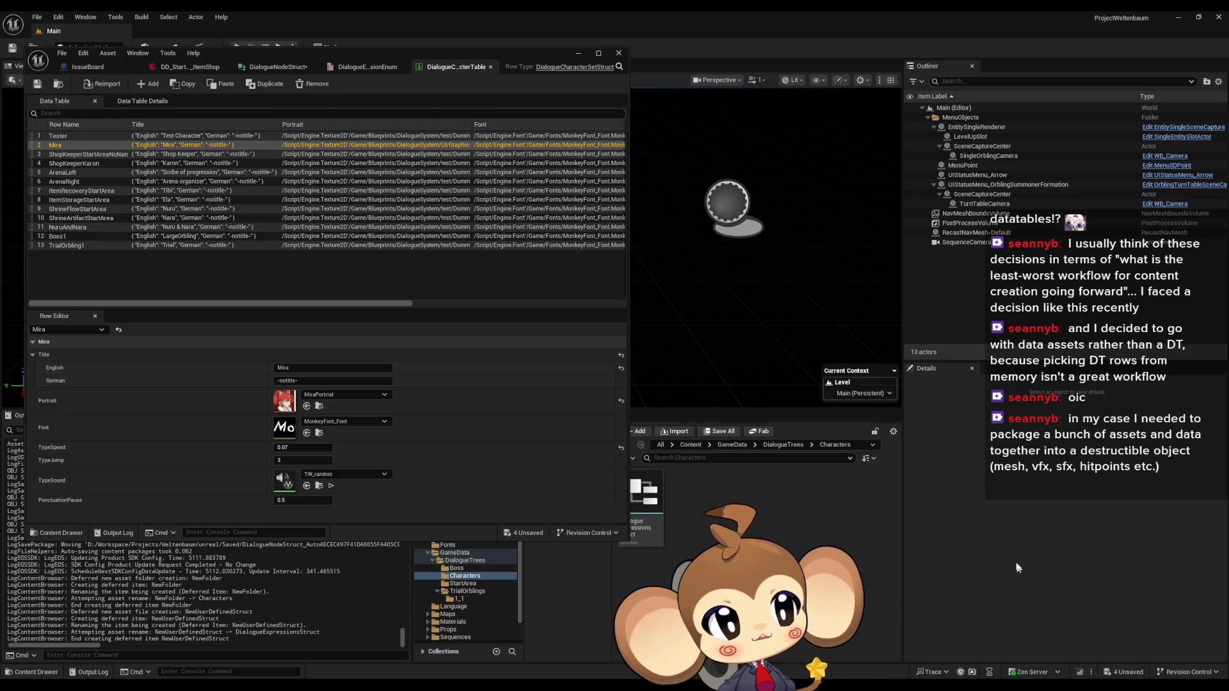
Step: Start a new Data Table asset from the Characters folder's Miscellaneous menu
right_click(747, 520)
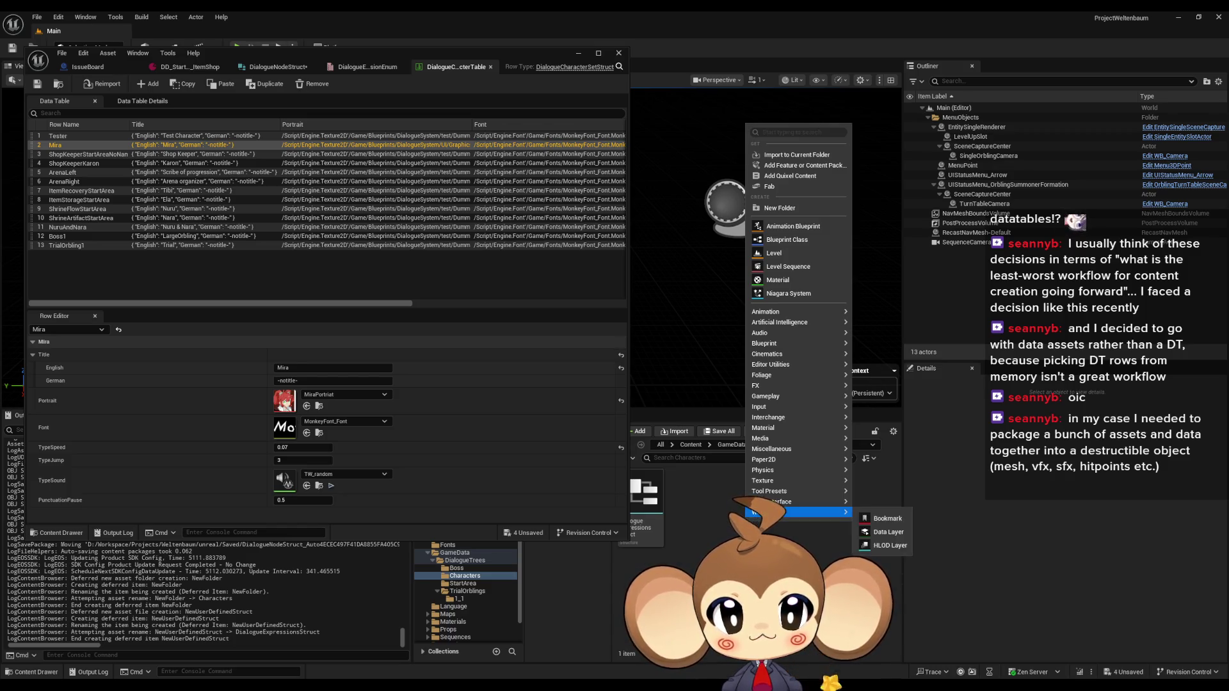
mouse_move(788, 472)
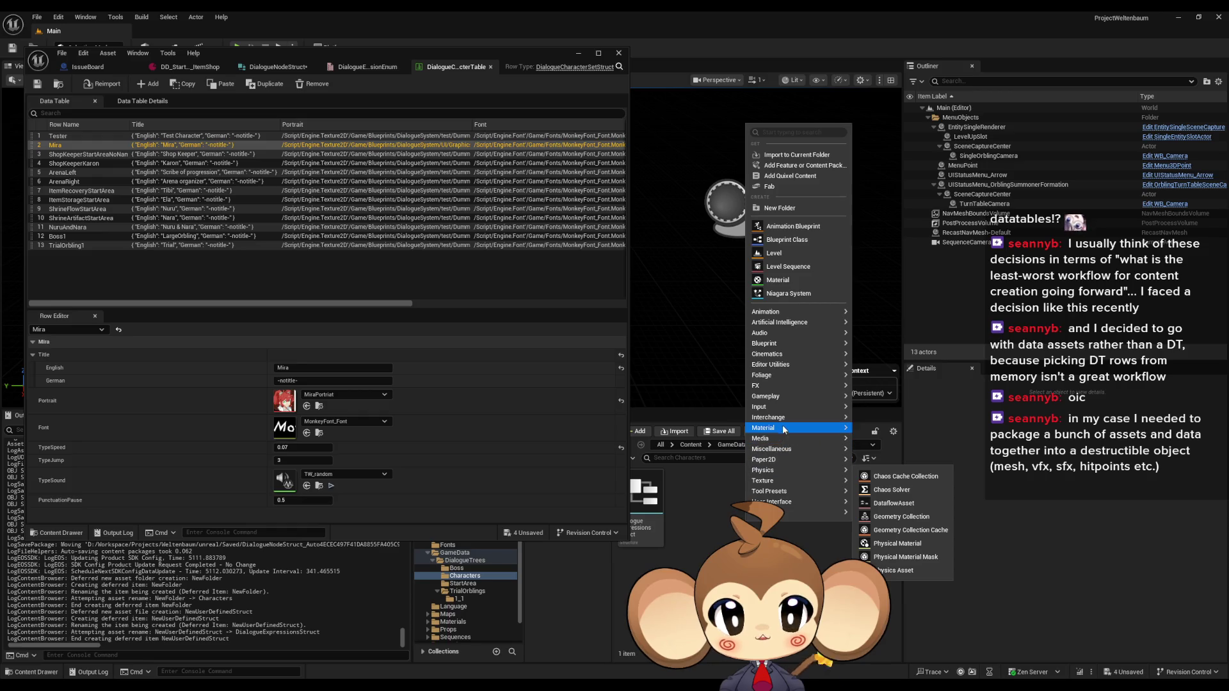
mouse_move(775, 346)
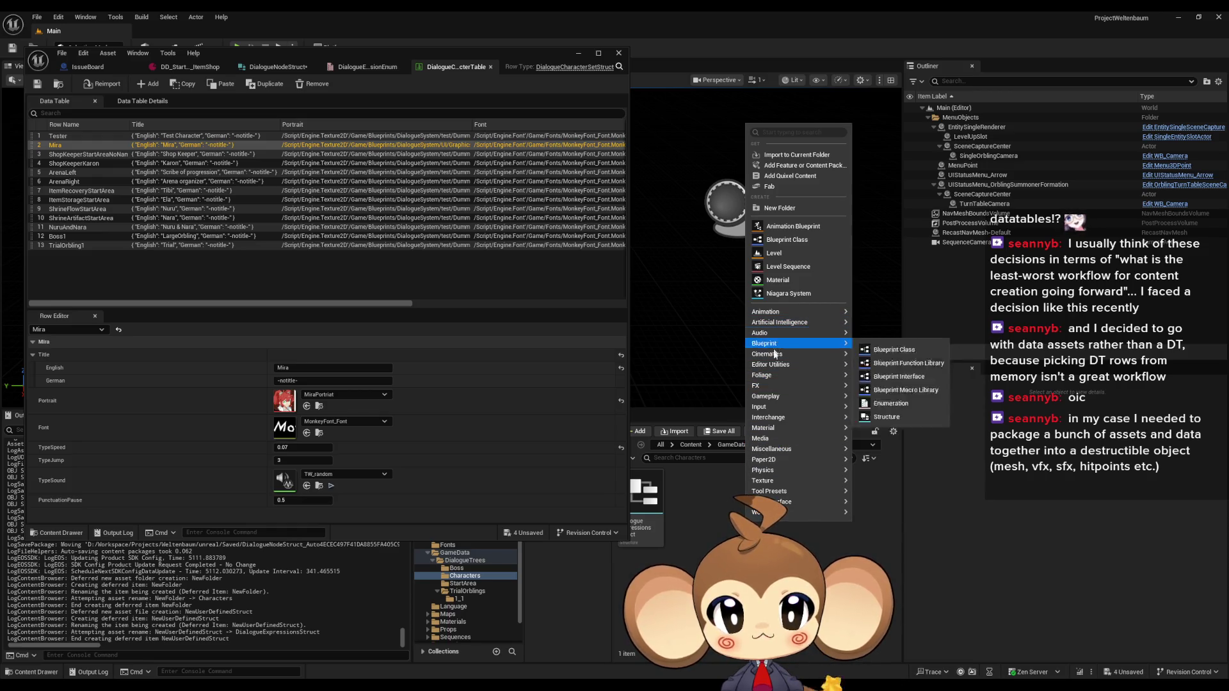
mouse_move(770, 431)
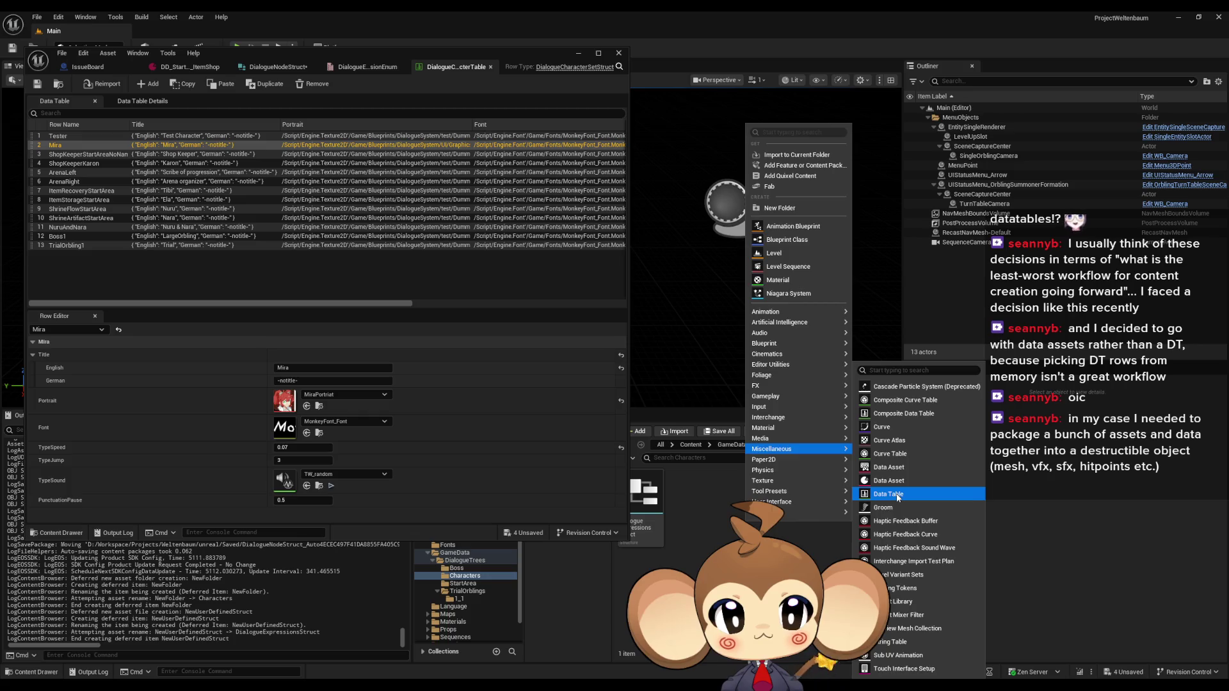
click(896, 494)
Step: Choose DialogueExpressionsStruct as the row structure and name the table ChDi_Mira
click(582, 339)
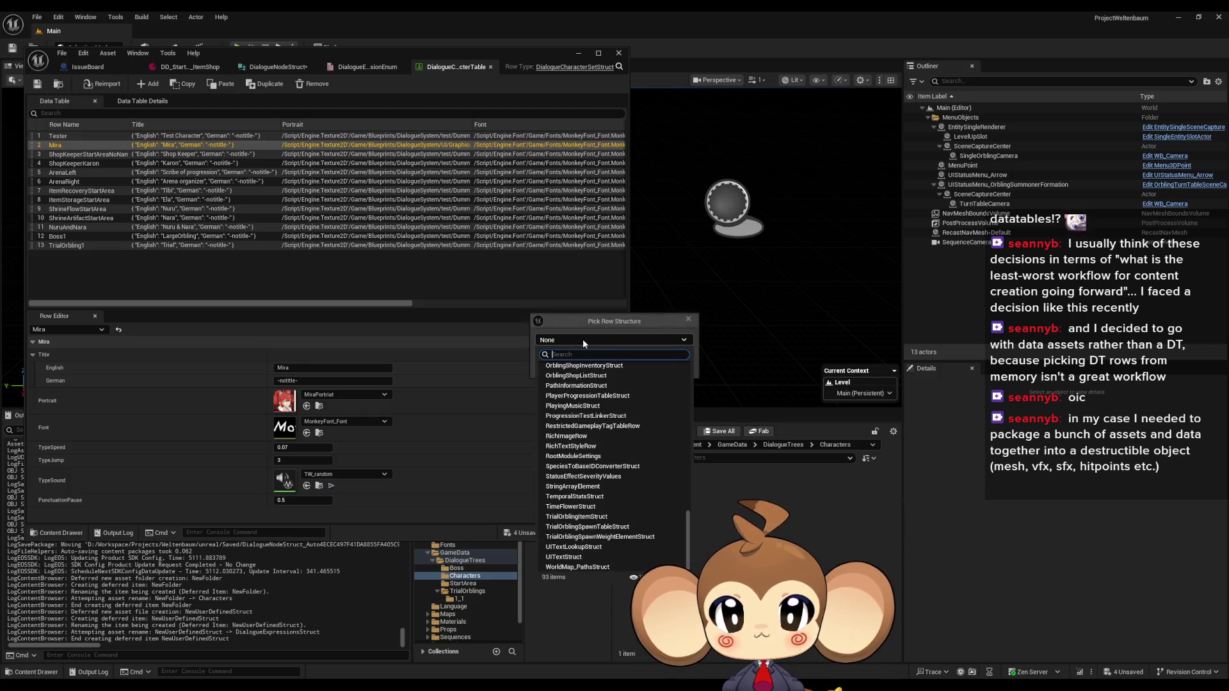
text(char)
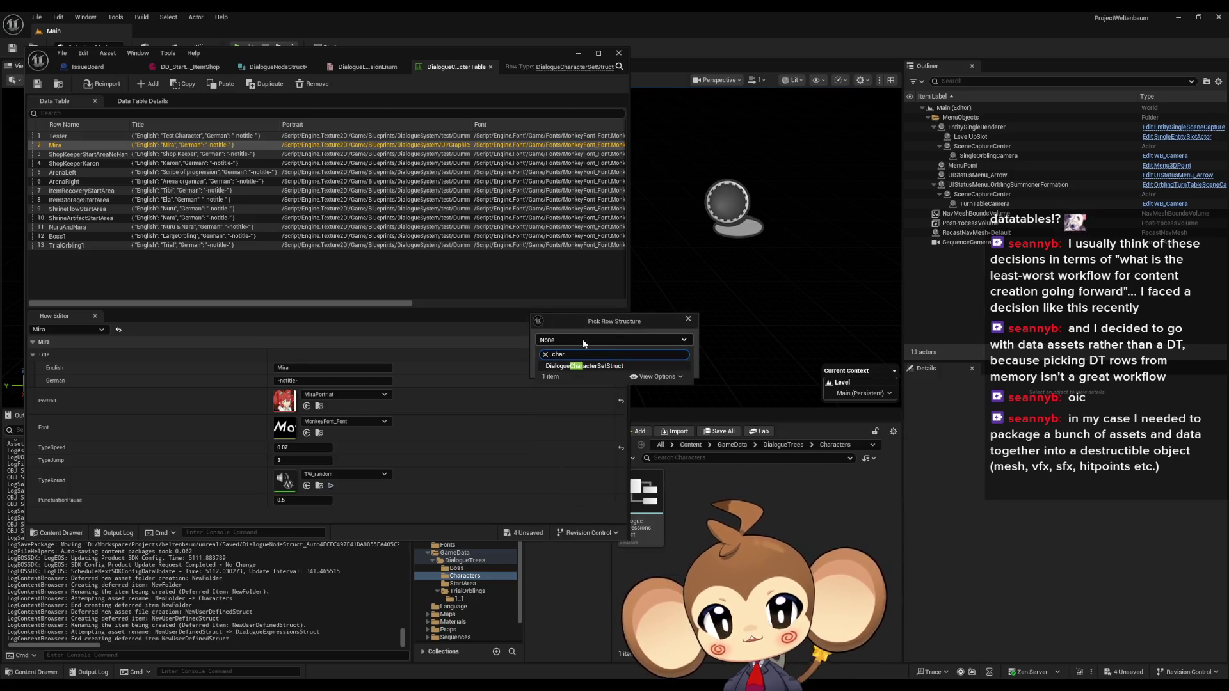
click(600, 368)
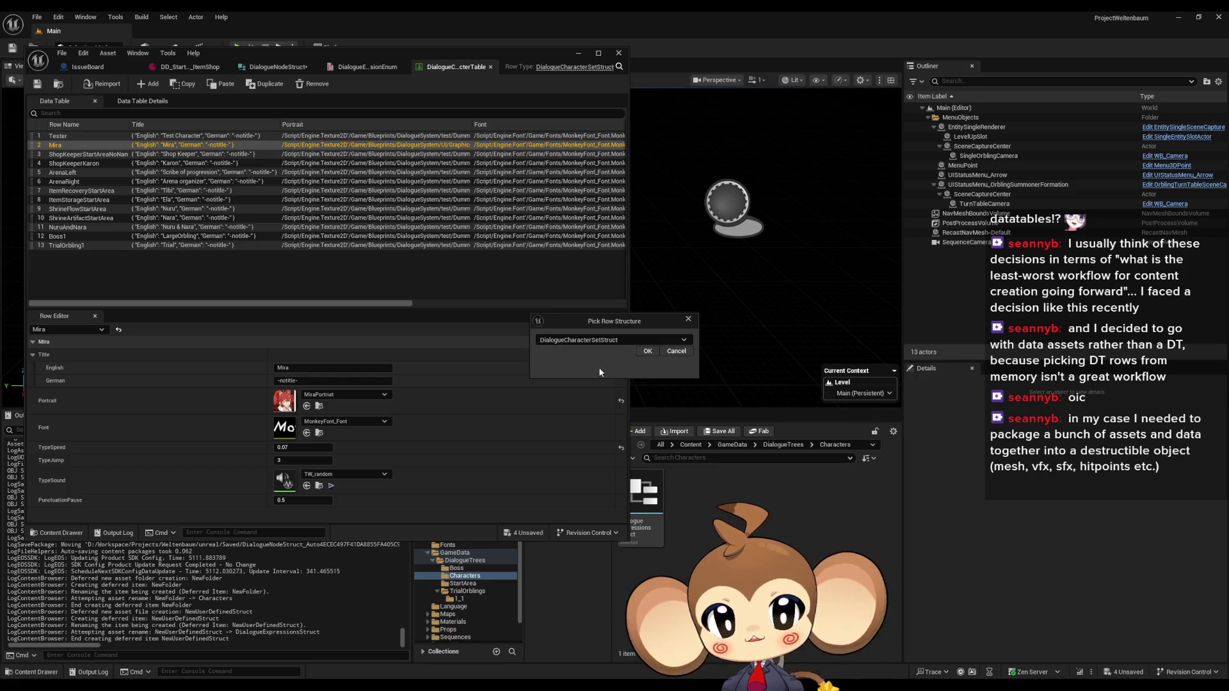
click(563, 343)
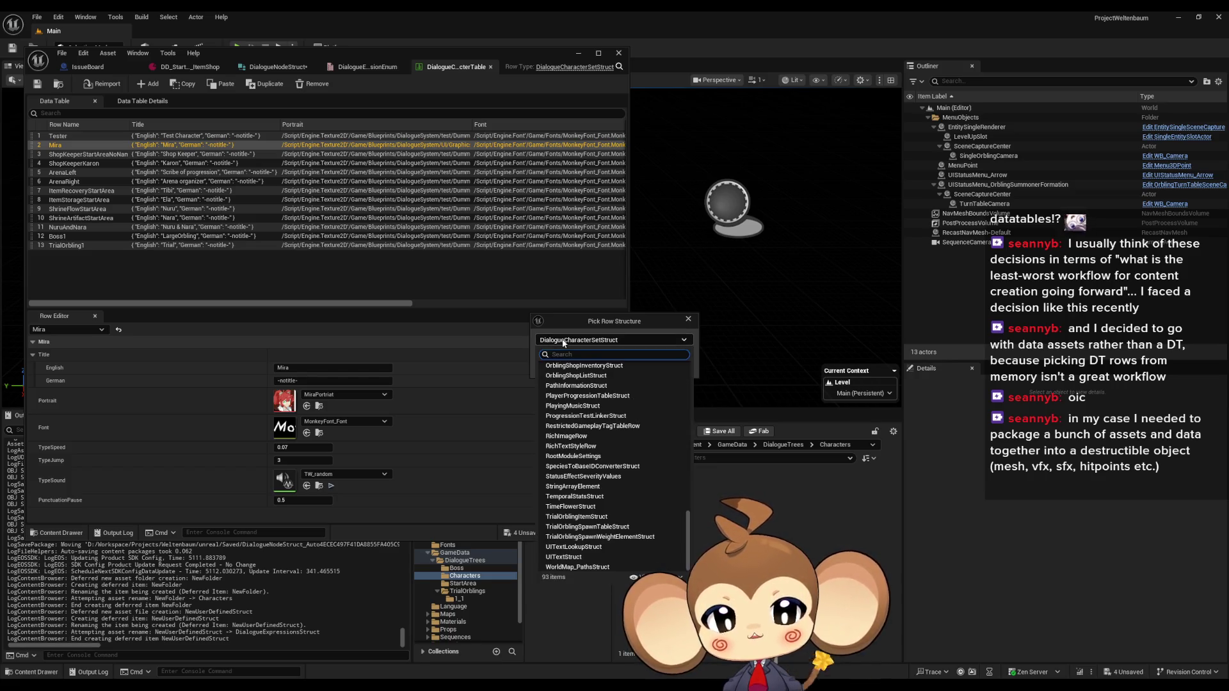
text(express)
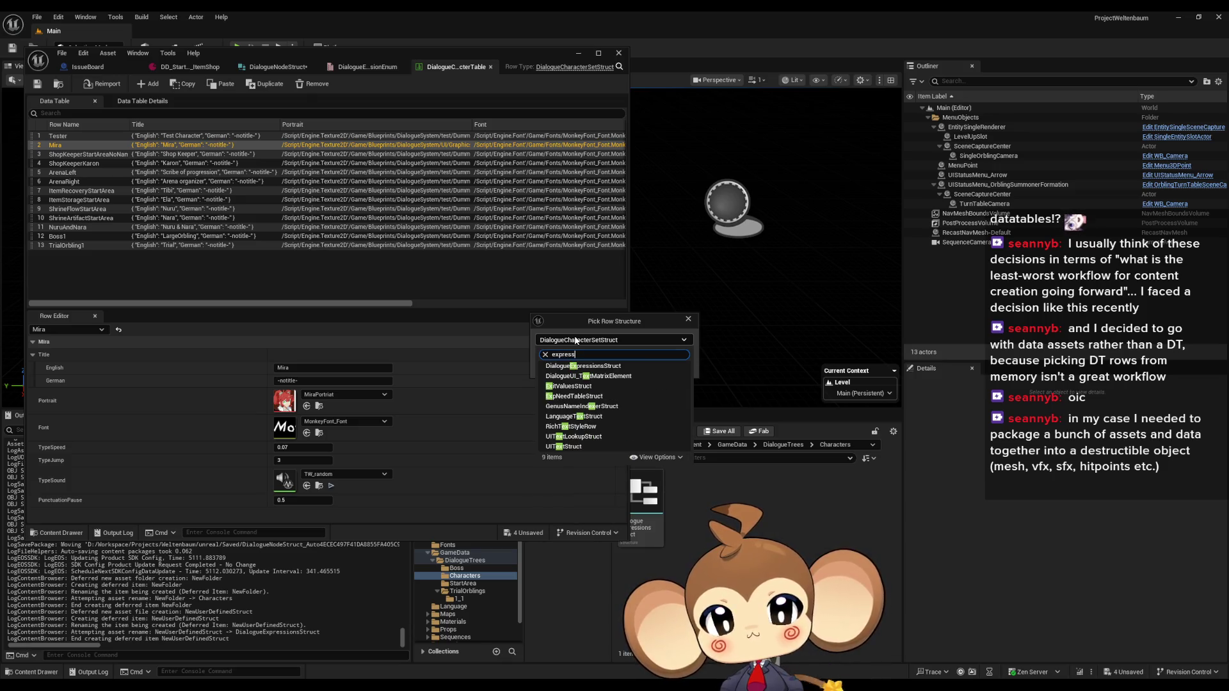
click(583, 366)
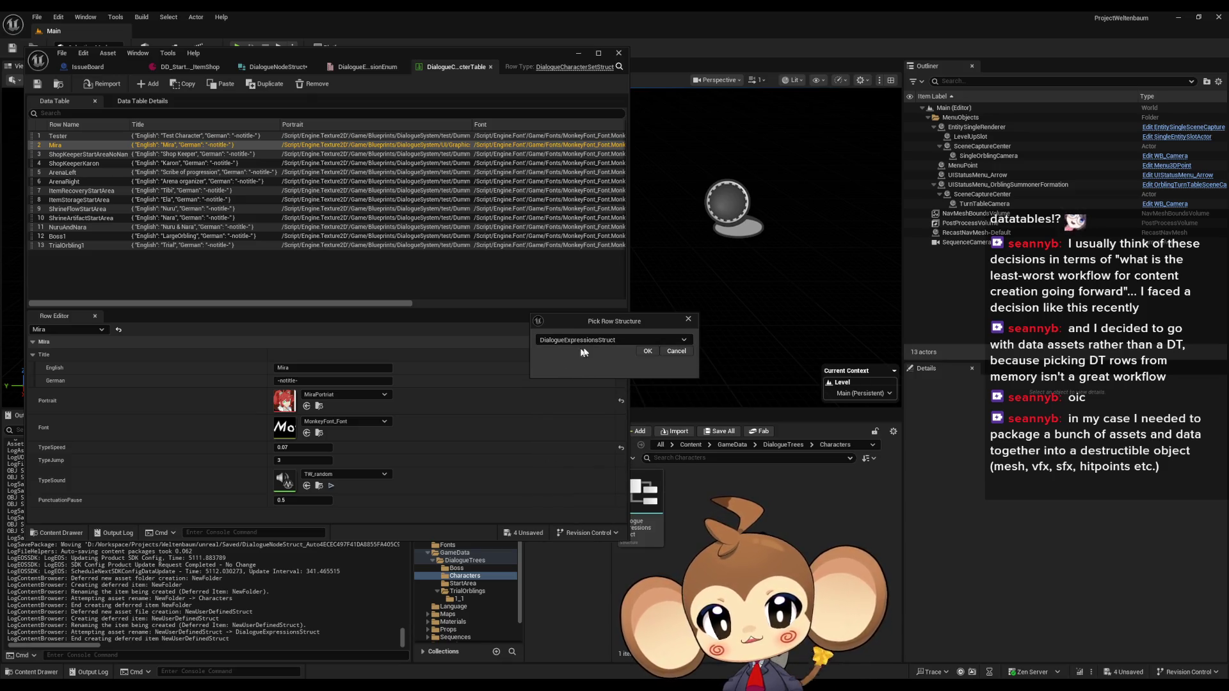
click(647, 351)
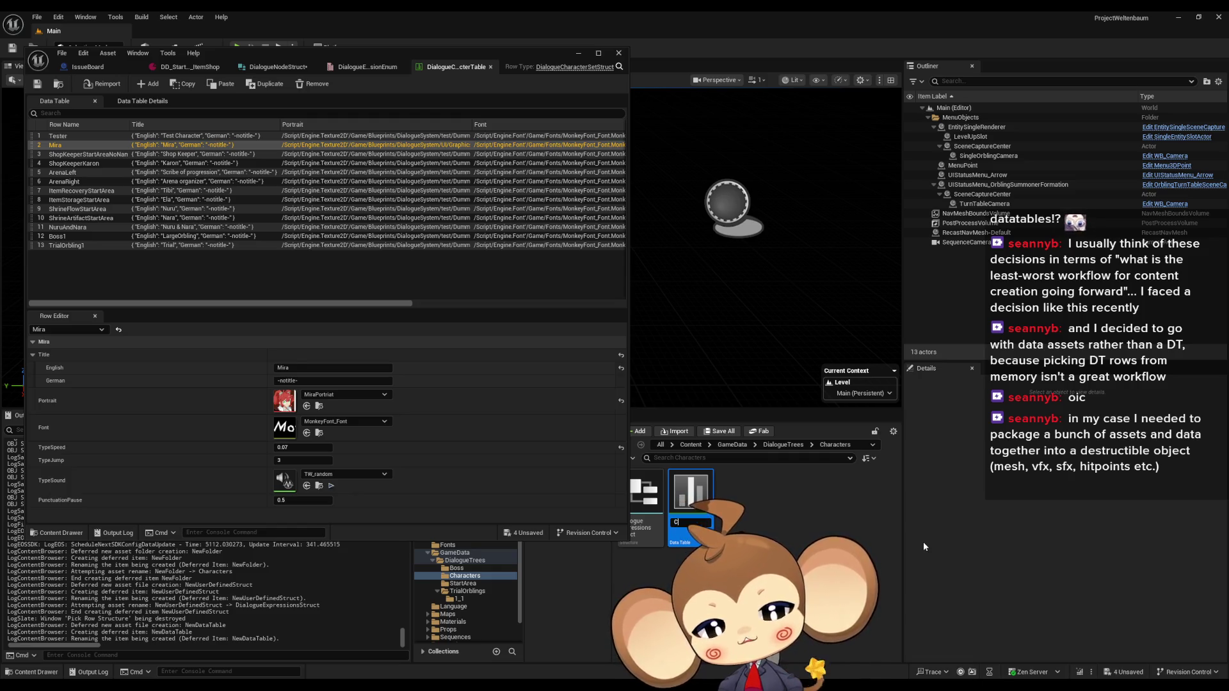
text(ChD)
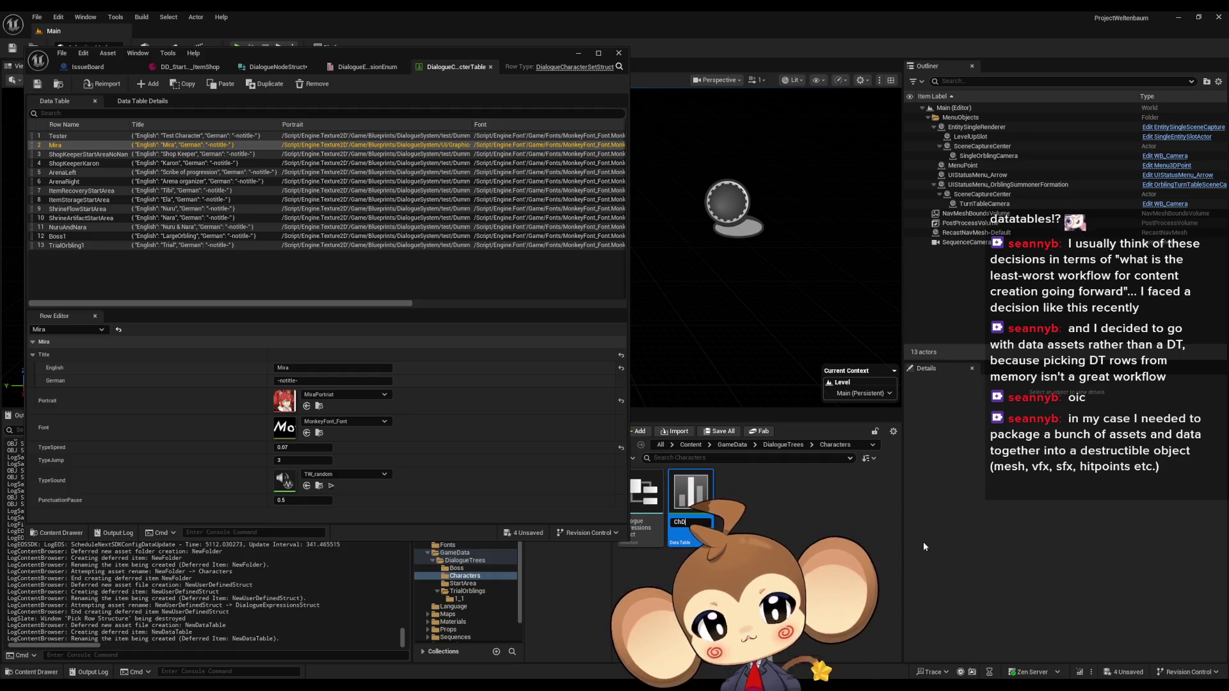
text(i)
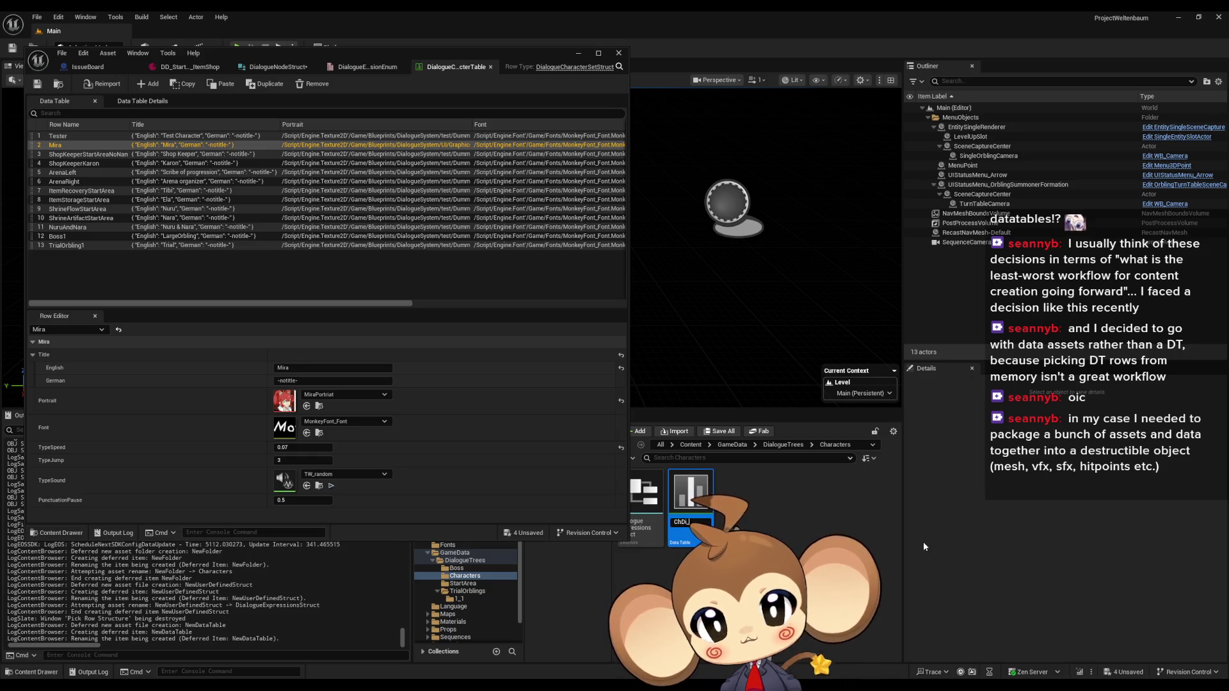
text(_Mira)
key(Return)
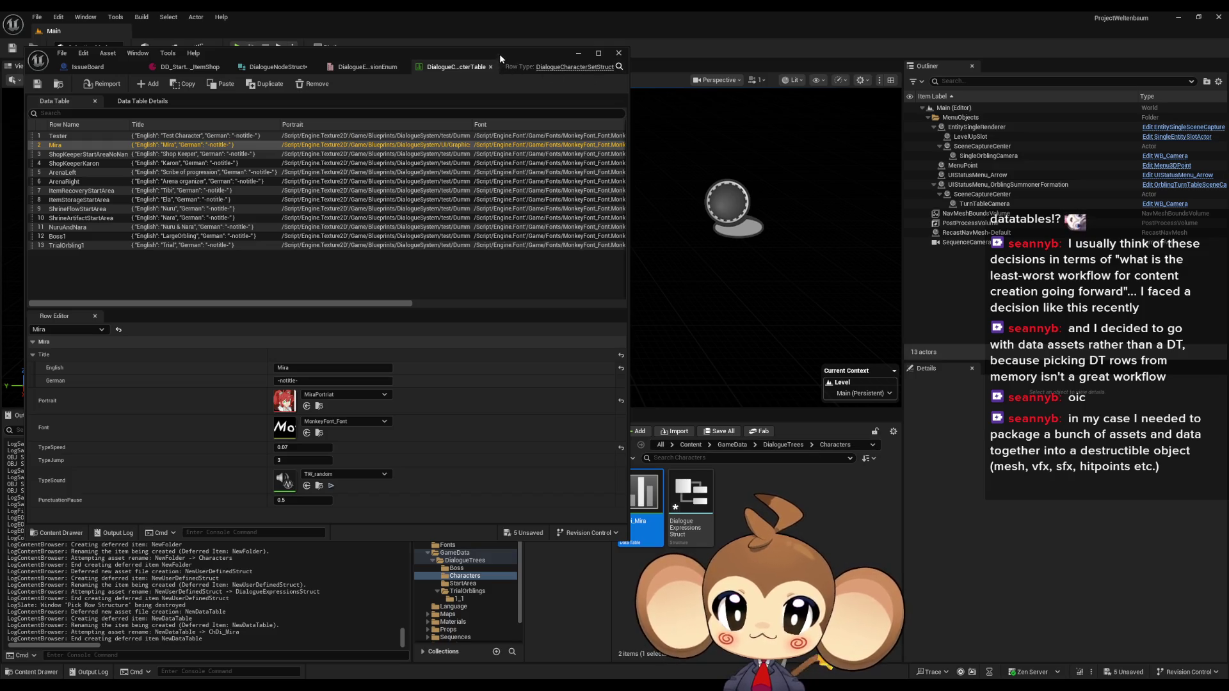
Step: Open ChDi_Mira and DialogueExpressionsStruct, docking DialogueNodeStruct and DialogueExpressionsStruct in the right-hand editor
mouse_move(499, 54)
mouse_down()
mouse_move(467, 57)
mouse_move(484, 59)
mouse_up()
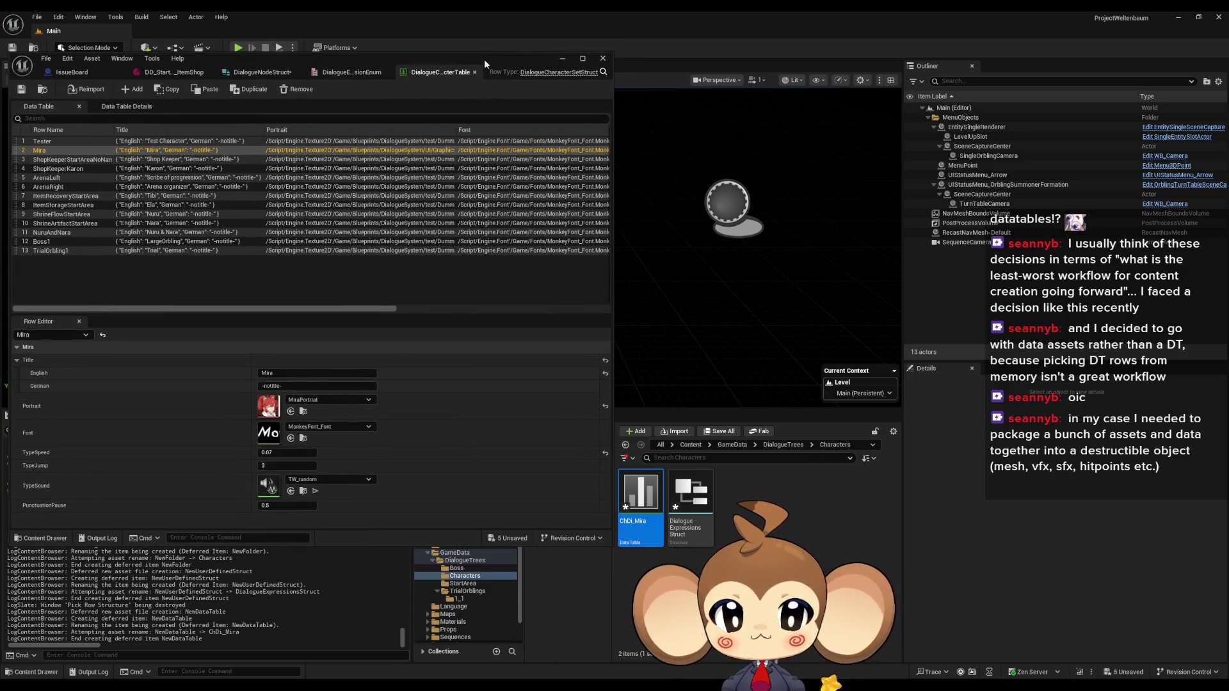
double_click(640, 522)
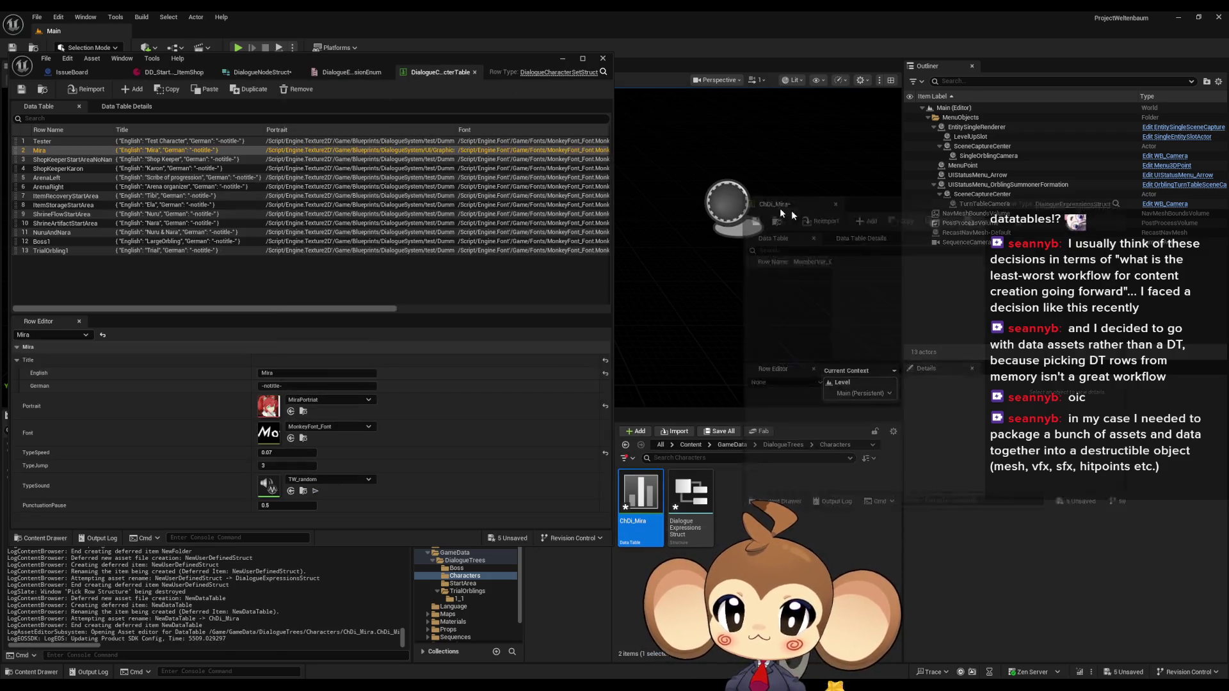
drag(981, 207, 859, 67)
drag(251, 75, 789, 79)
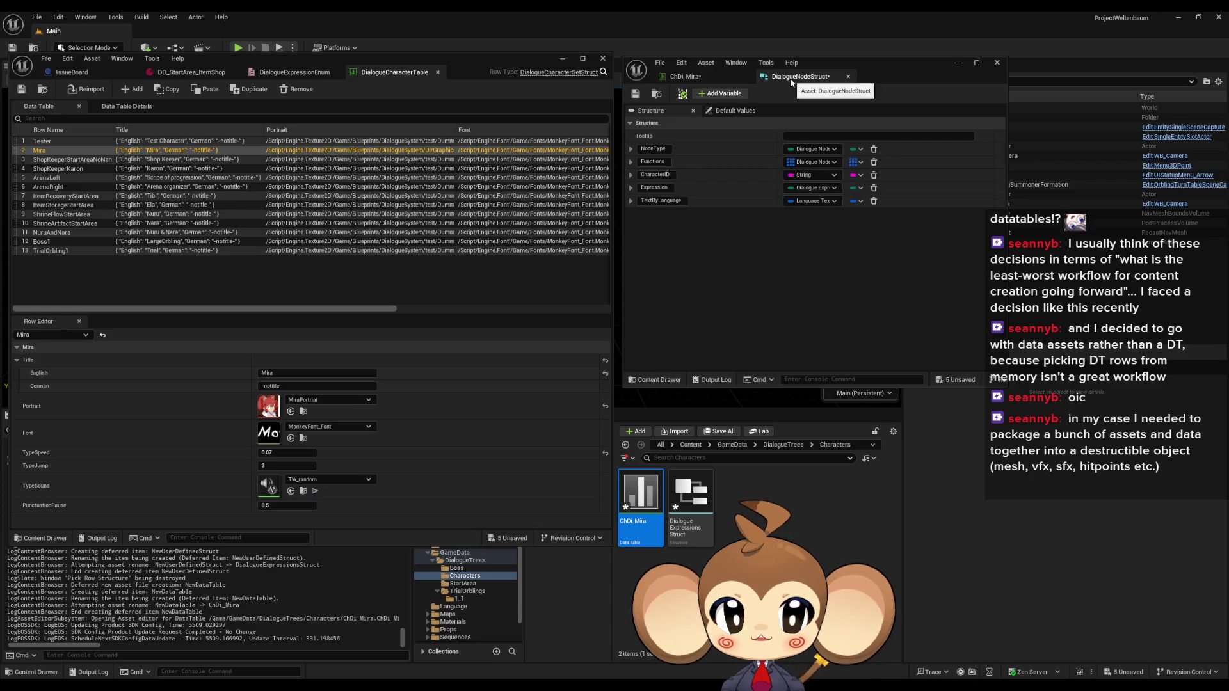
double_click(690, 493)
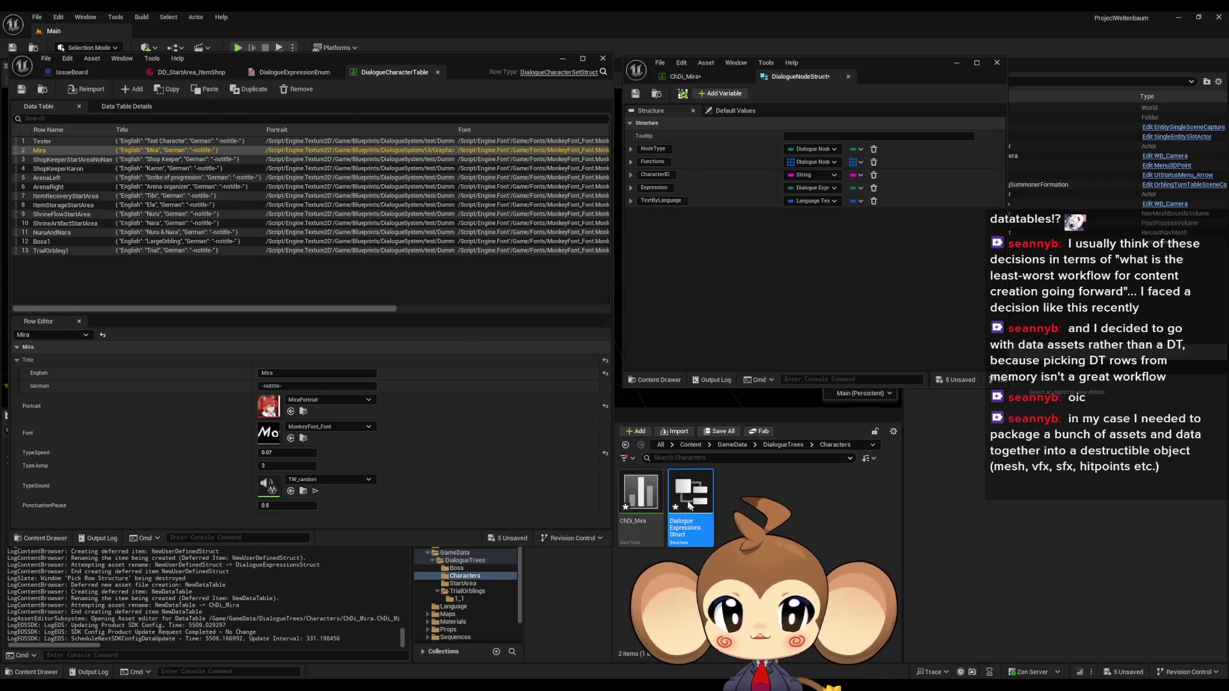
mouse_move(482, 76)
mouse_down()
mouse_move(704, 96)
mouse_move(791, 79)
mouse_up()
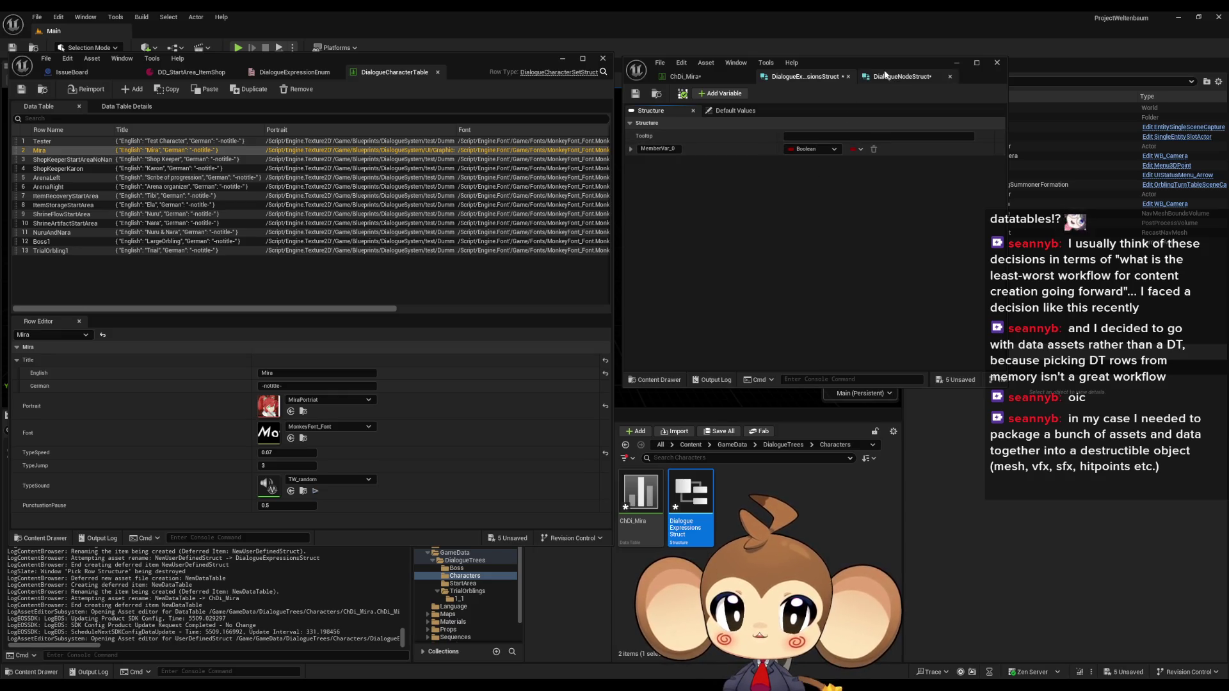
click(885, 76)
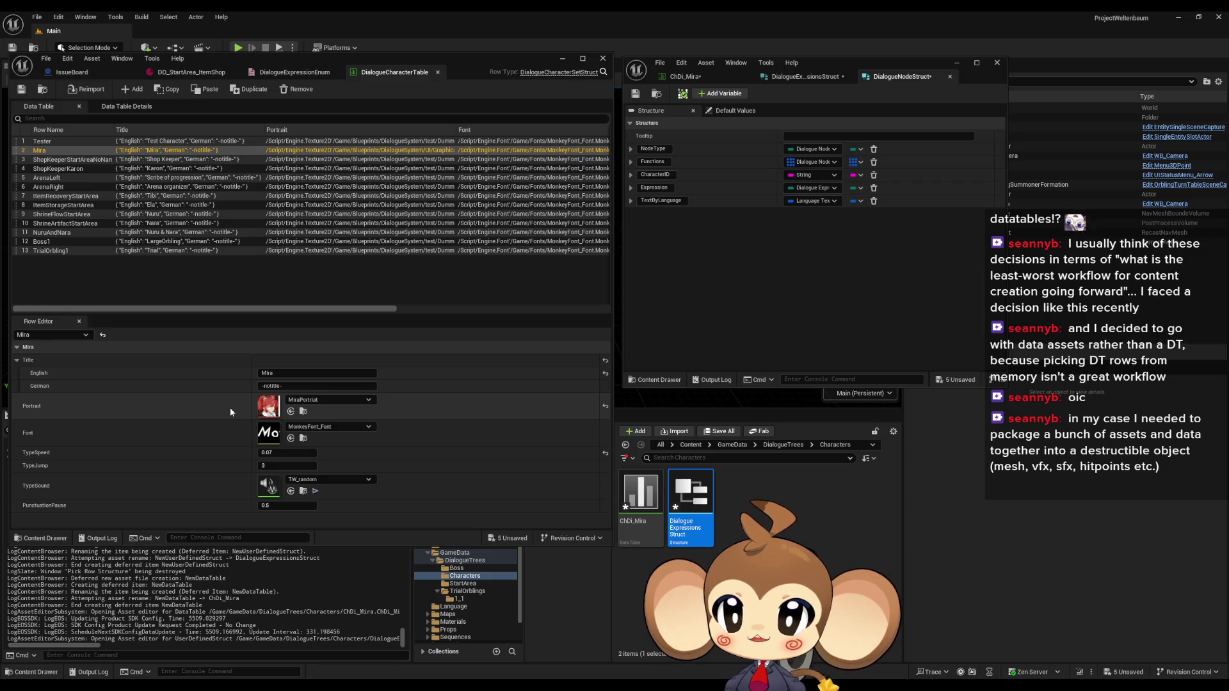
Step: Open DialogueCharacterSetStruct in the left editor beside DialogueExpressionsStruct's members
click(604, 72)
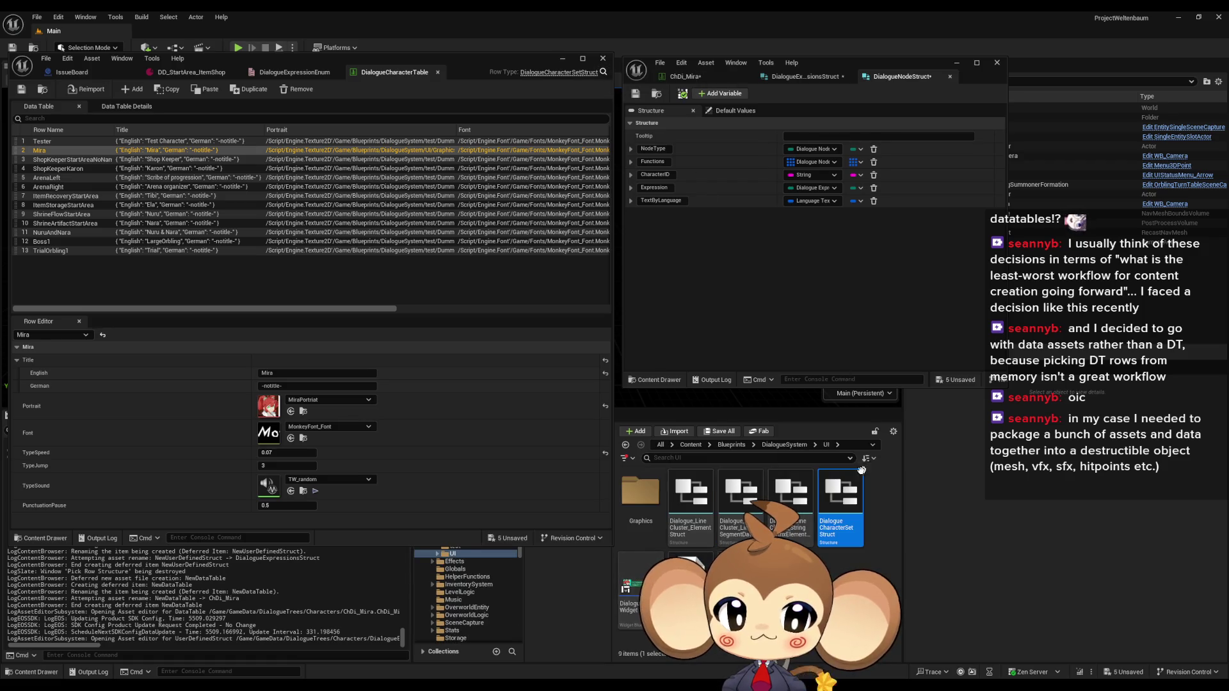
double_click(842, 500)
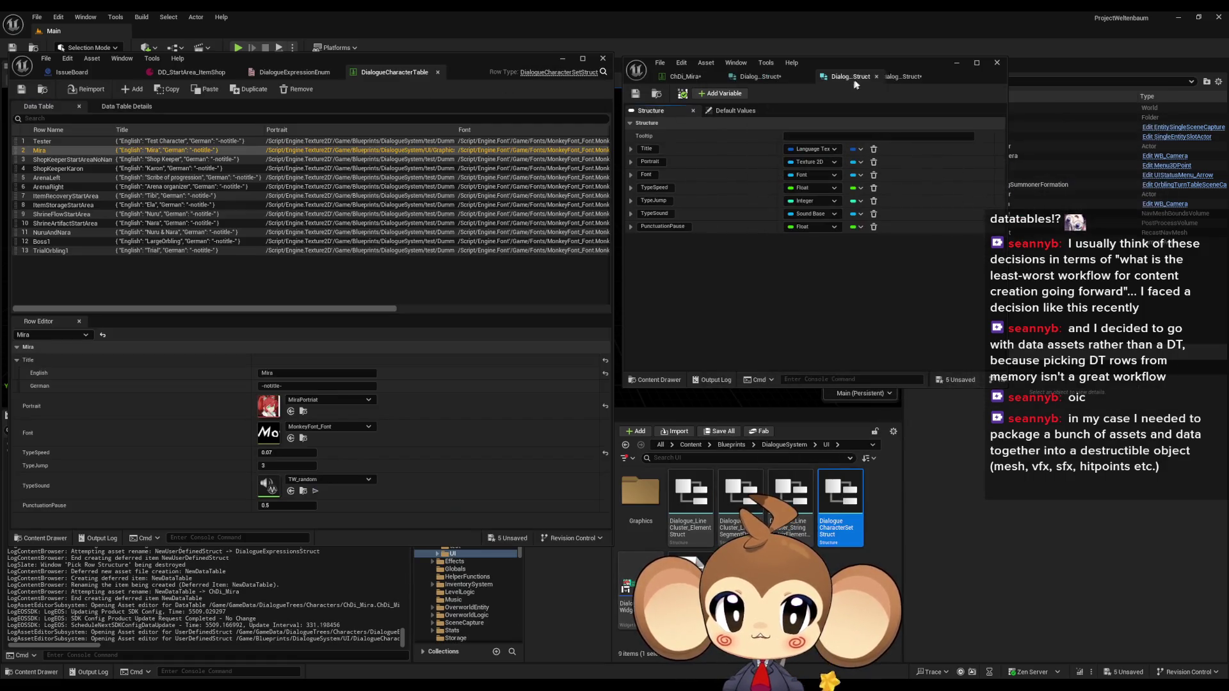
drag(871, 78, 472, 71)
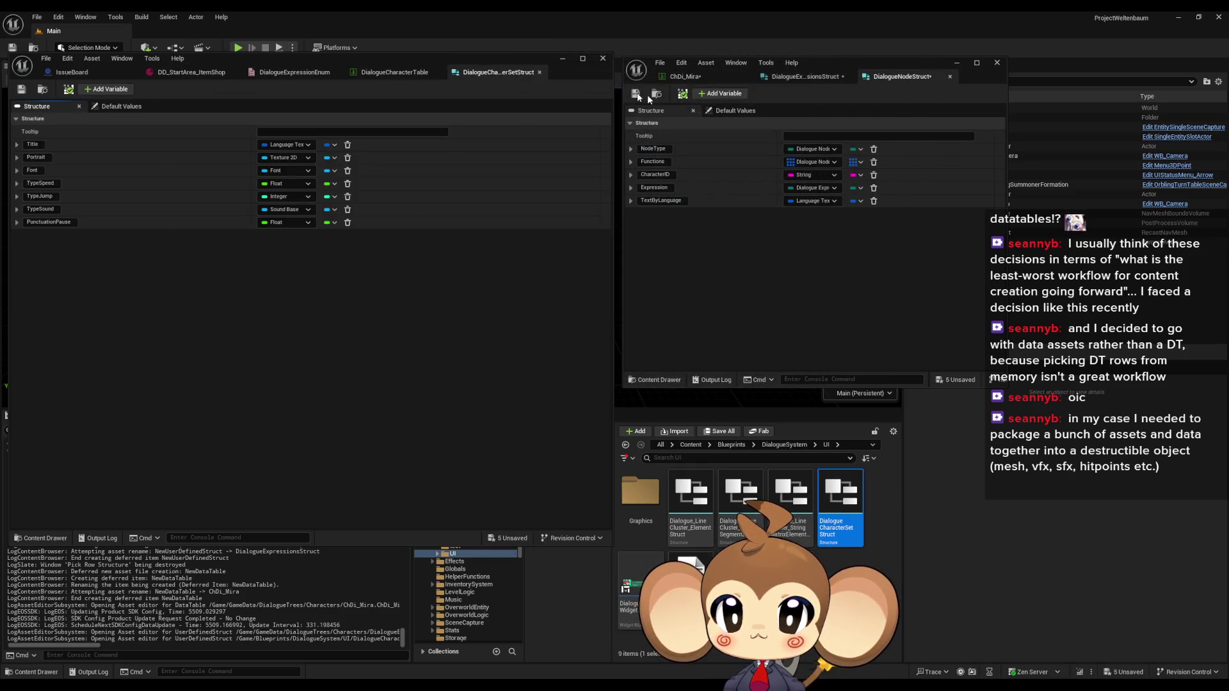
click(804, 76)
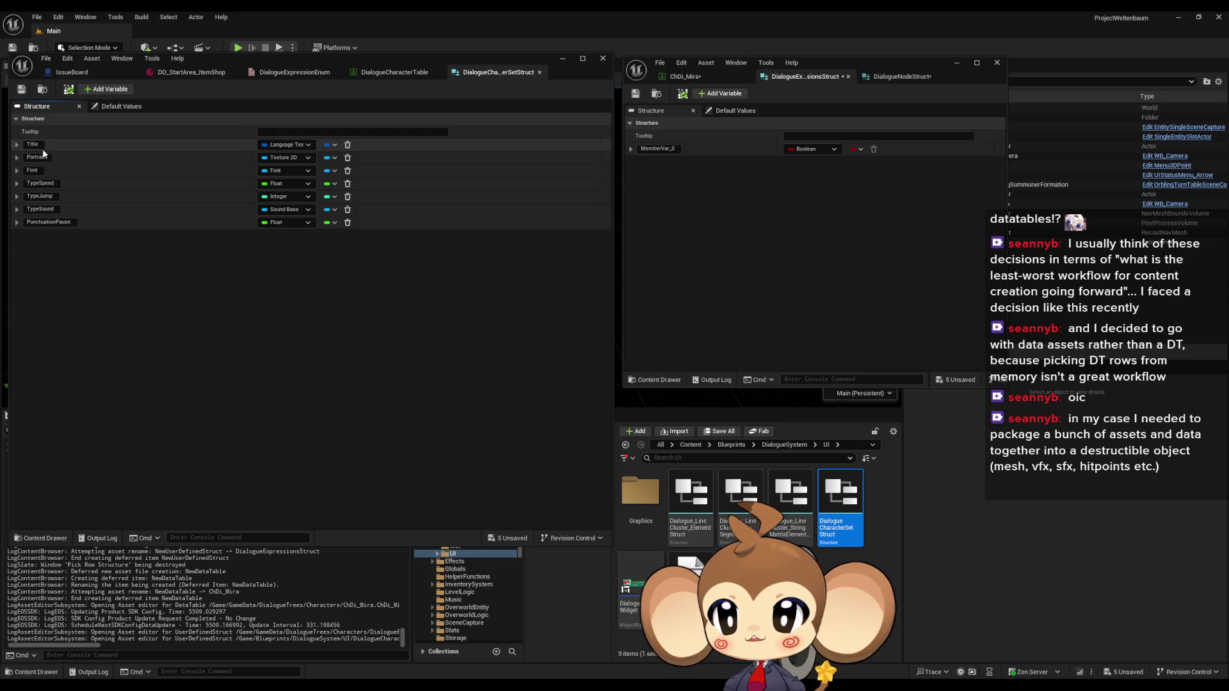
click(659, 148)
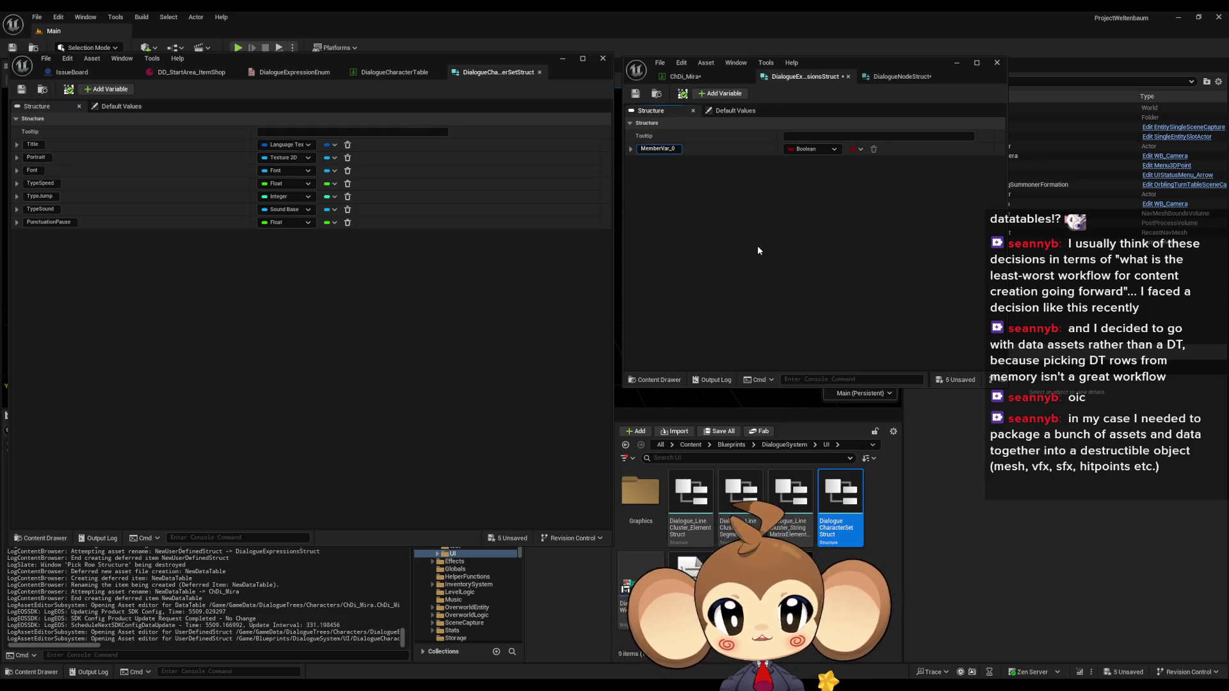
Step: Rename MemberVar_0 to Portrait and make it a Texture 2D reference
key(ctrl+a)
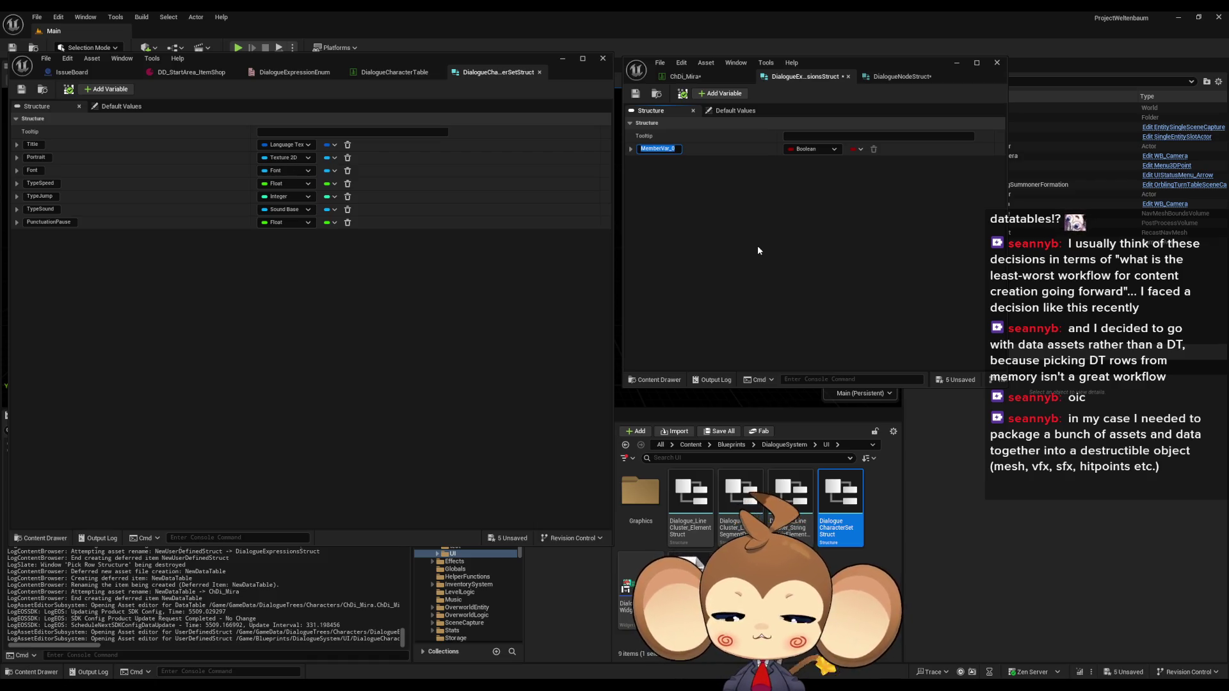
text(Po)
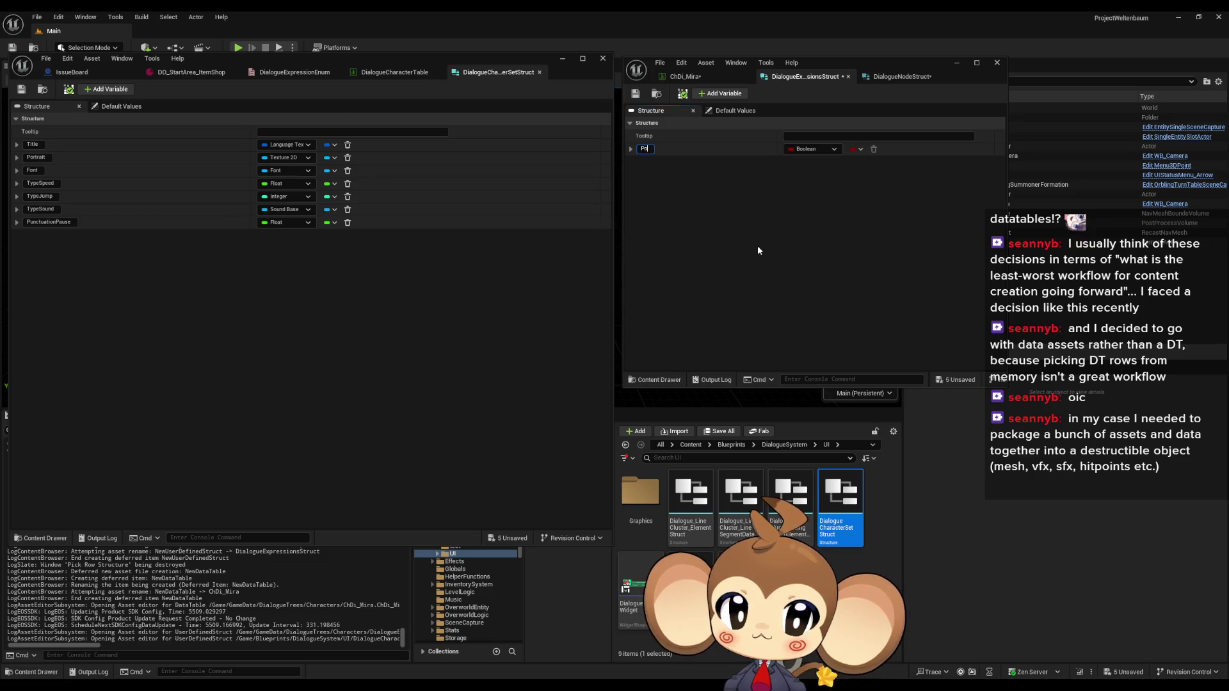
text(rtrait)
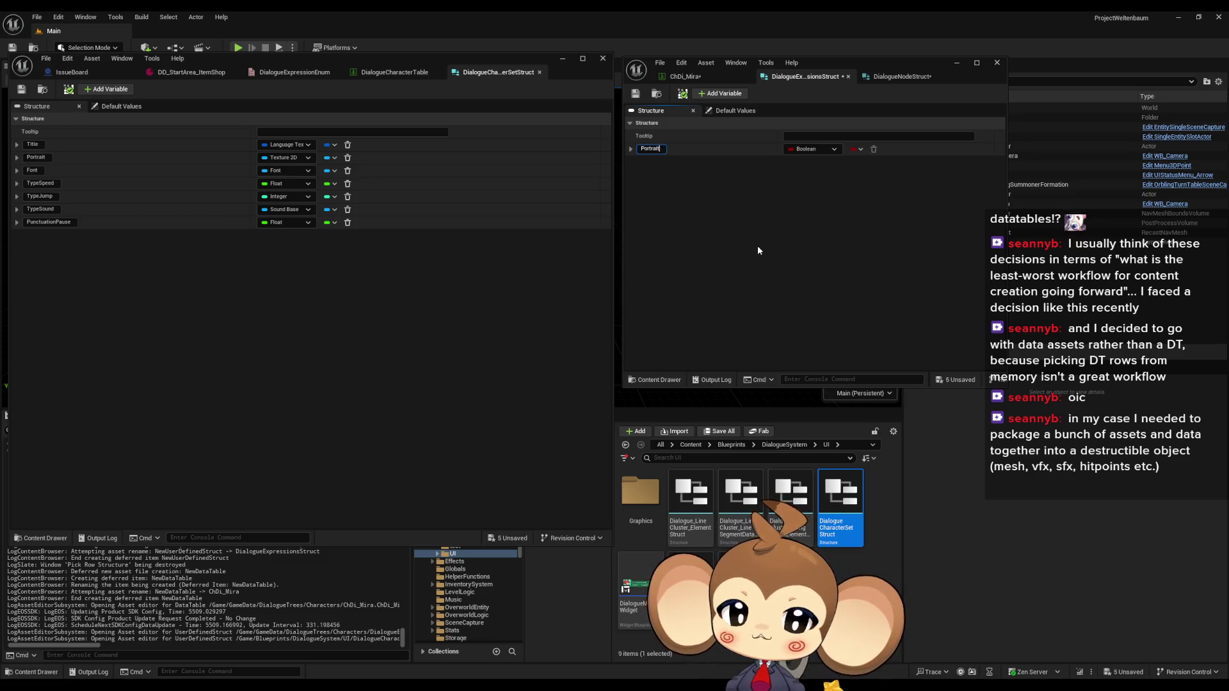
key(Return)
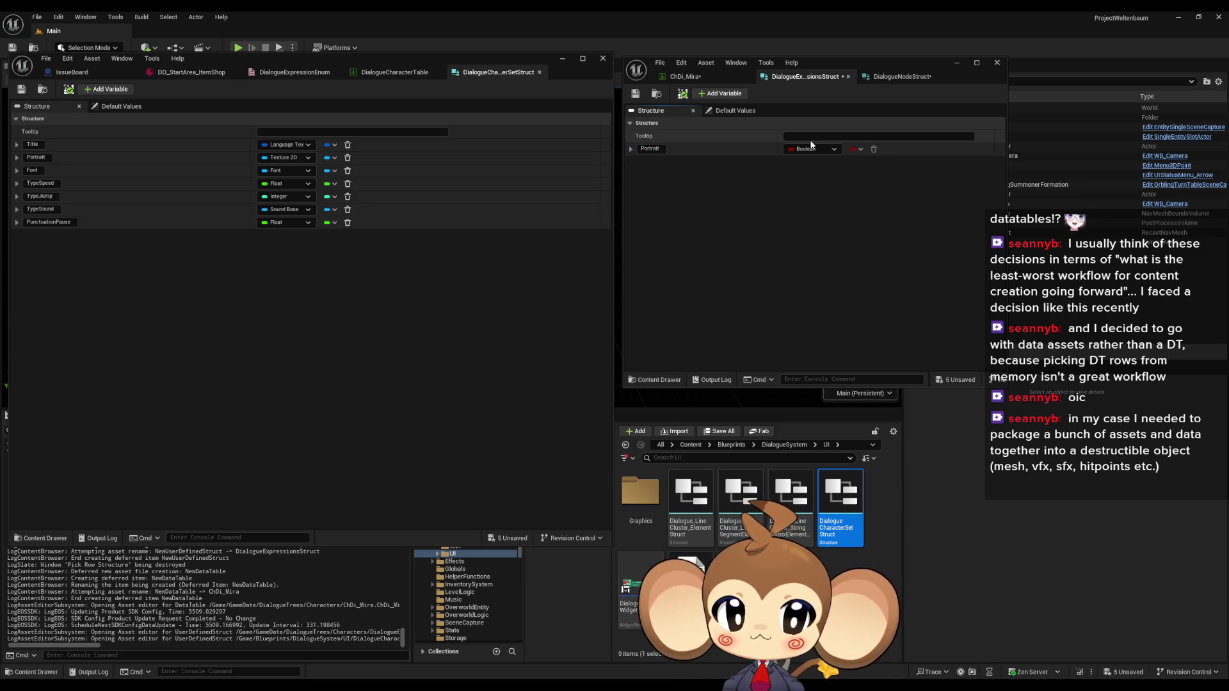
click(808, 149)
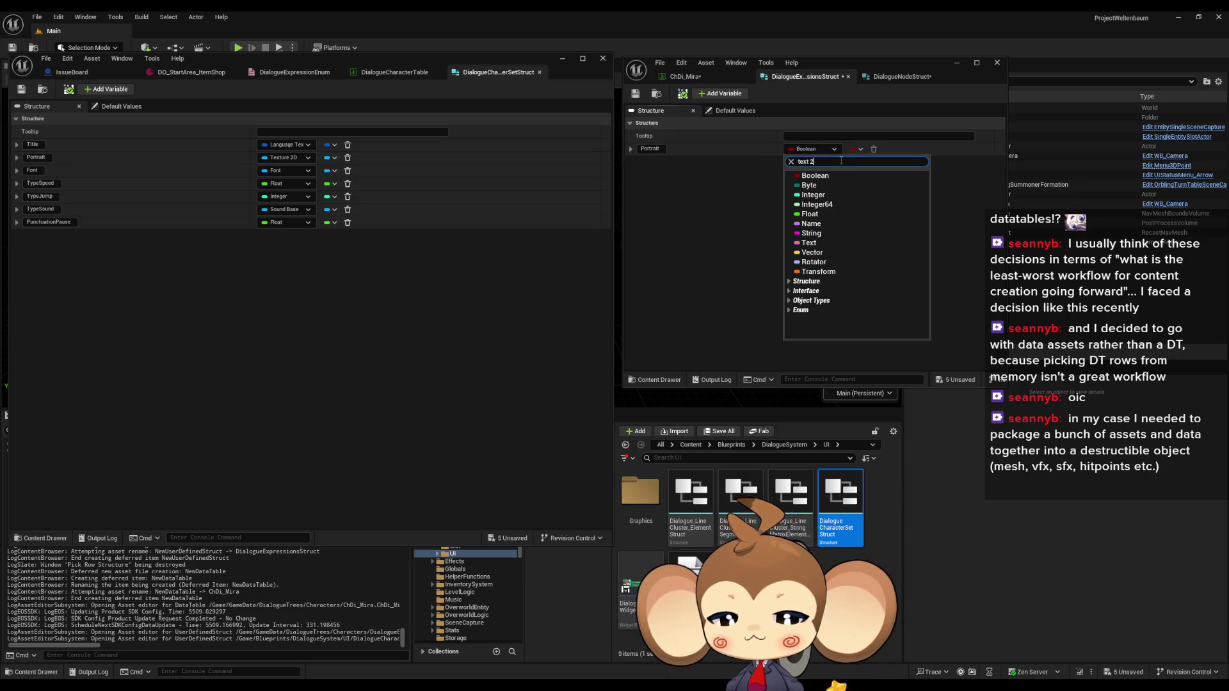
text(d)
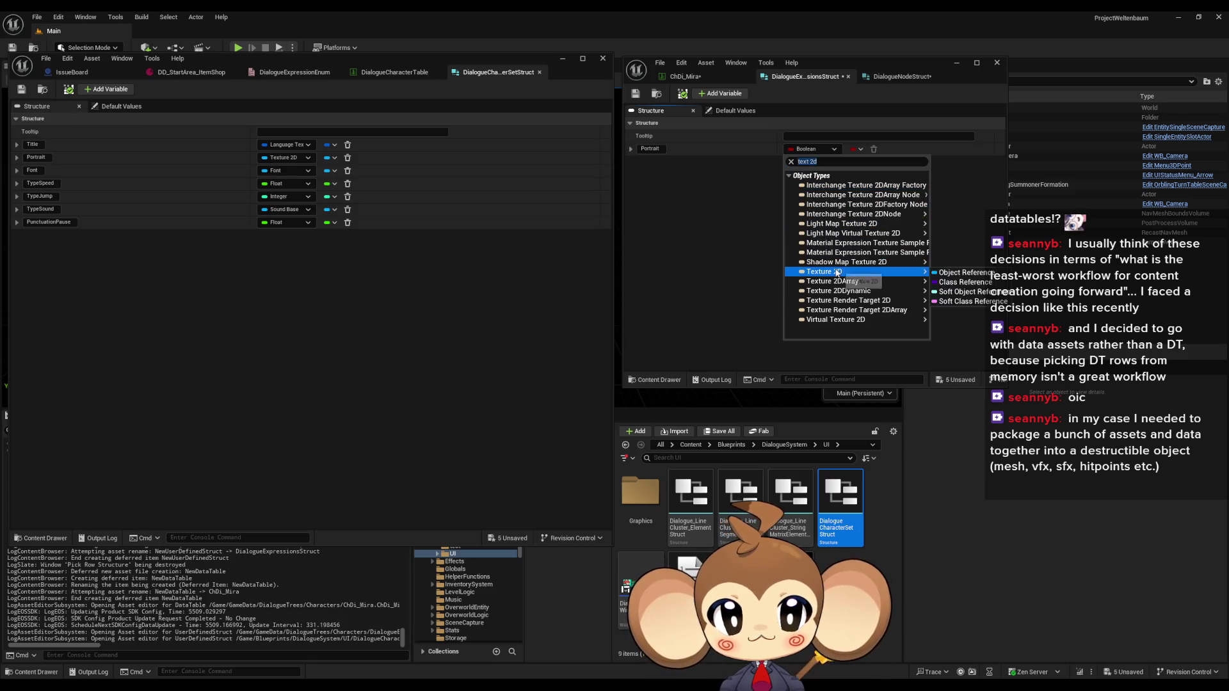
click(960, 275)
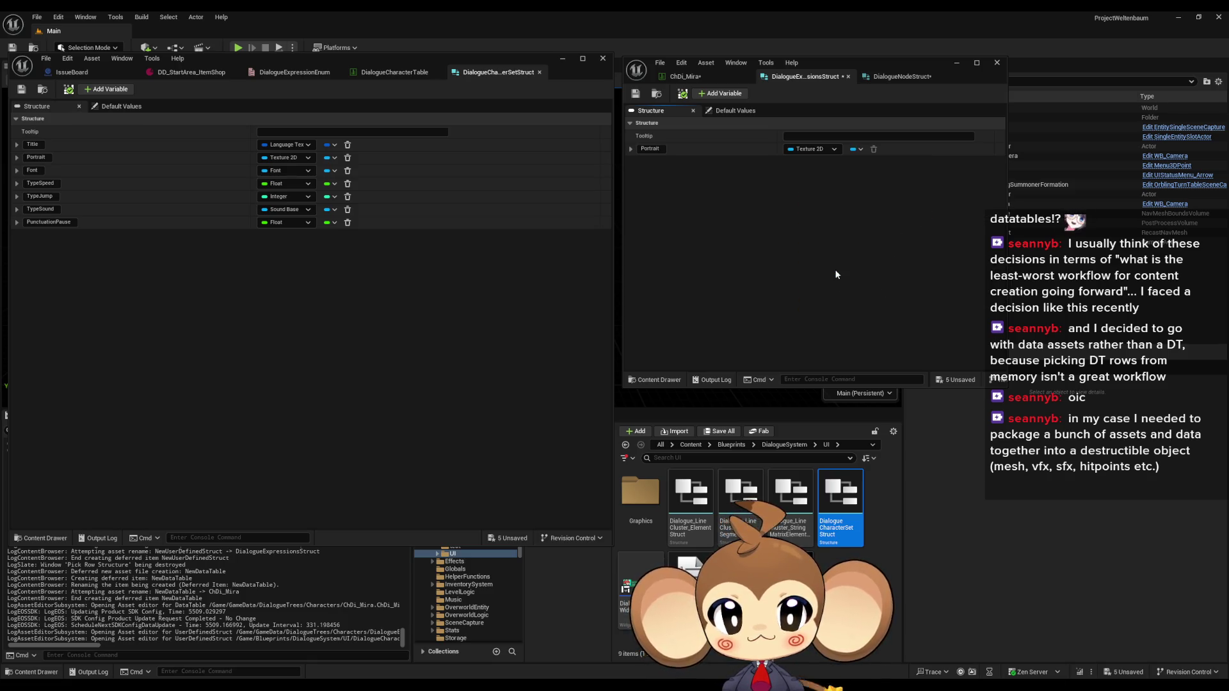
Step: Add a Font member of type Font
click(719, 93)
text(Font)
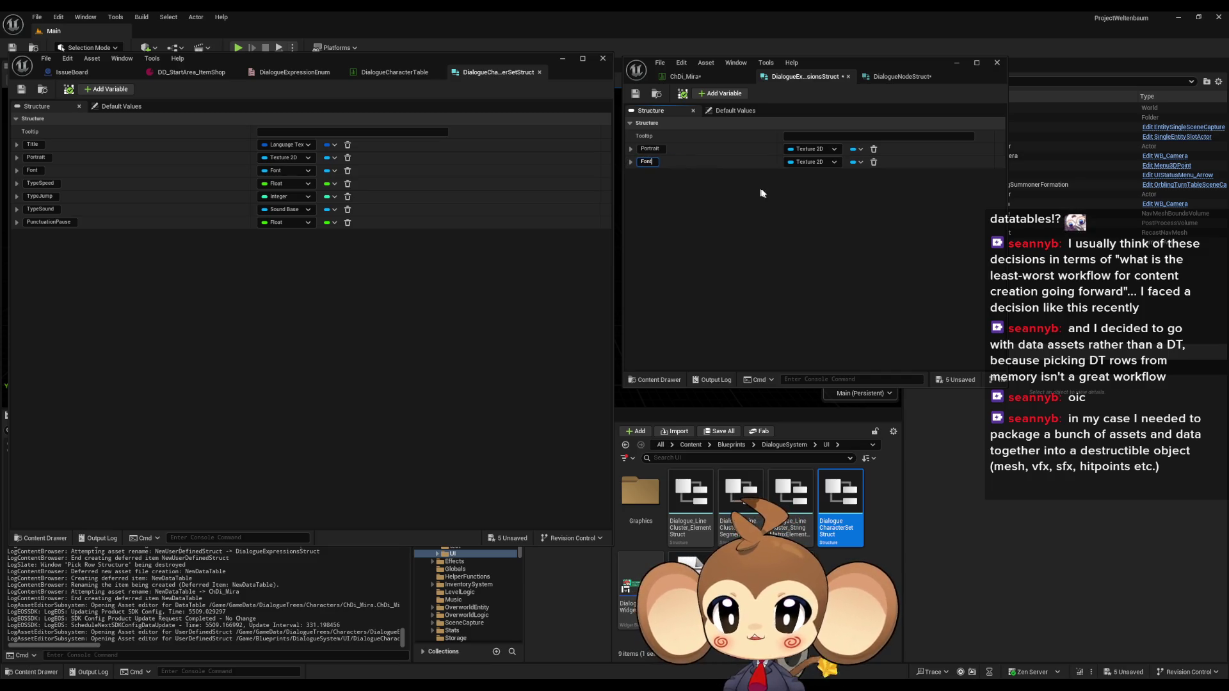
key(Return)
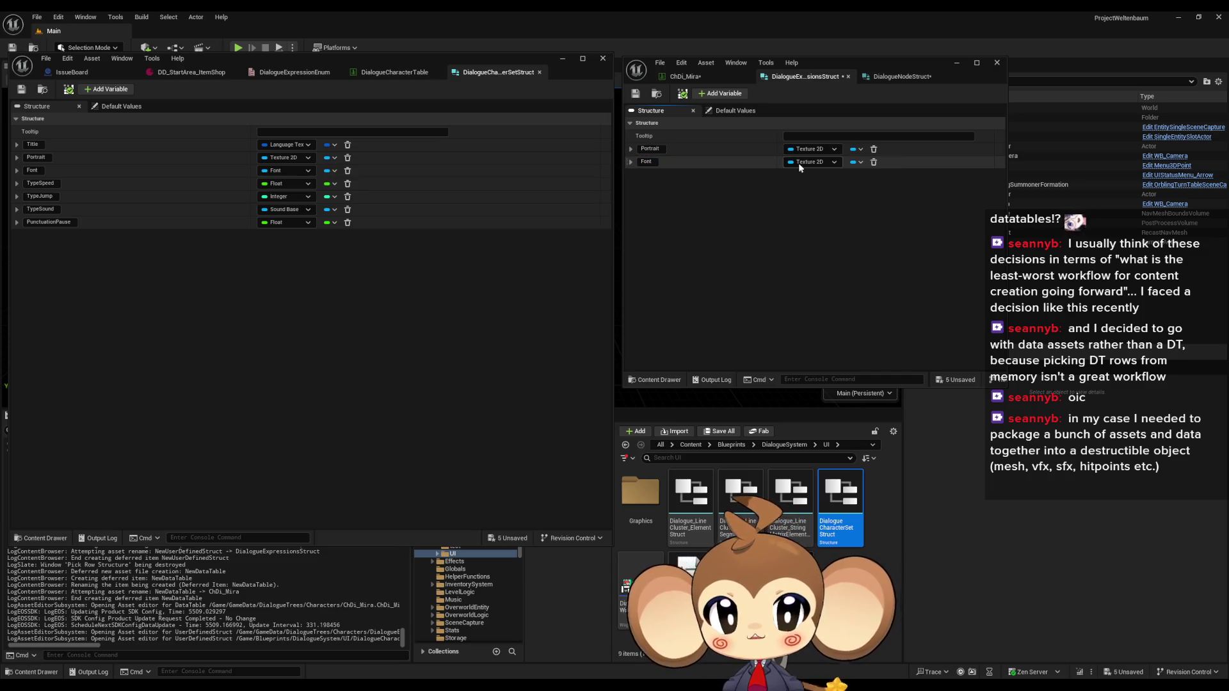
click(799, 162)
text(font)
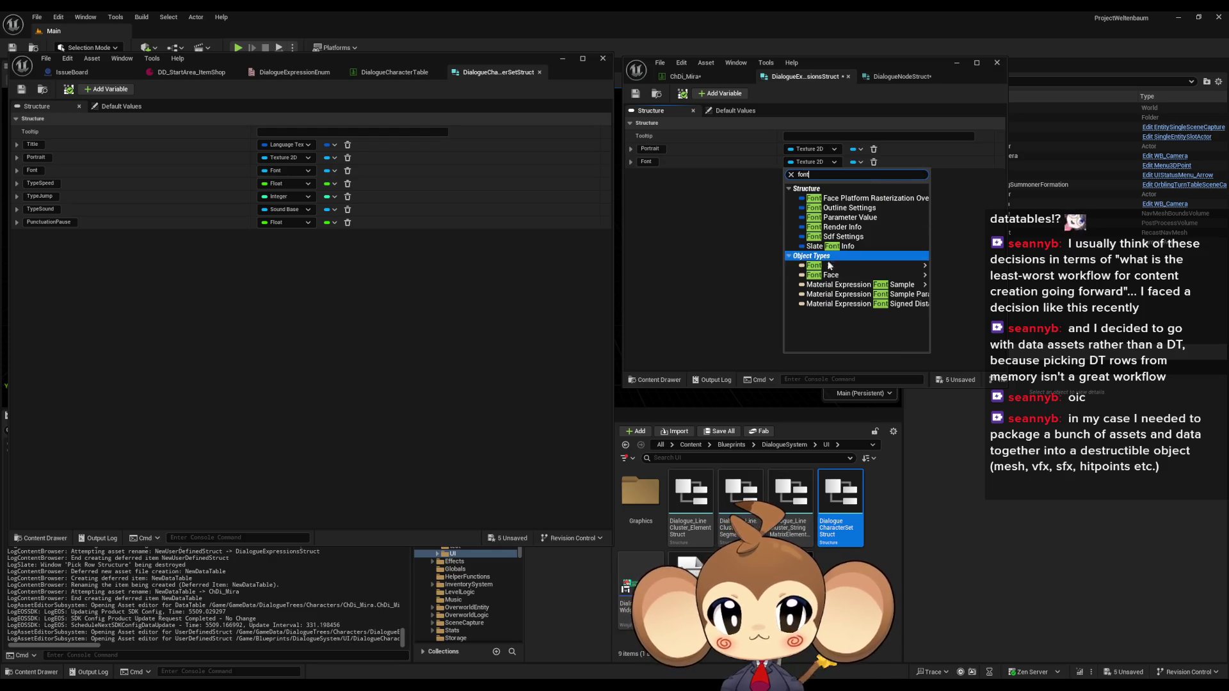
click(729, 259)
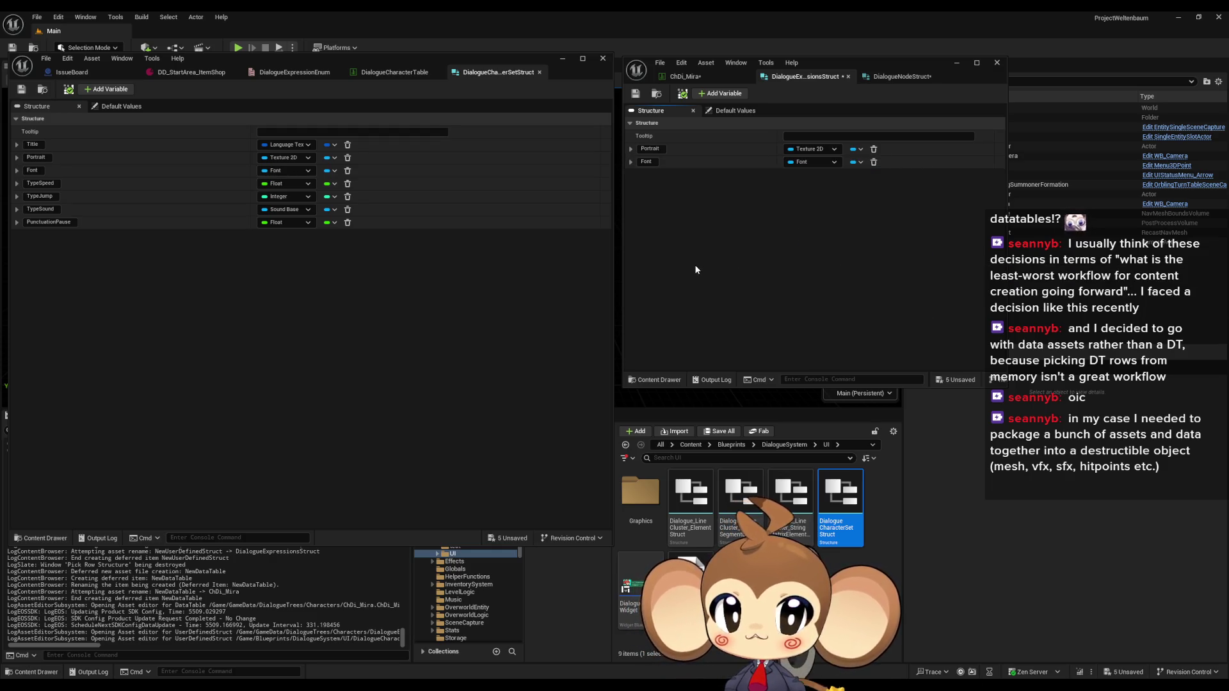
Step: Add a Float TypeSpeed member and a TypeJump member
click(703, 94)
text(TypeSpee)
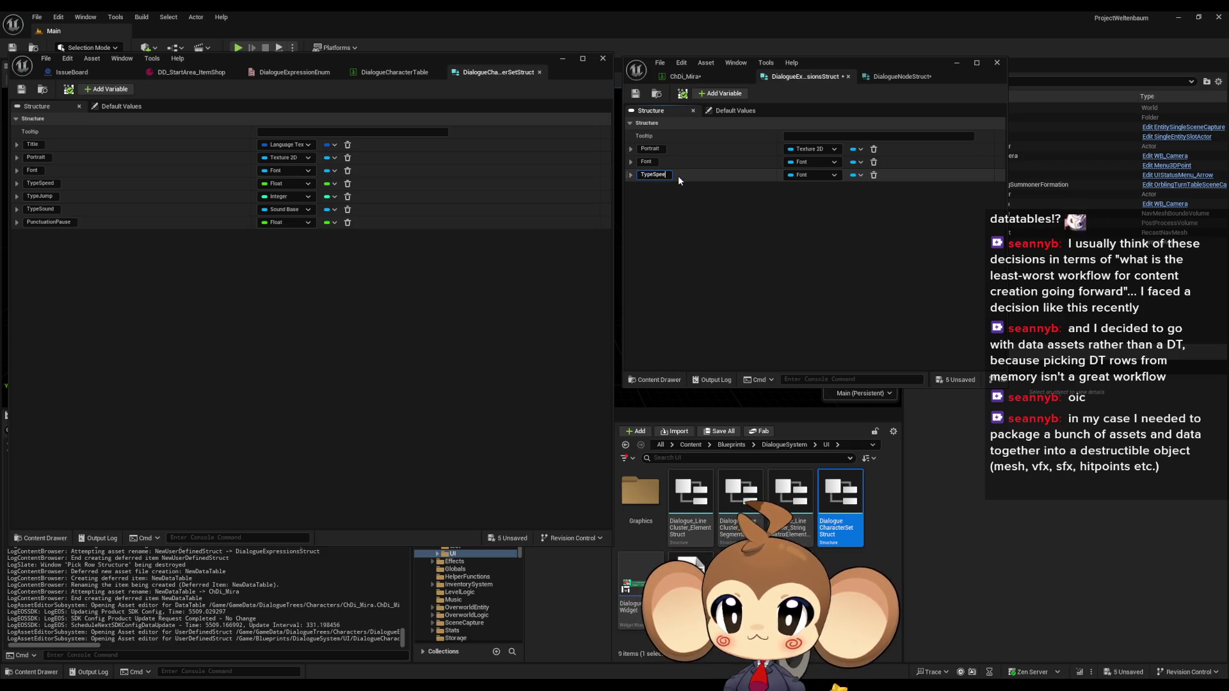
text(d)
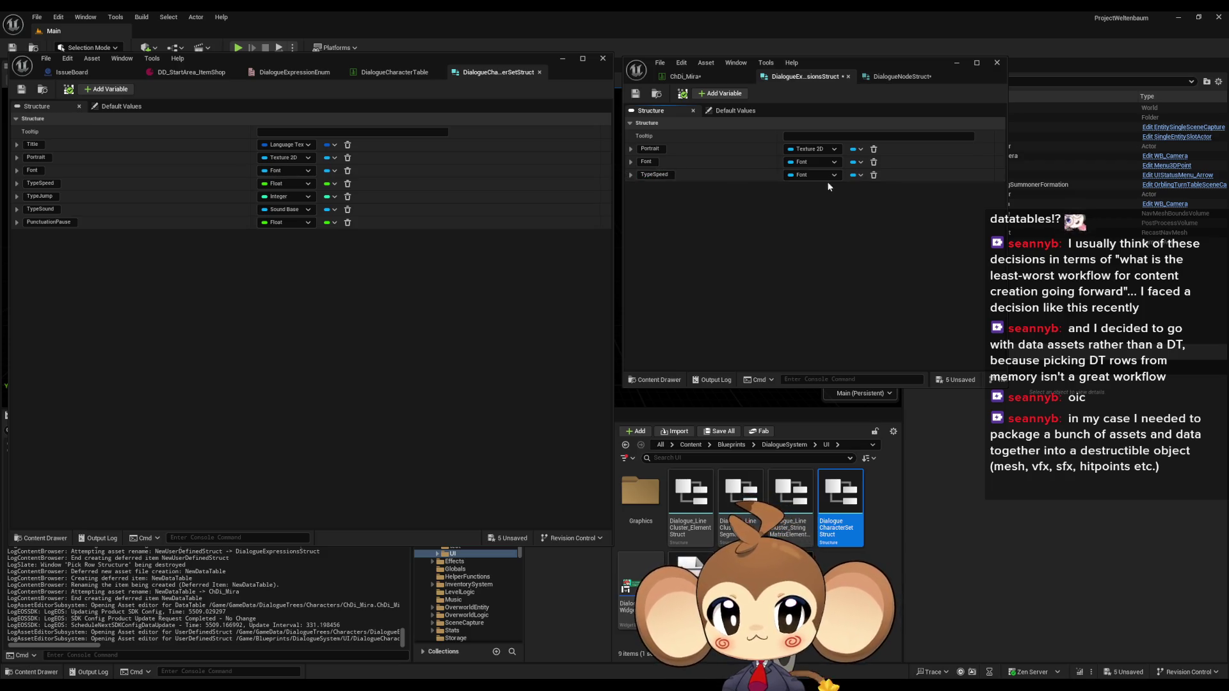
click(812, 174)
click(809, 240)
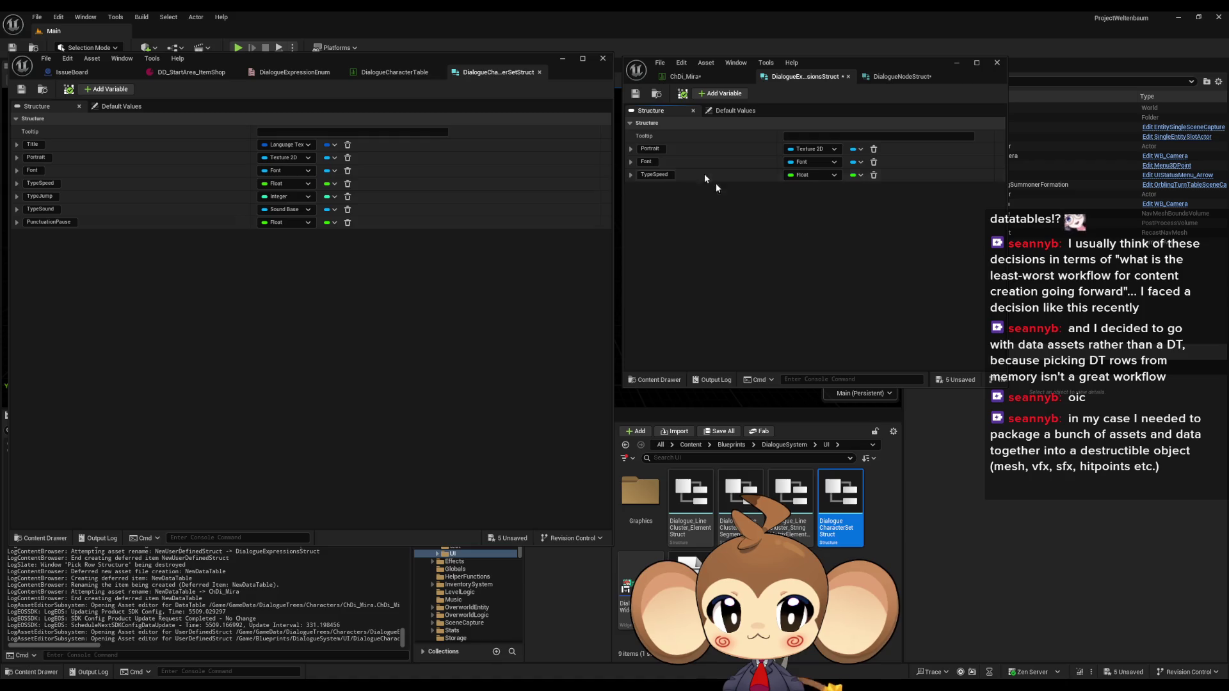
click(720, 94)
text(TypeJump)
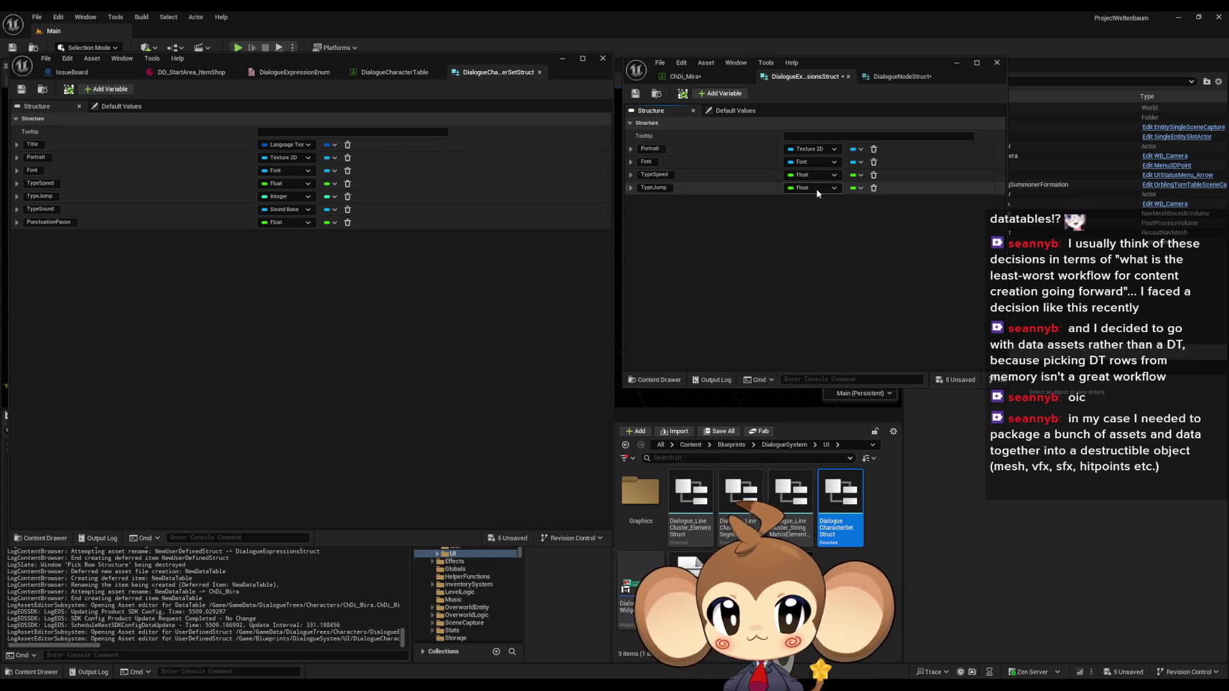
click(813, 187)
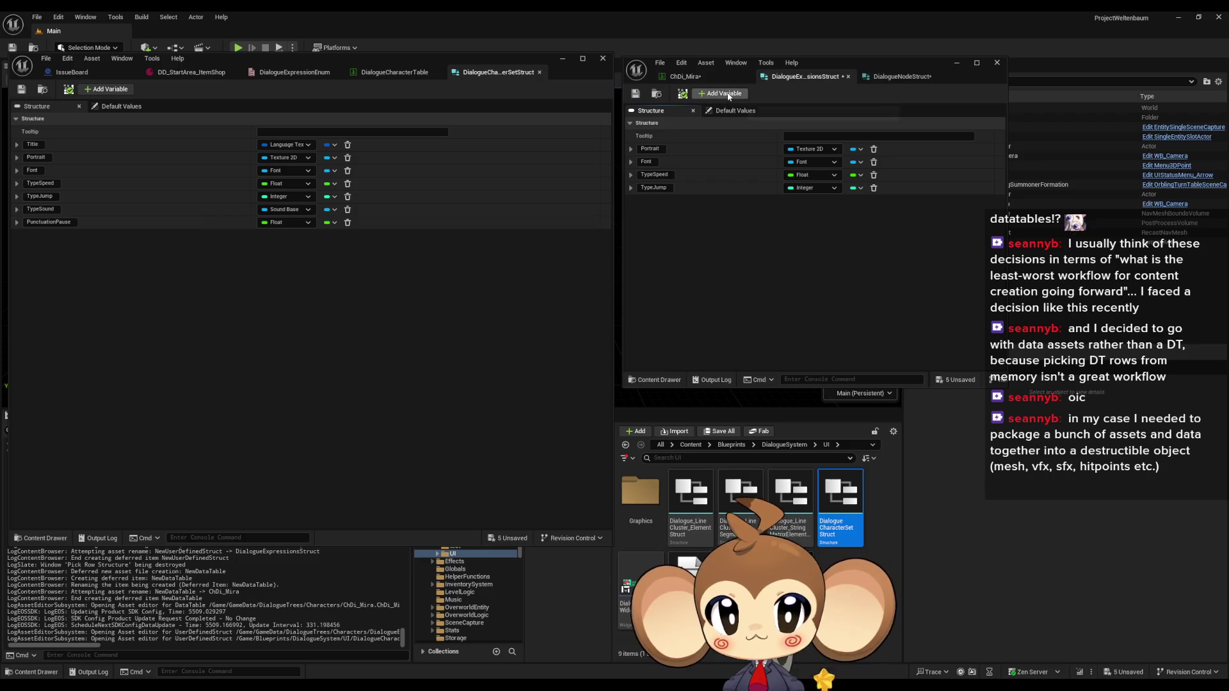
Step: Add a TypeSound member of type Sound Base
click(721, 94)
click(651, 199)
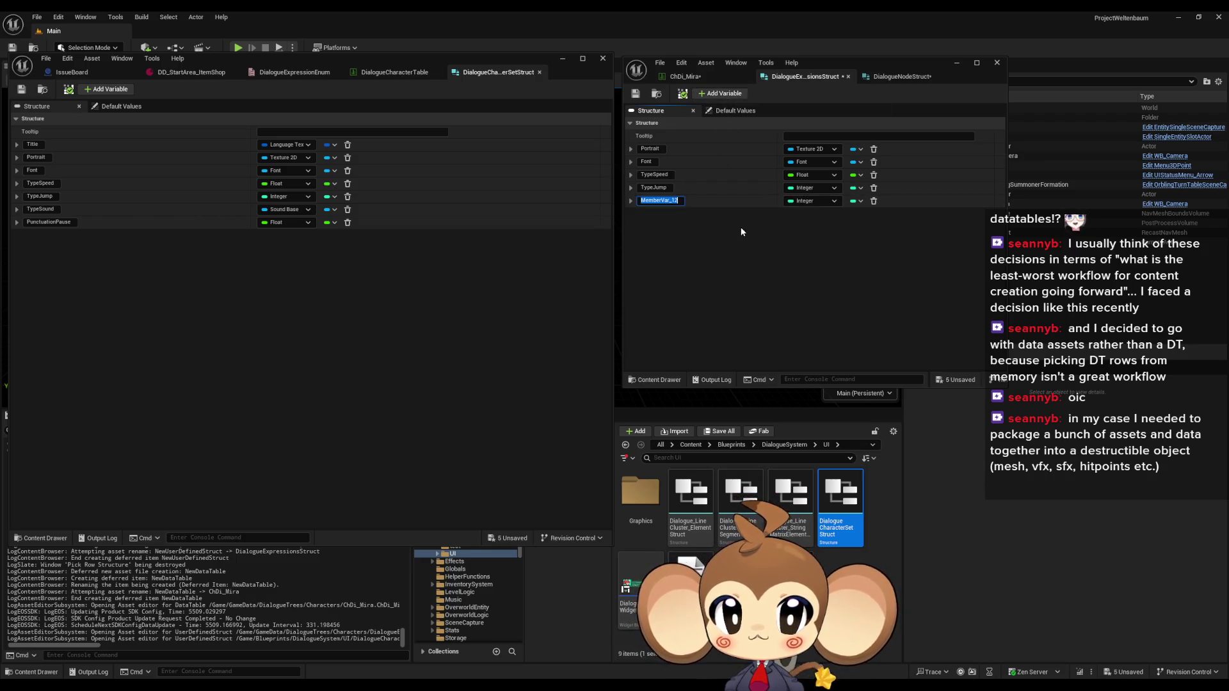
text(TypeSound)
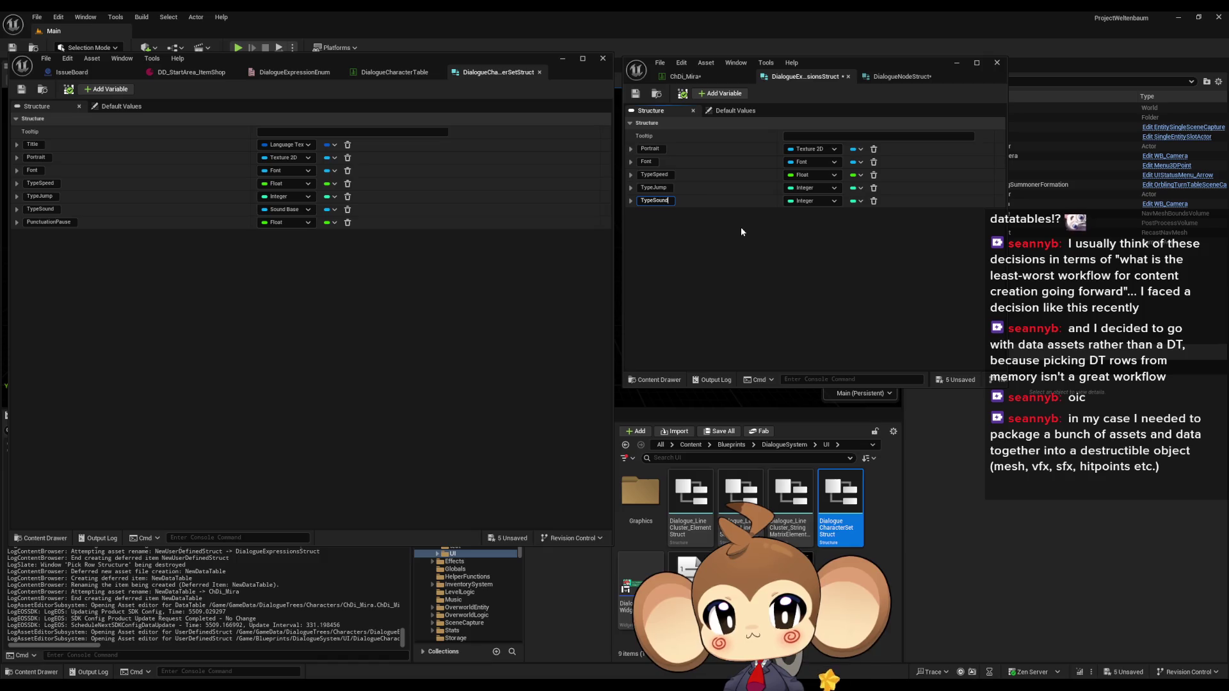
key(Return)
click(808, 201)
text(s)
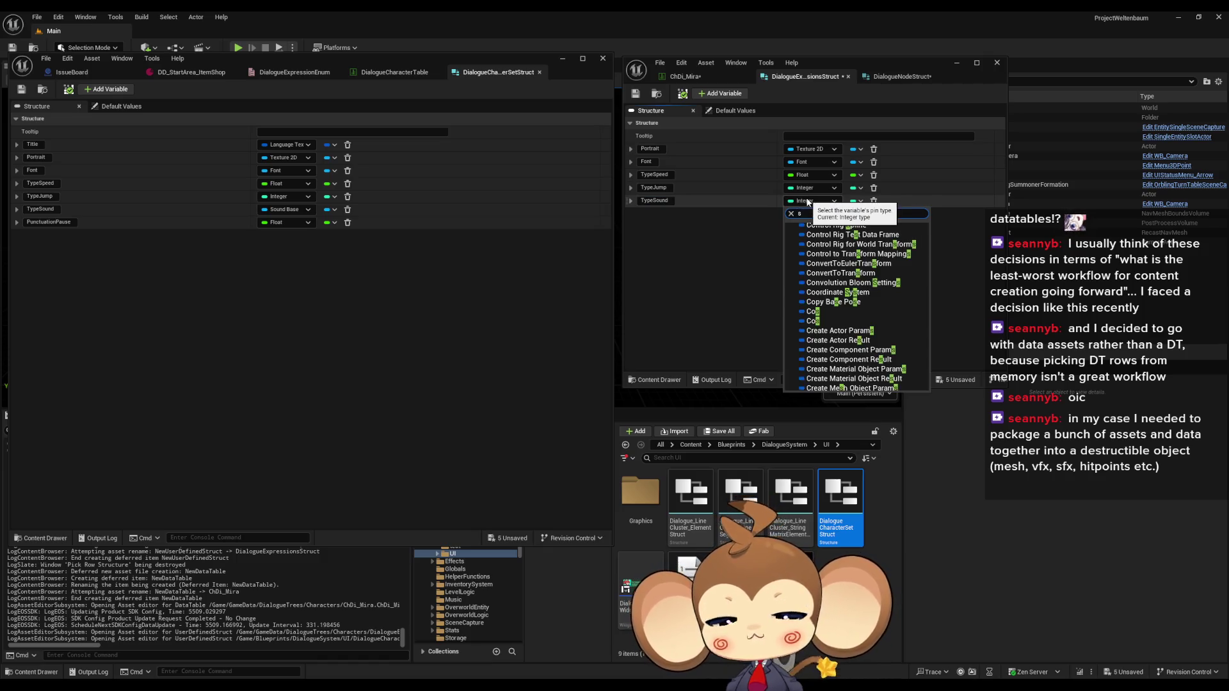
text(ound base)
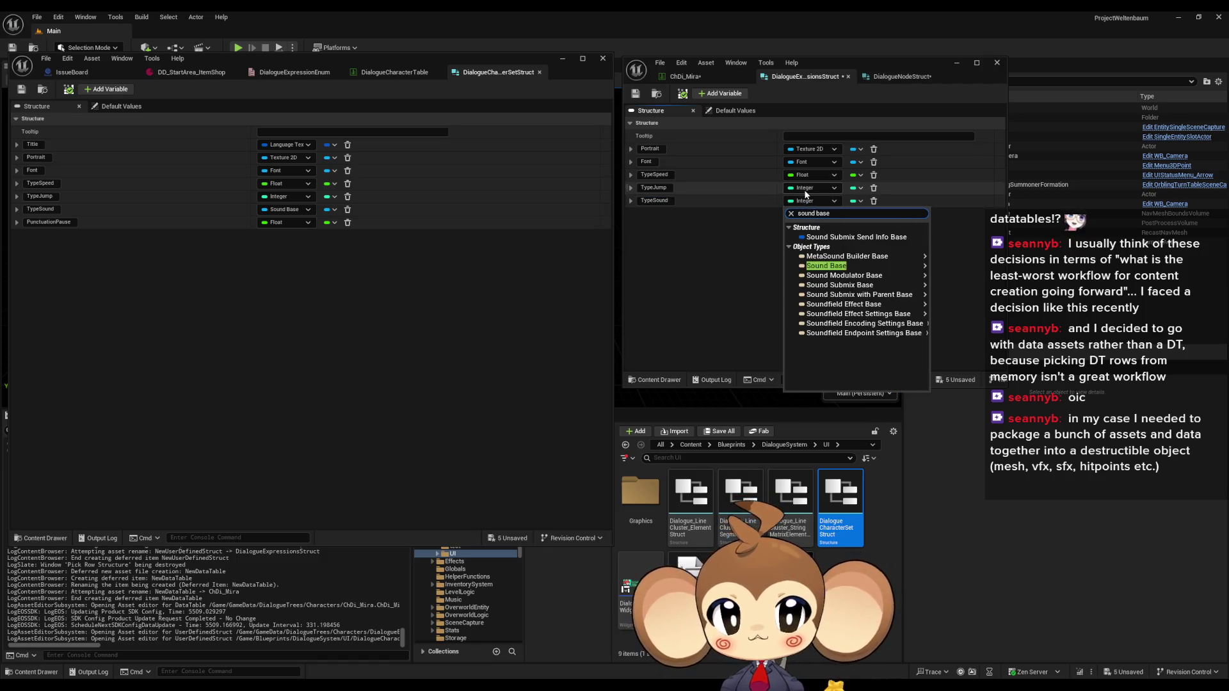
mouse_move(851, 268)
click(965, 267)
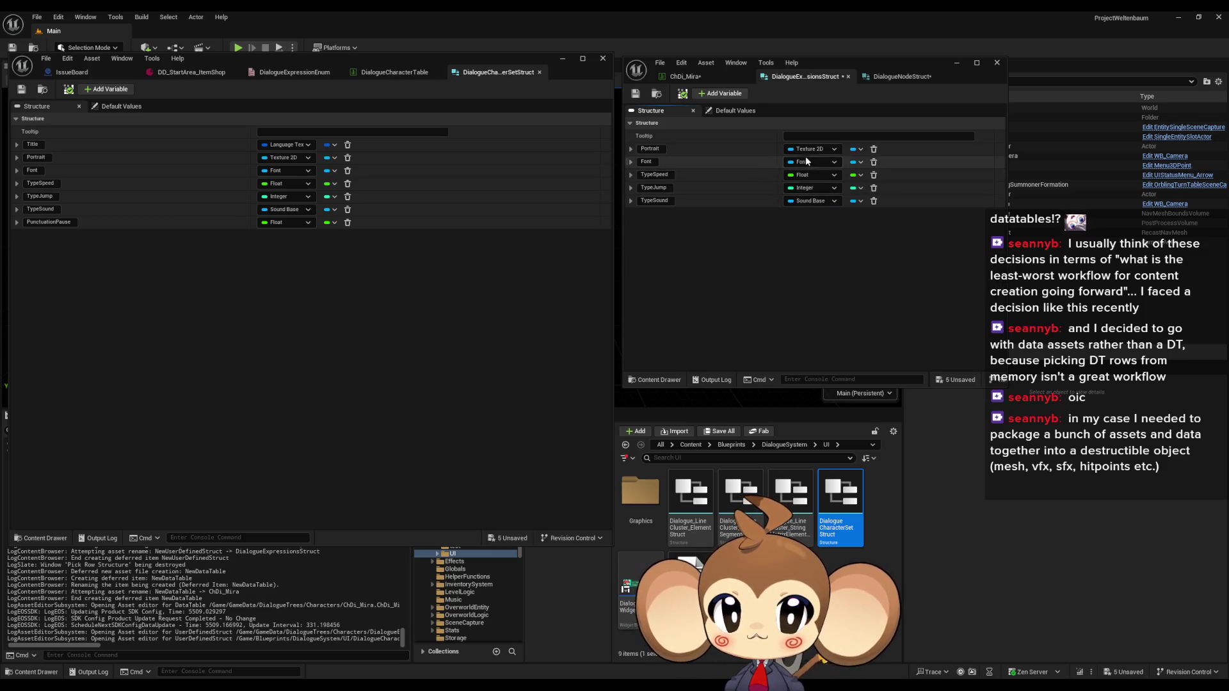
Step: Add a Float PunctuationPause member and save the struct
click(724, 94)
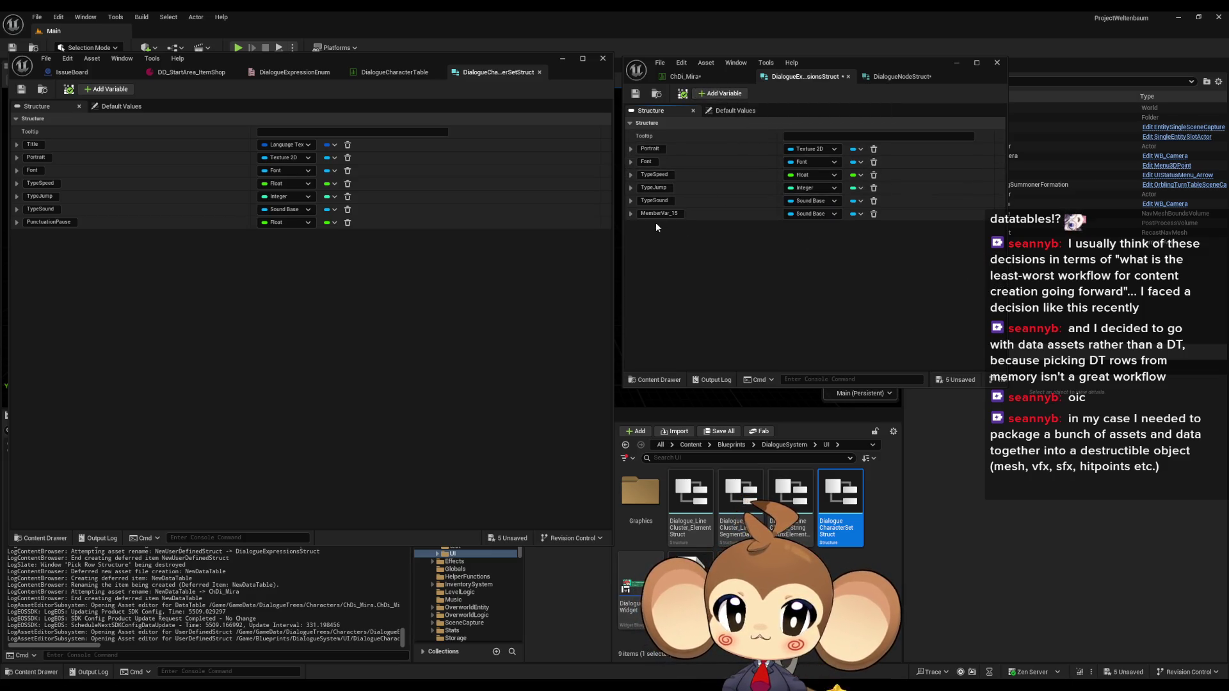
text(Pun)
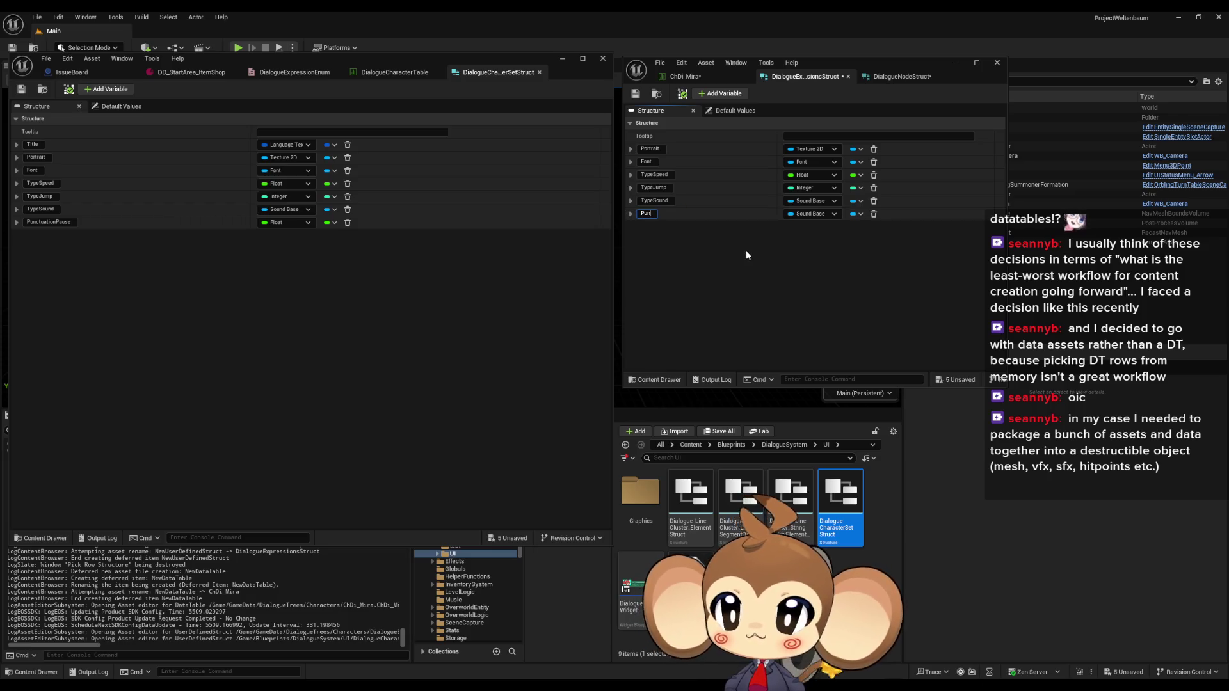
text(ctua)
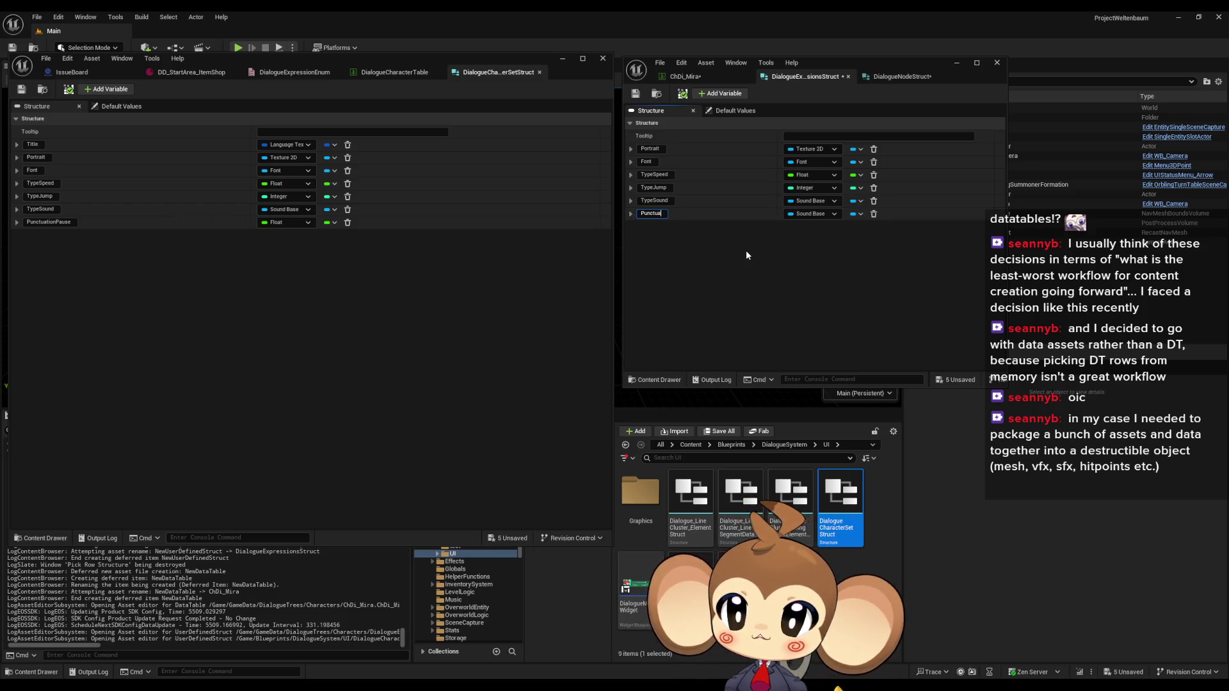
text(tionPau)
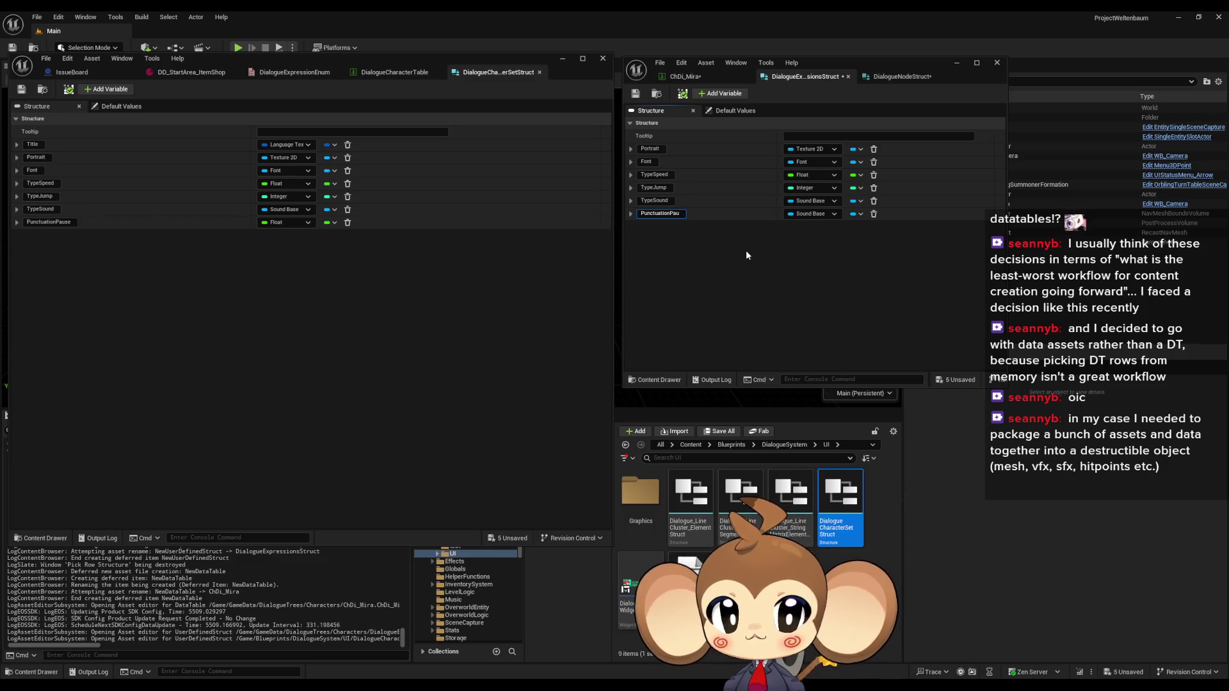
text(se)
key(Return)
click(812, 214)
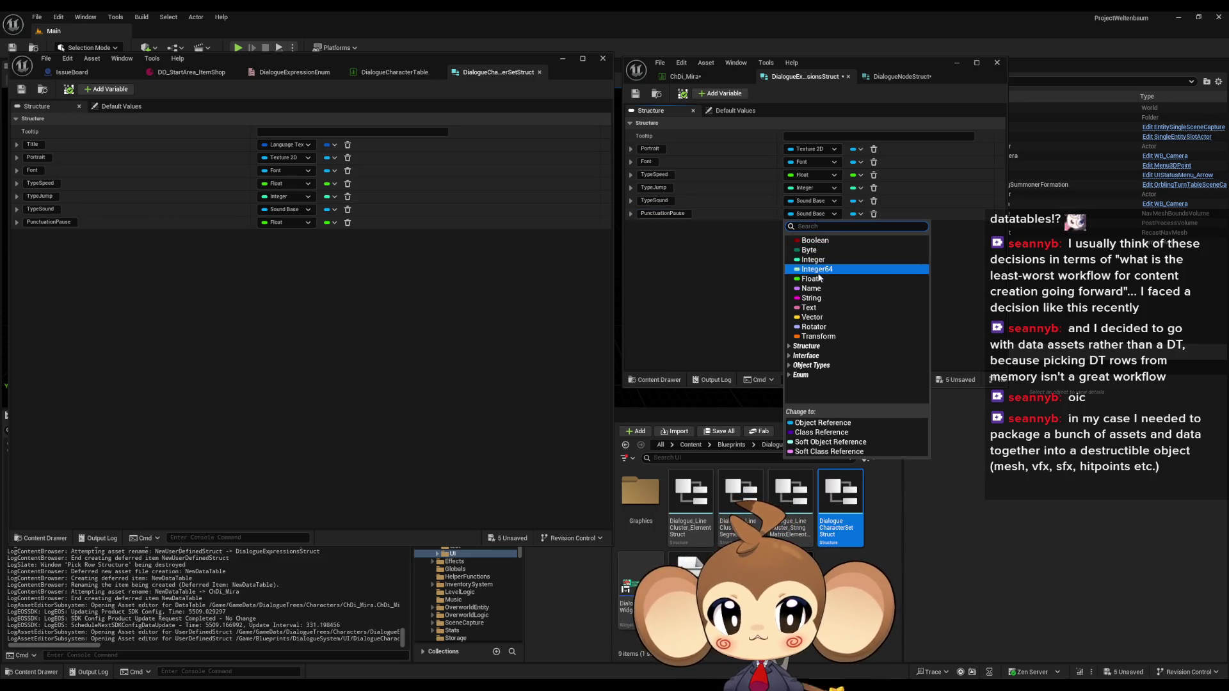
click(810, 278)
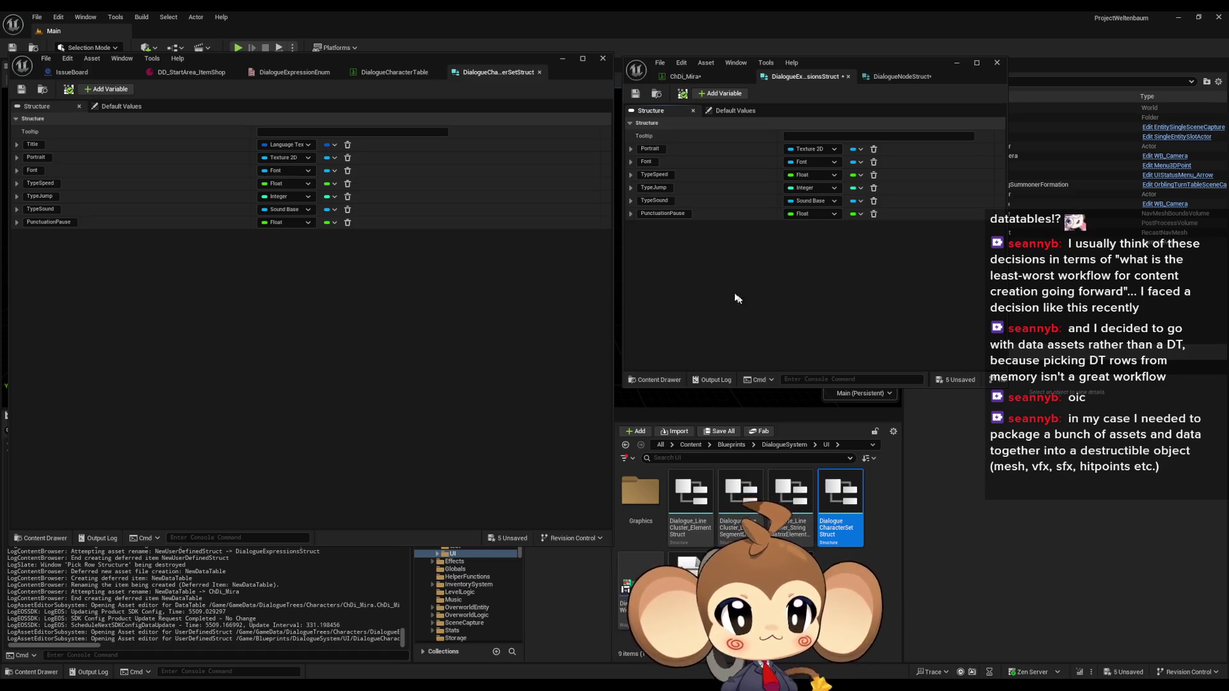
click(635, 93)
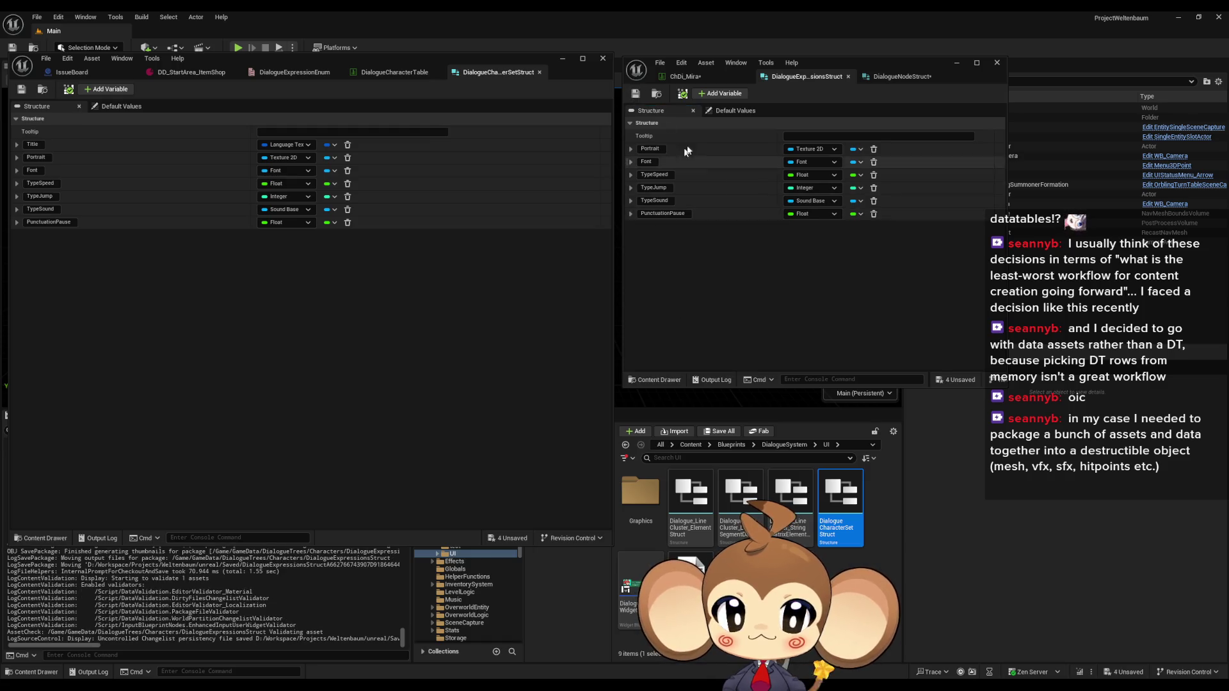
Step: In the struct's default values, set the Portrait default to Dummy1 and the Font default to MonkeyFont_Font
click(733, 111)
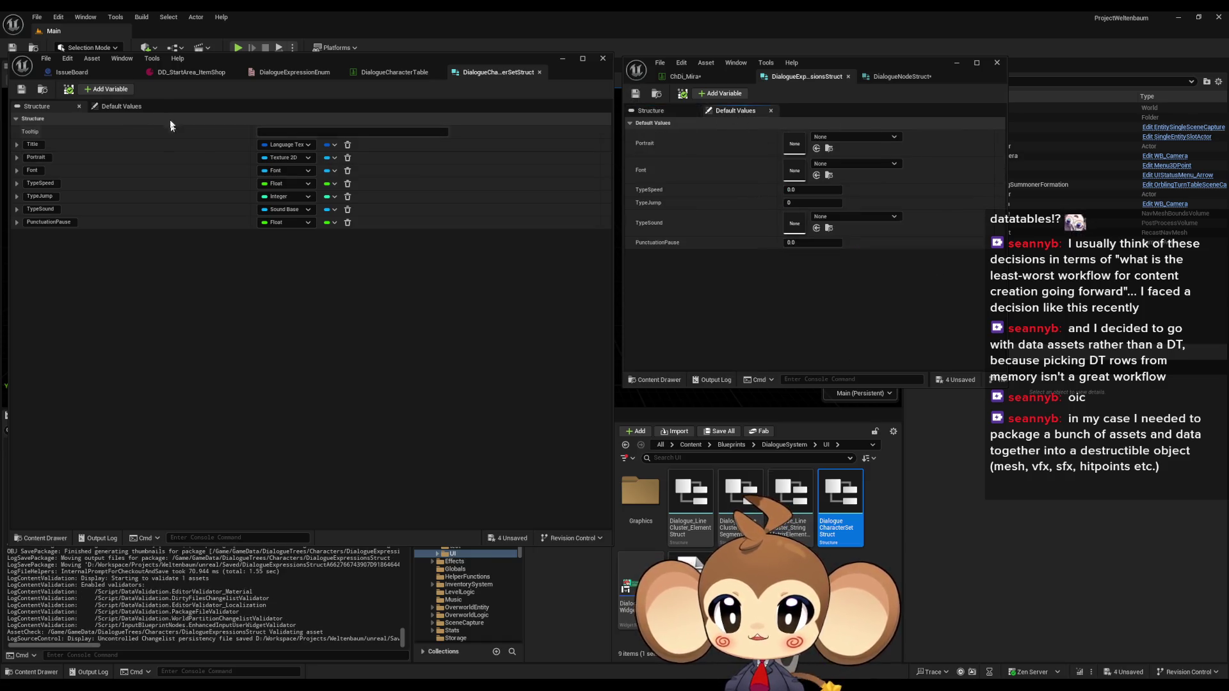
click(125, 106)
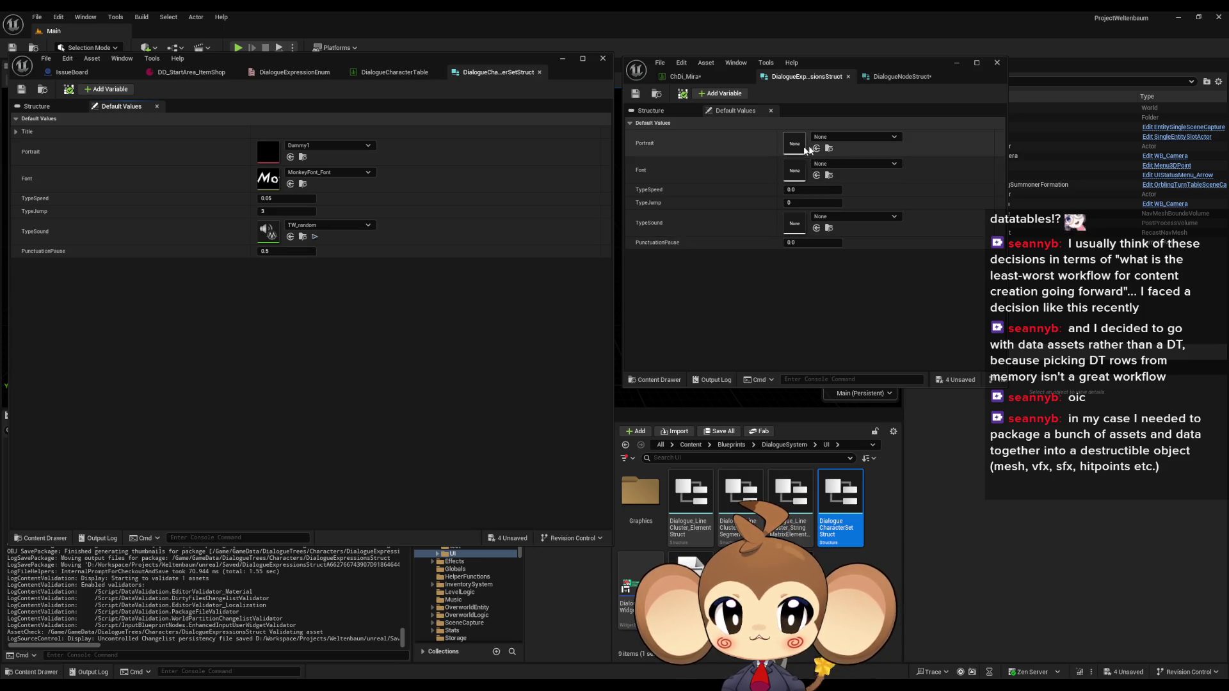
click(844, 138)
text(dummy1)
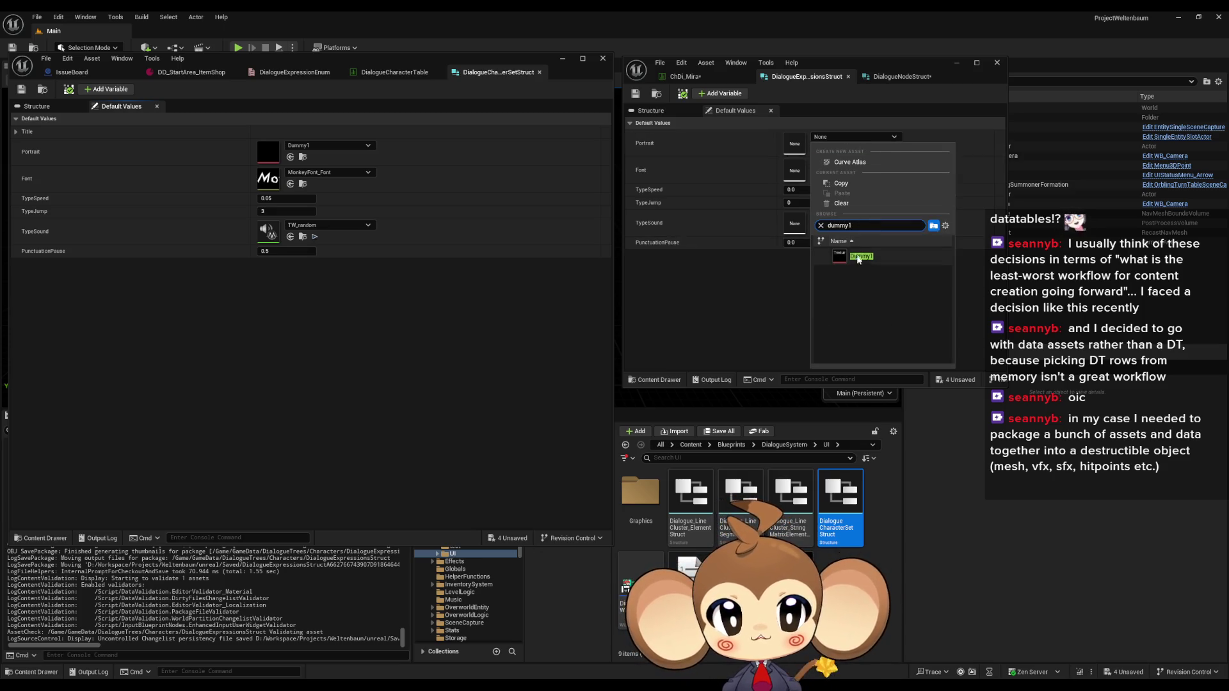
click(860, 256)
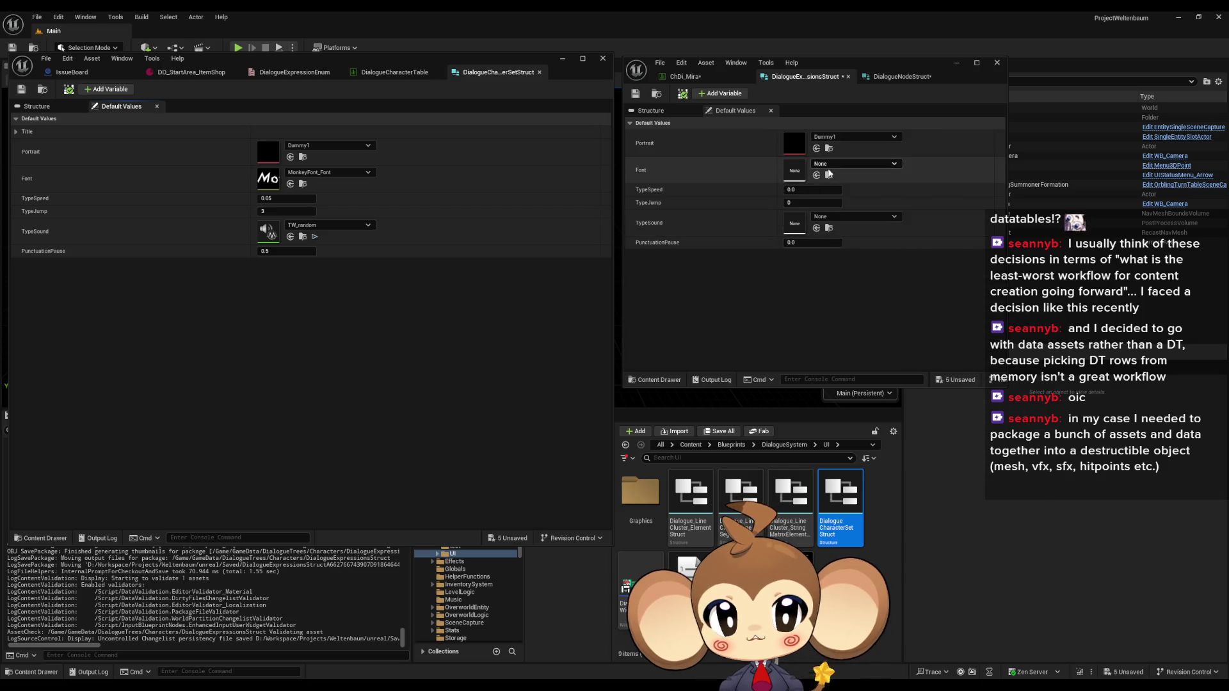
click(830, 165)
text(monkeyfo)
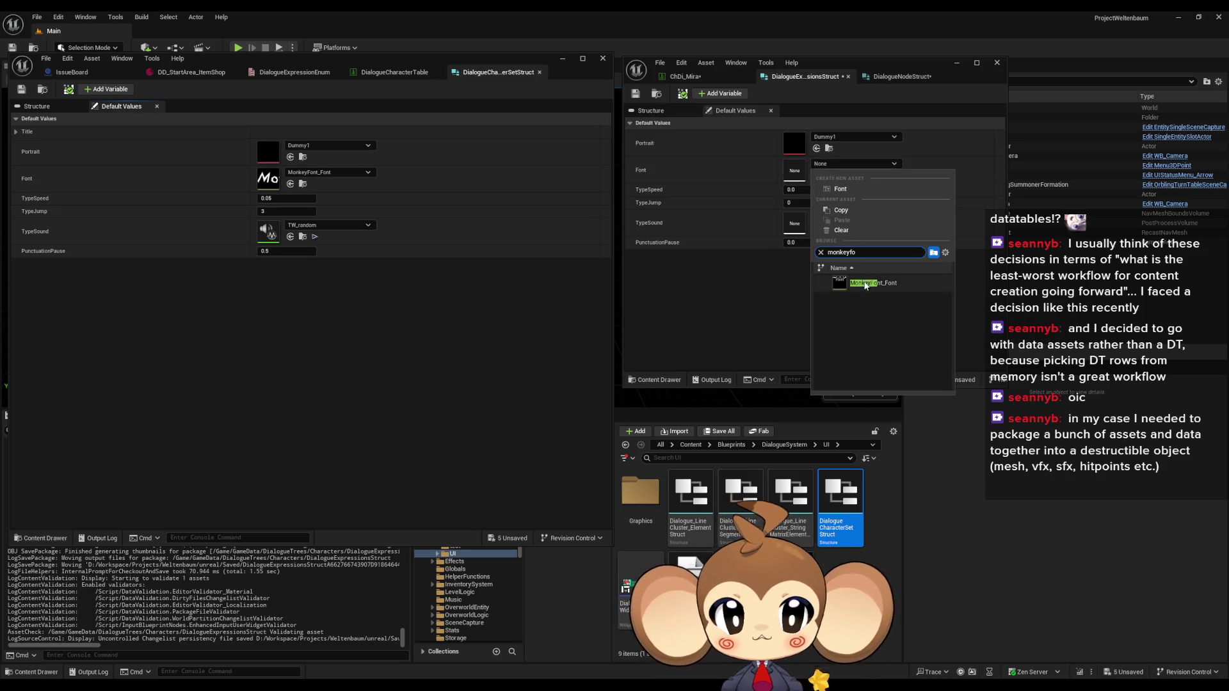
click(868, 284)
Step: Set defaults TypeSpeed 0.05, TypeJump 3, TypeSound TW_random and PunctuationPause 0.5, then save the struct
click(807, 189)
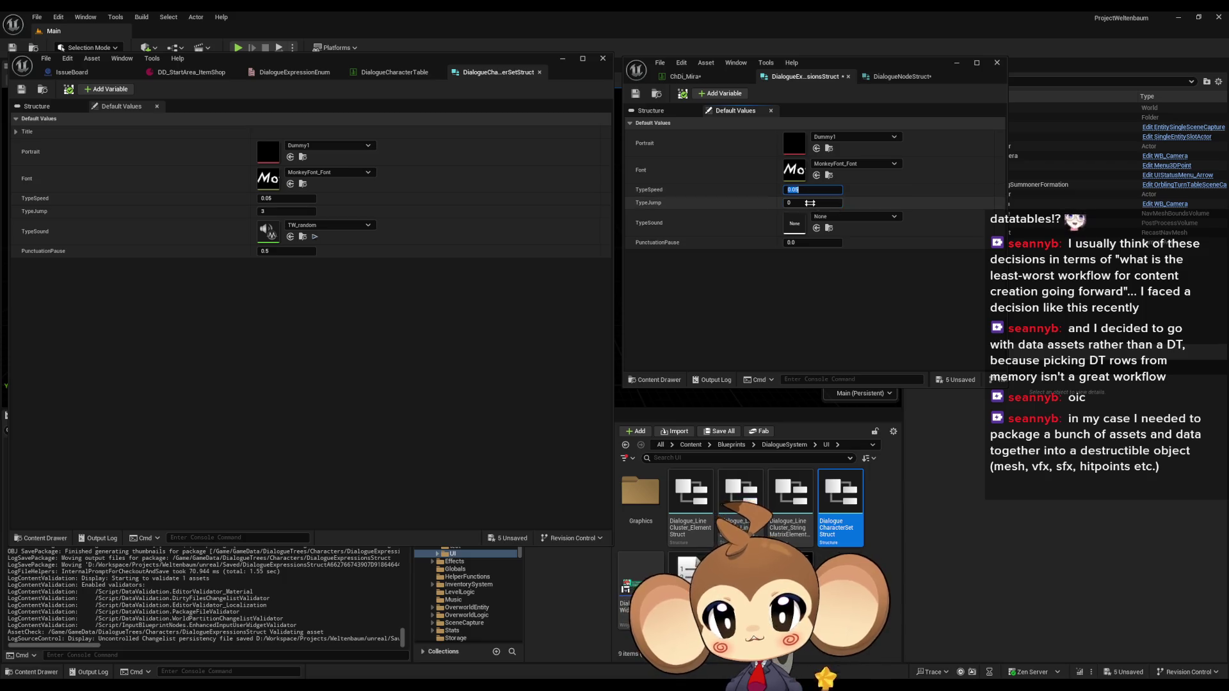
click(802, 204)
text(3)
key(Return)
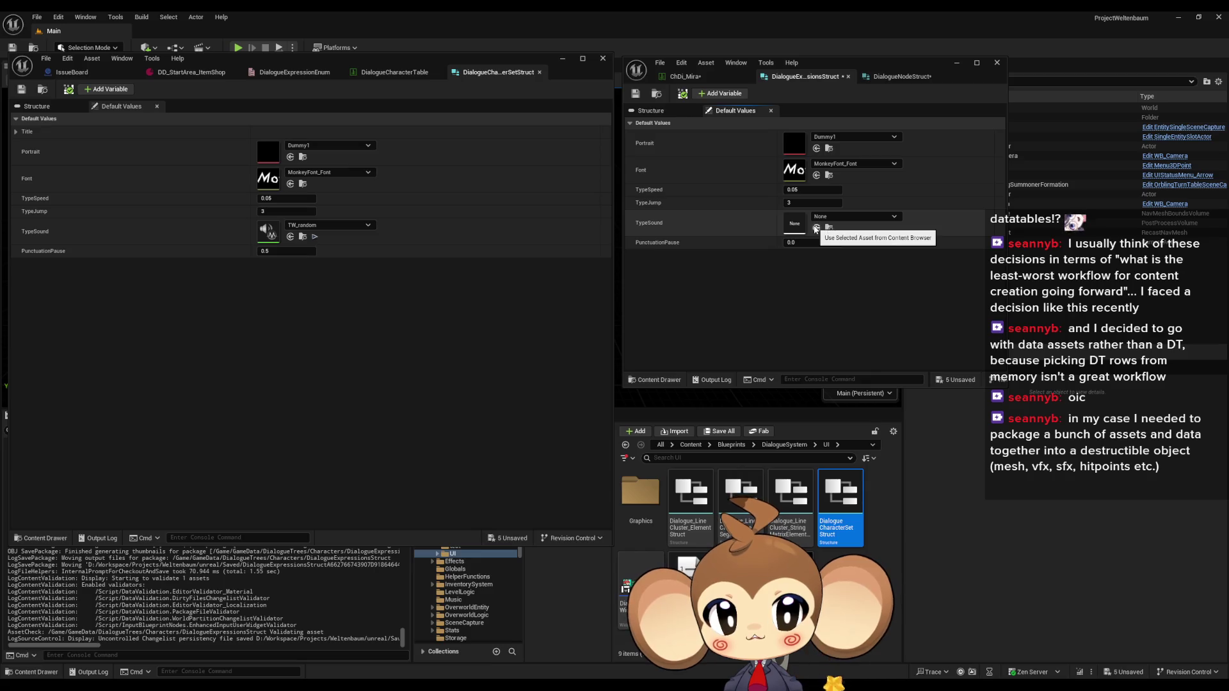
click(304, 237)
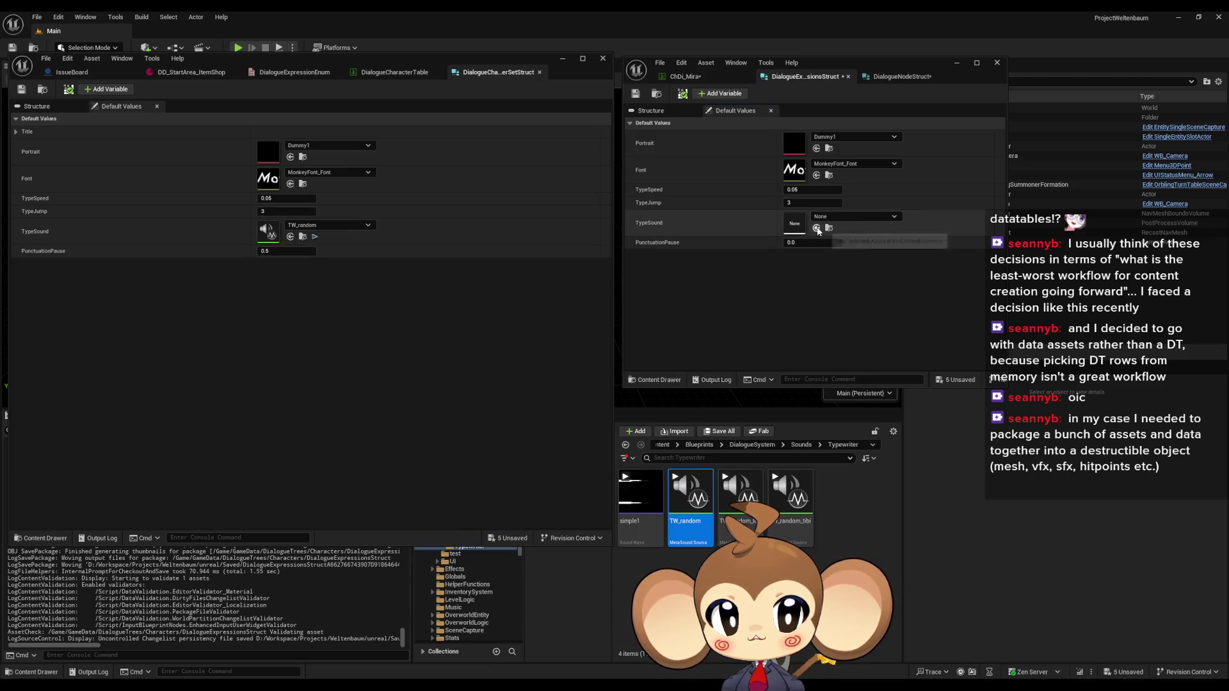
click(816, 228)
click(807, 243)
text(0.5)
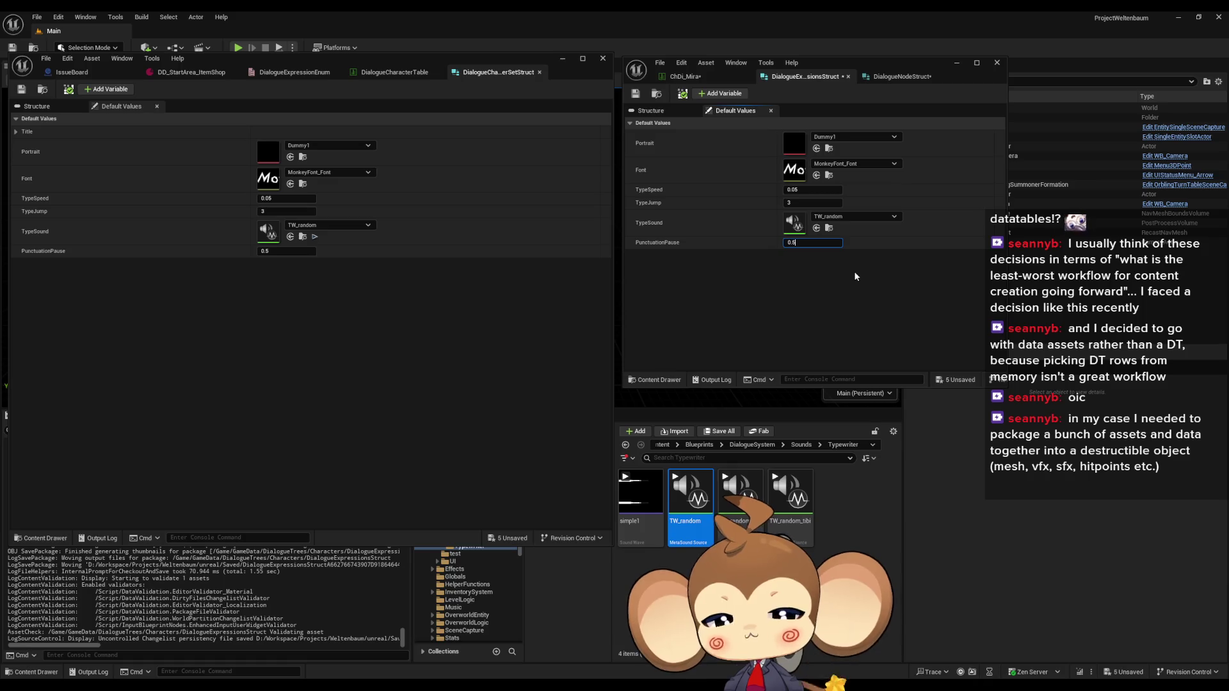
key(Return)
click(631, 94)
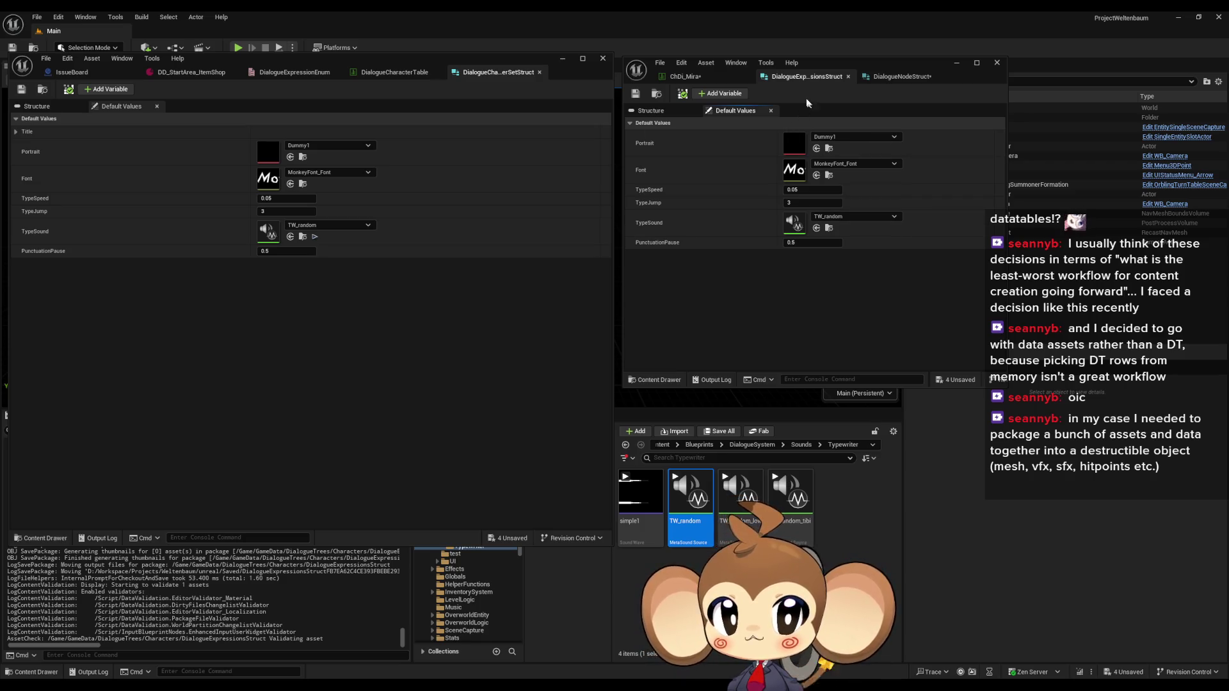
click(688, 77)
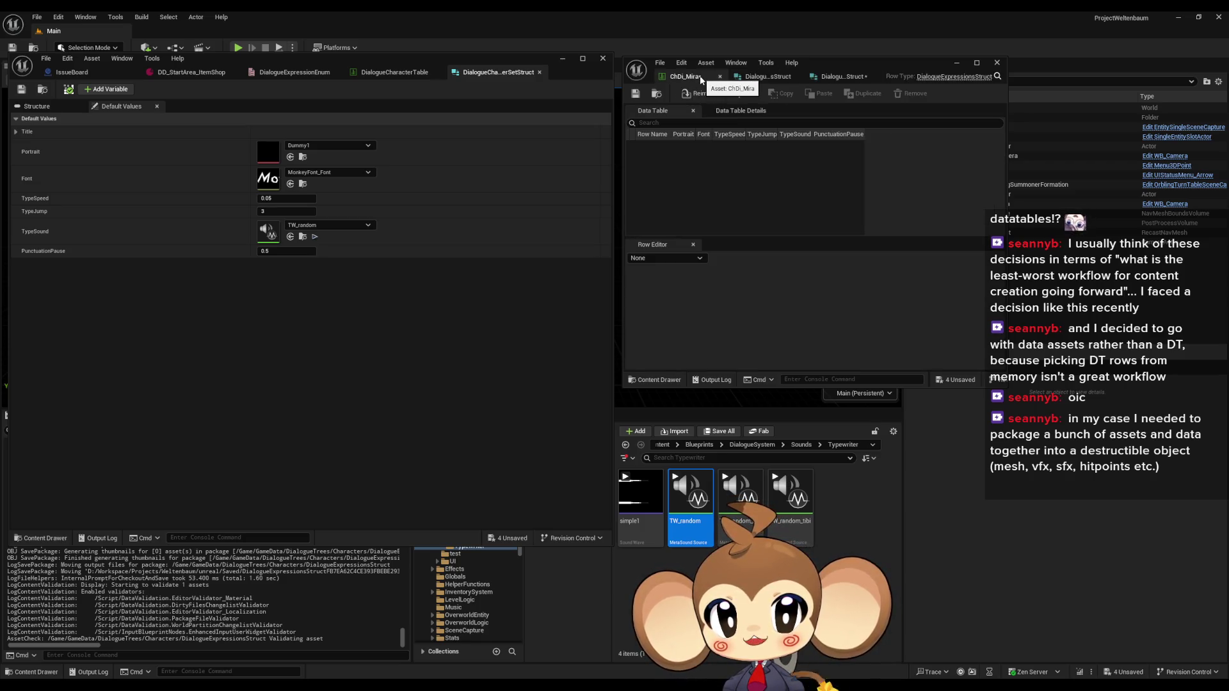
Step: Browse the Content Browser to GameData > DialogueTrees > Characters and open DialogueExpressionsStruct
click(765, 78)
click(879, 82)
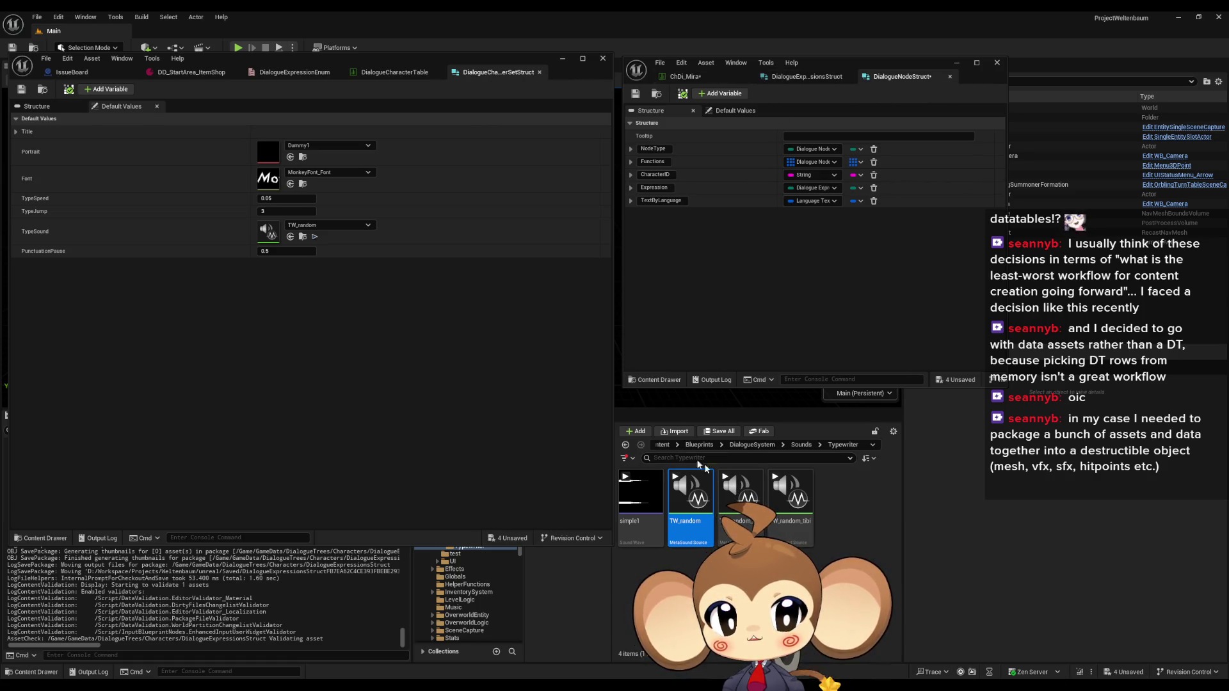
click(663, 444)
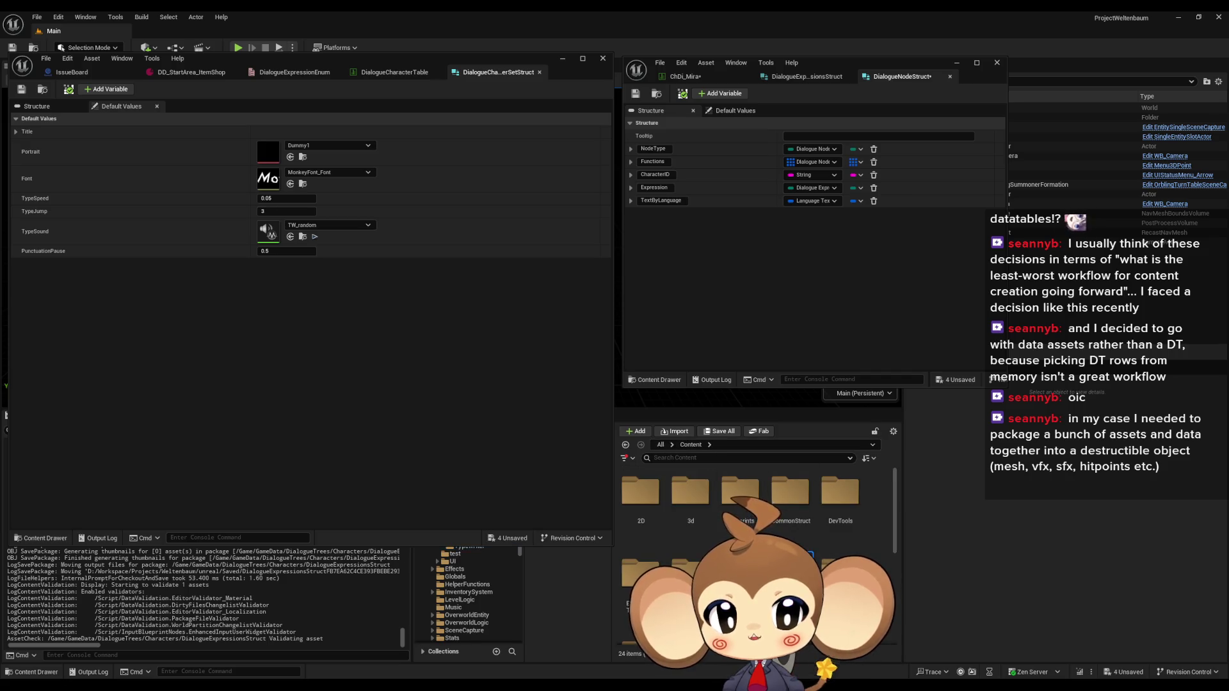
double_click(789, 563)
double_click(798, 526)
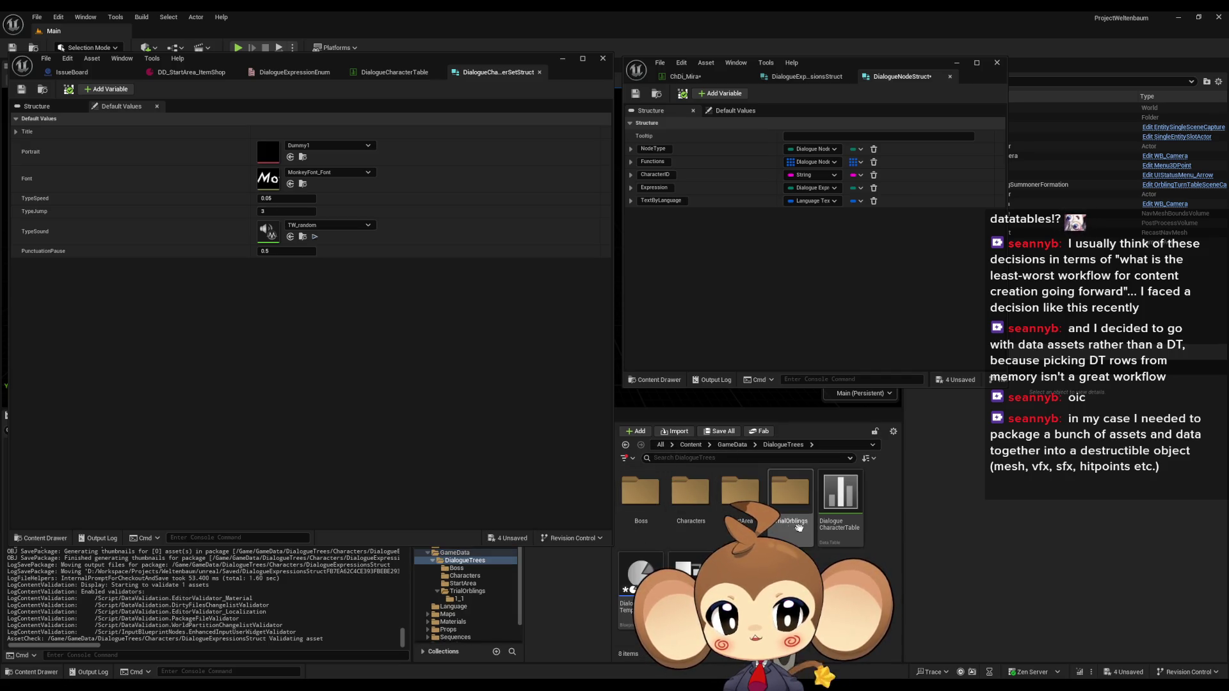
double_click(685, 498)
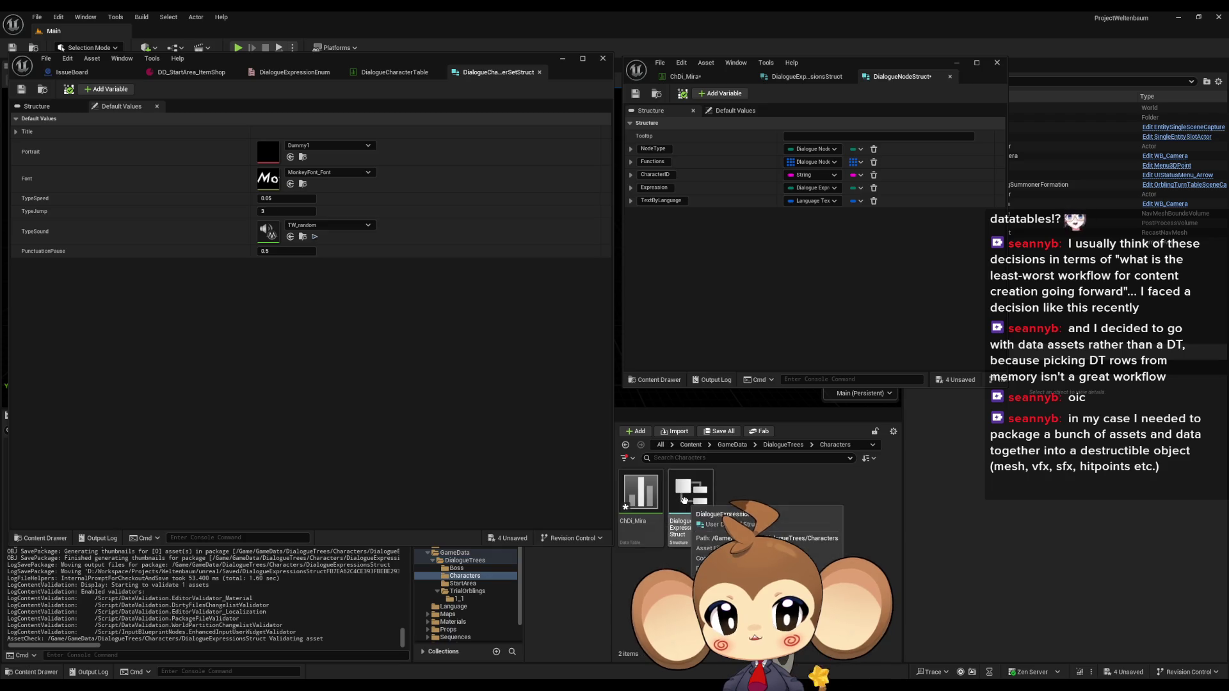
double_click(689, 500)
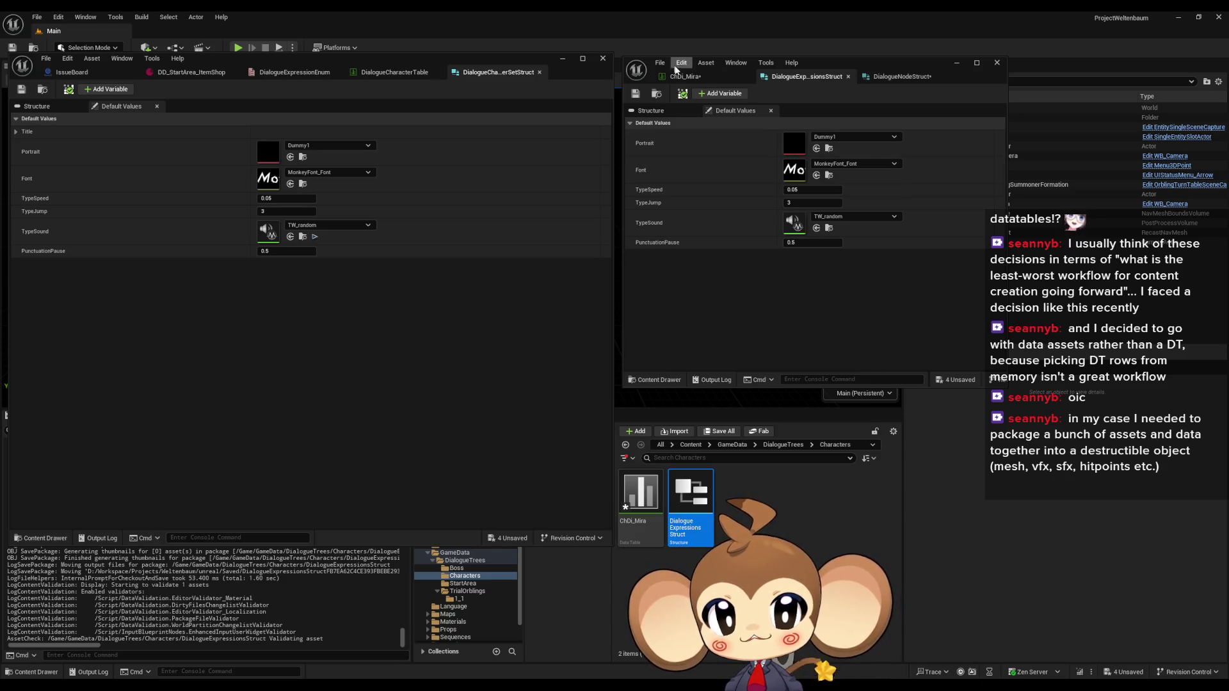
Step: Confirm ChDi_Mira's row struct matches the expressions struct and add a NewRow to the table
click(682, 76)
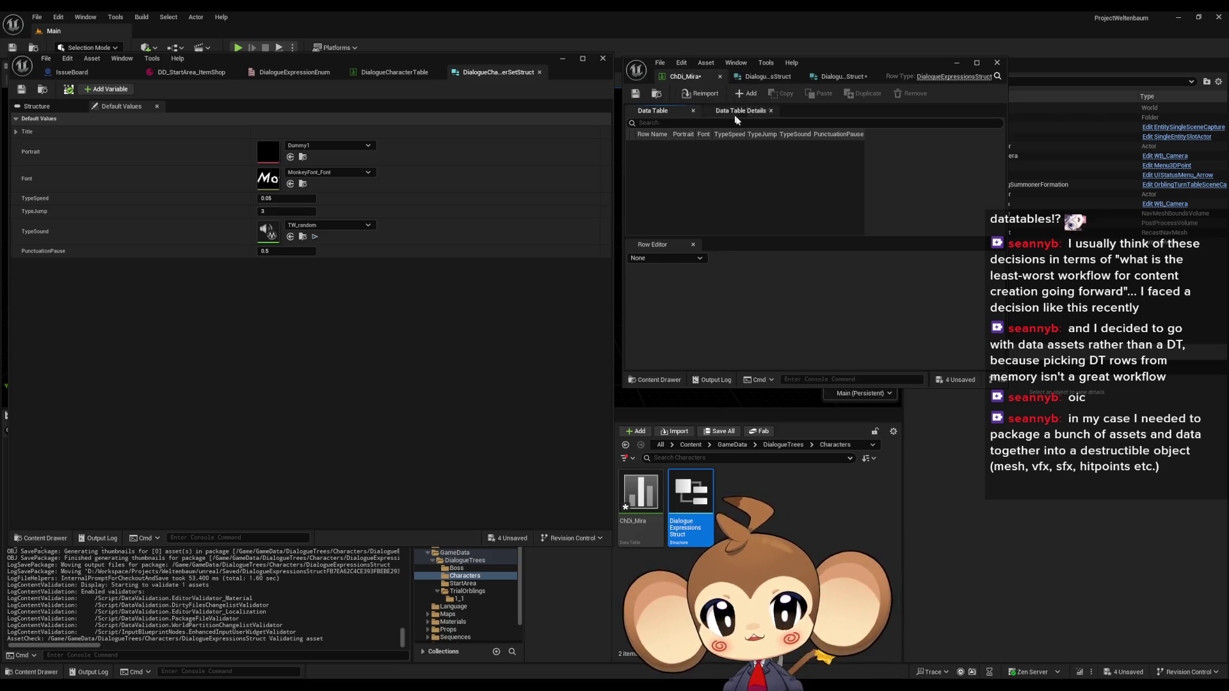
click(737, 112)
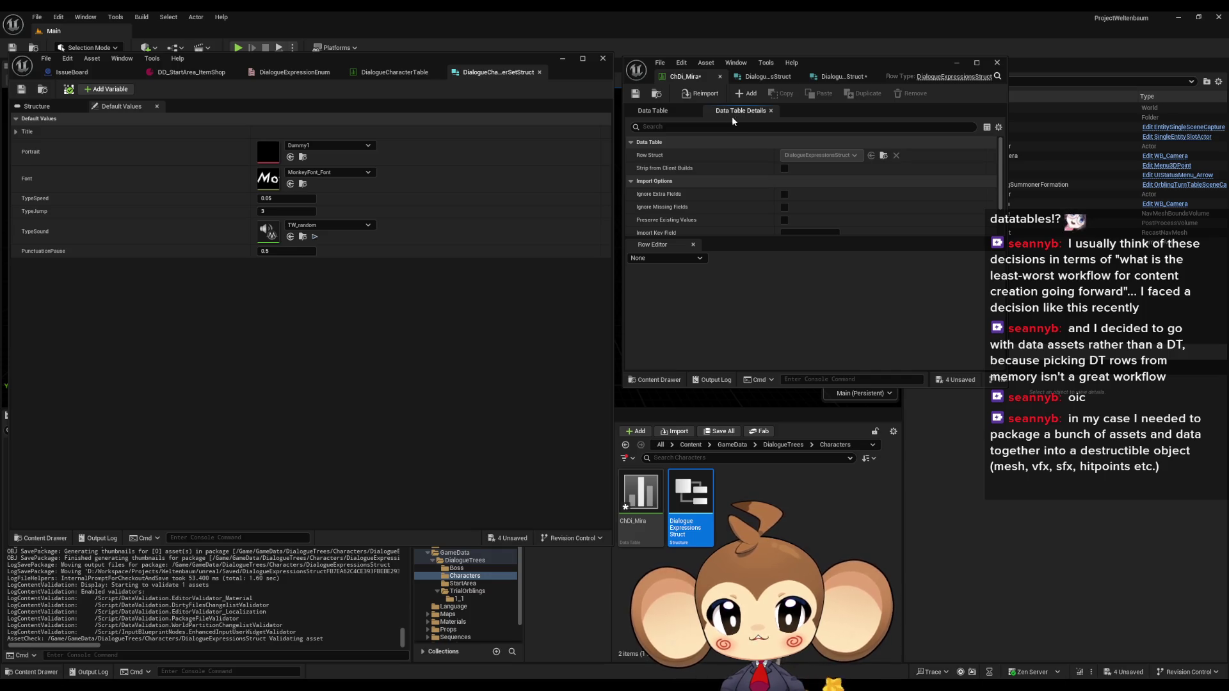
click(652, 111)
click(765, 76)
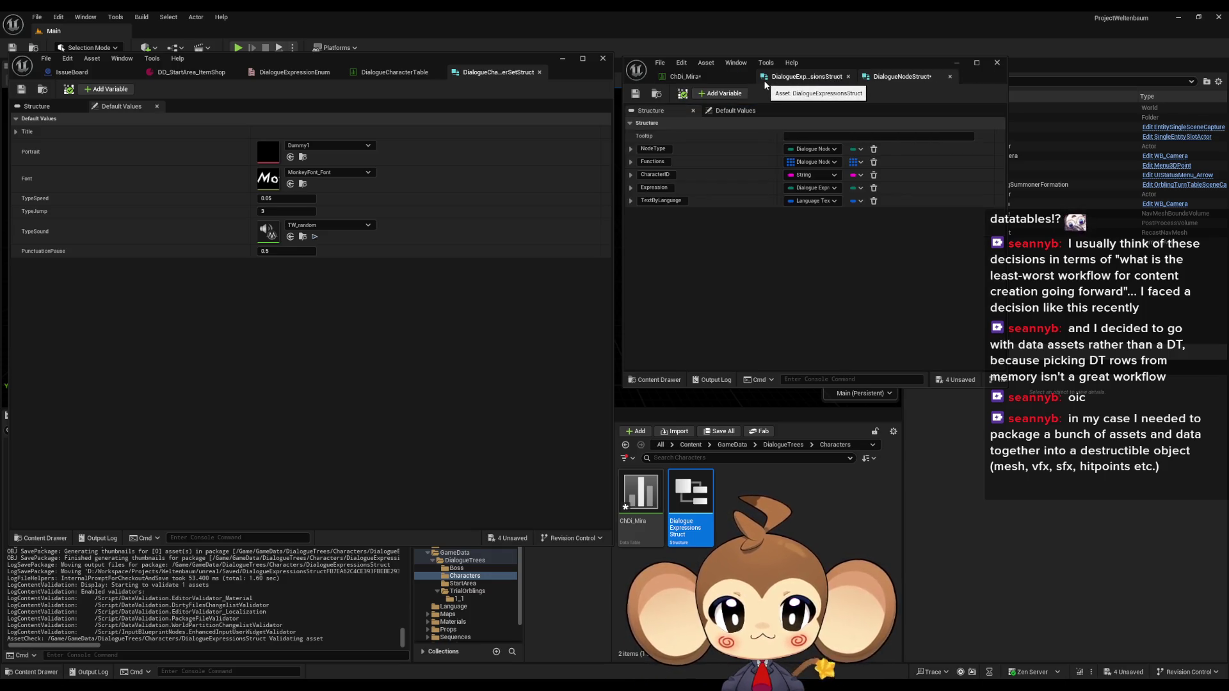
click(683, 77)
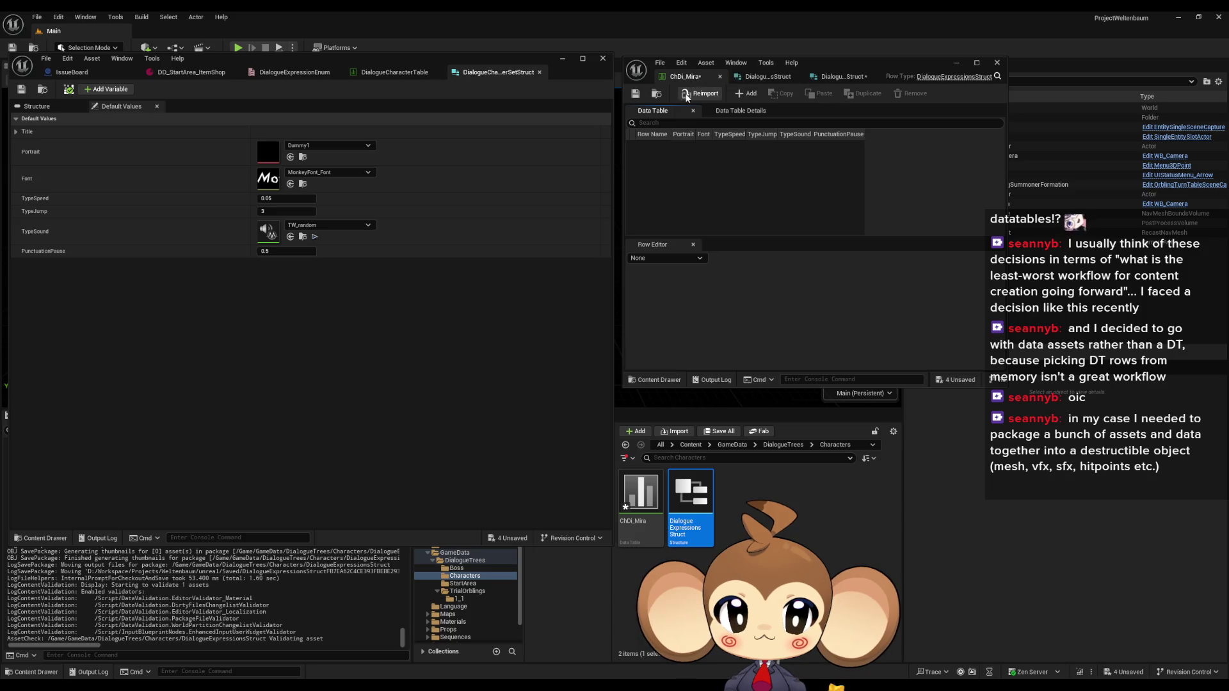
click(750, 94)
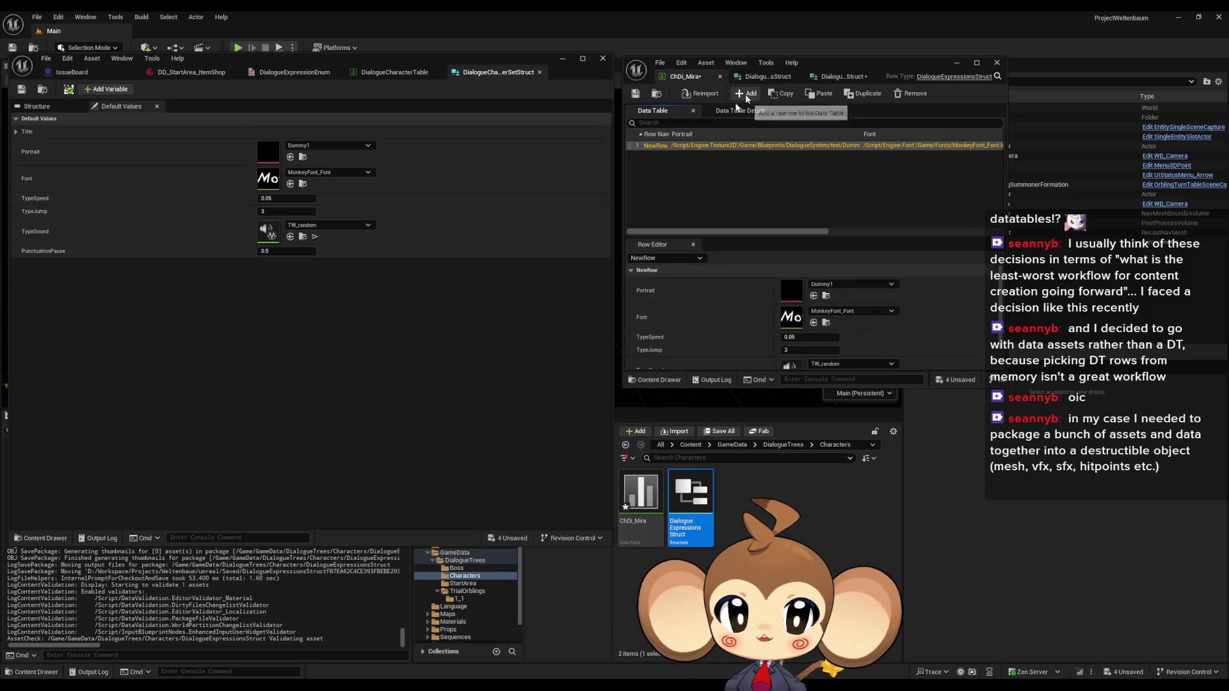
Step: Rename the new ChDi_Mira row to Default
double_click(648, 147)
text(Default)
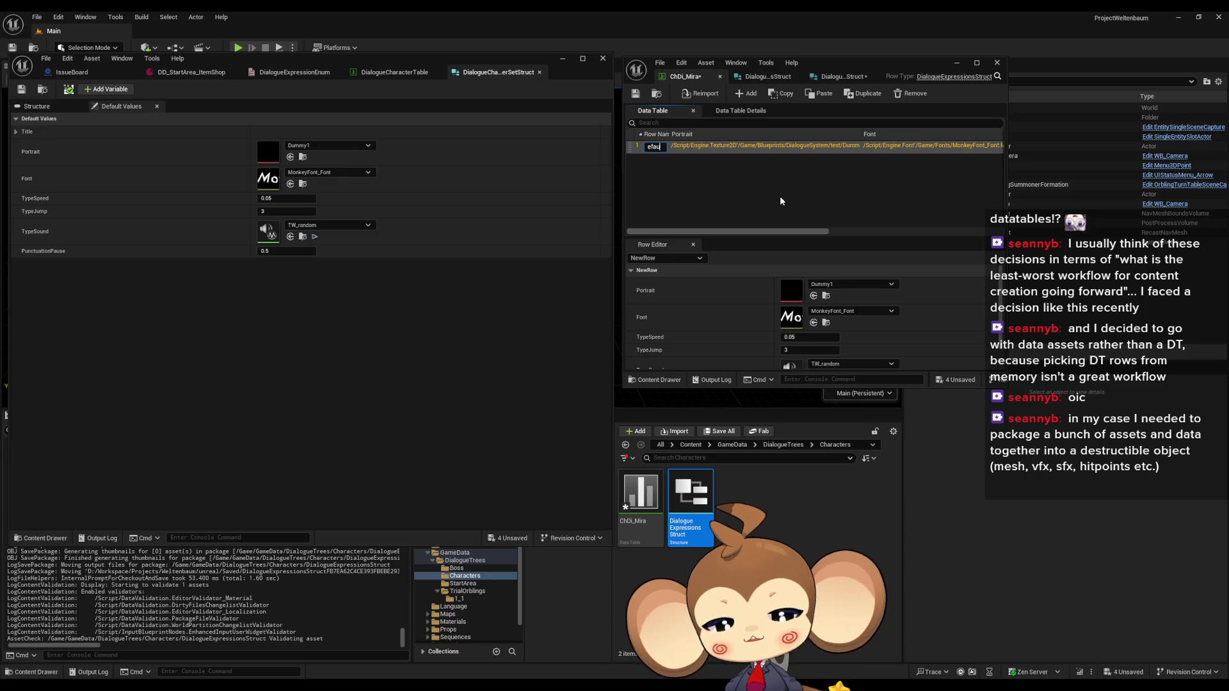
key(Return)
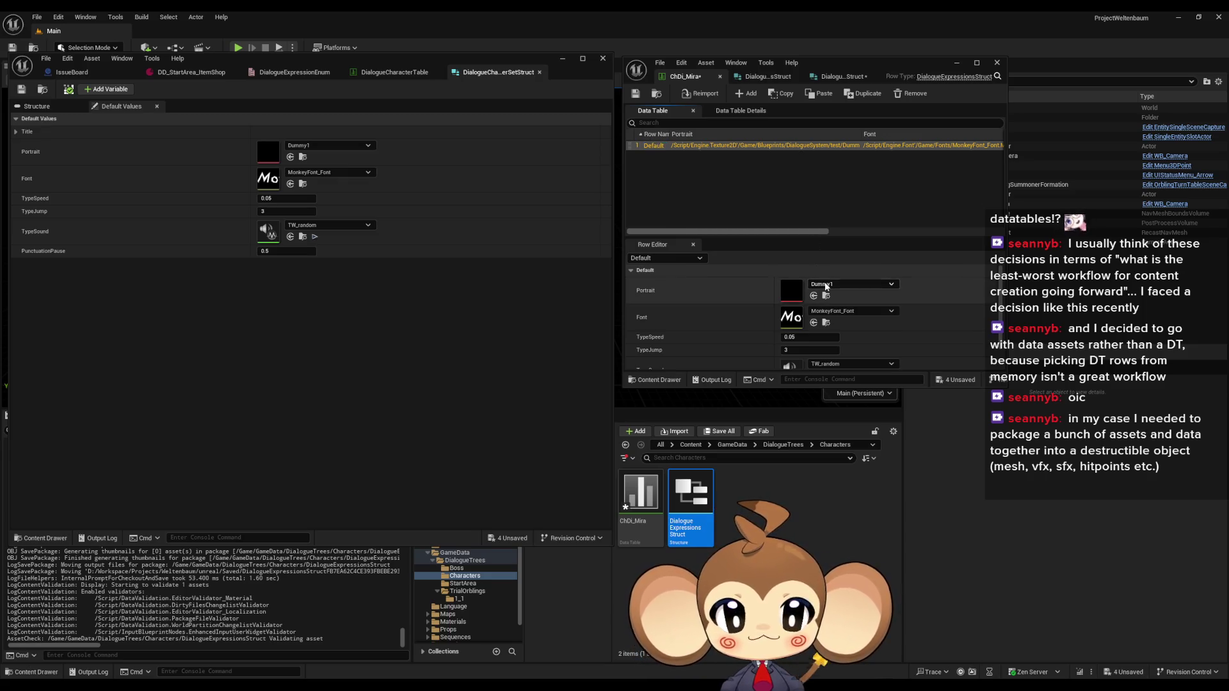
Step: Set the Default row's Portrait to MiraPortrait
click(826, 285)
text(mira)
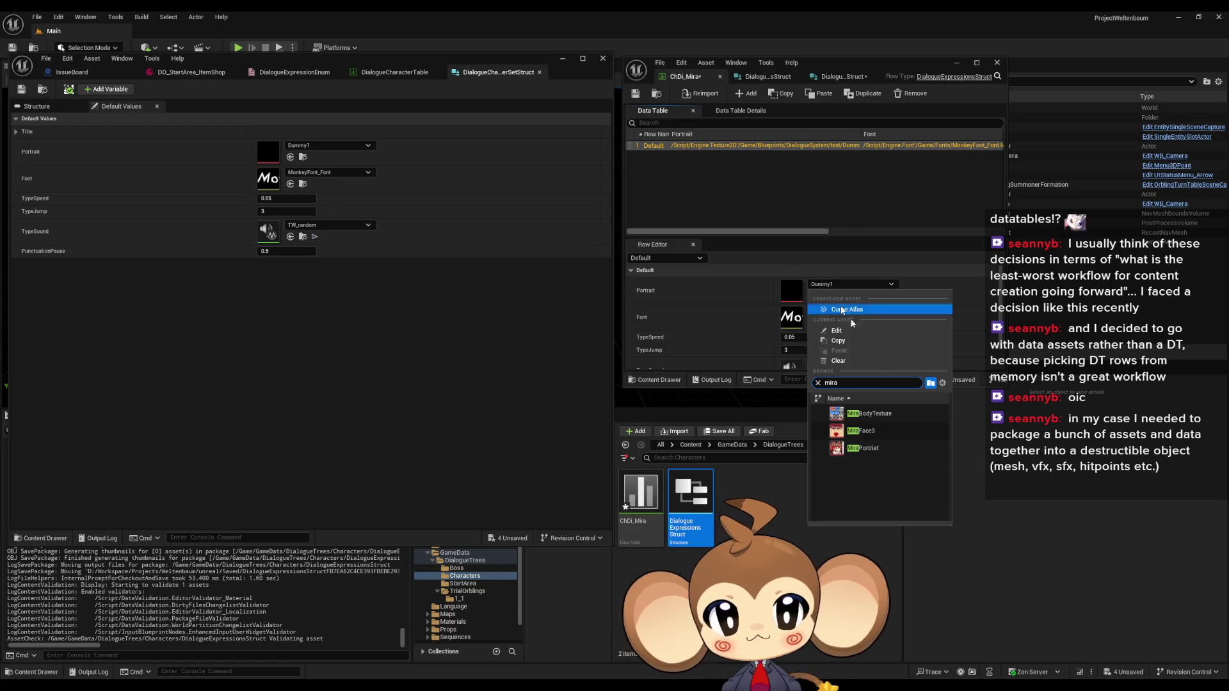
click(868, 452)
scroll(841, 283, down, 2)
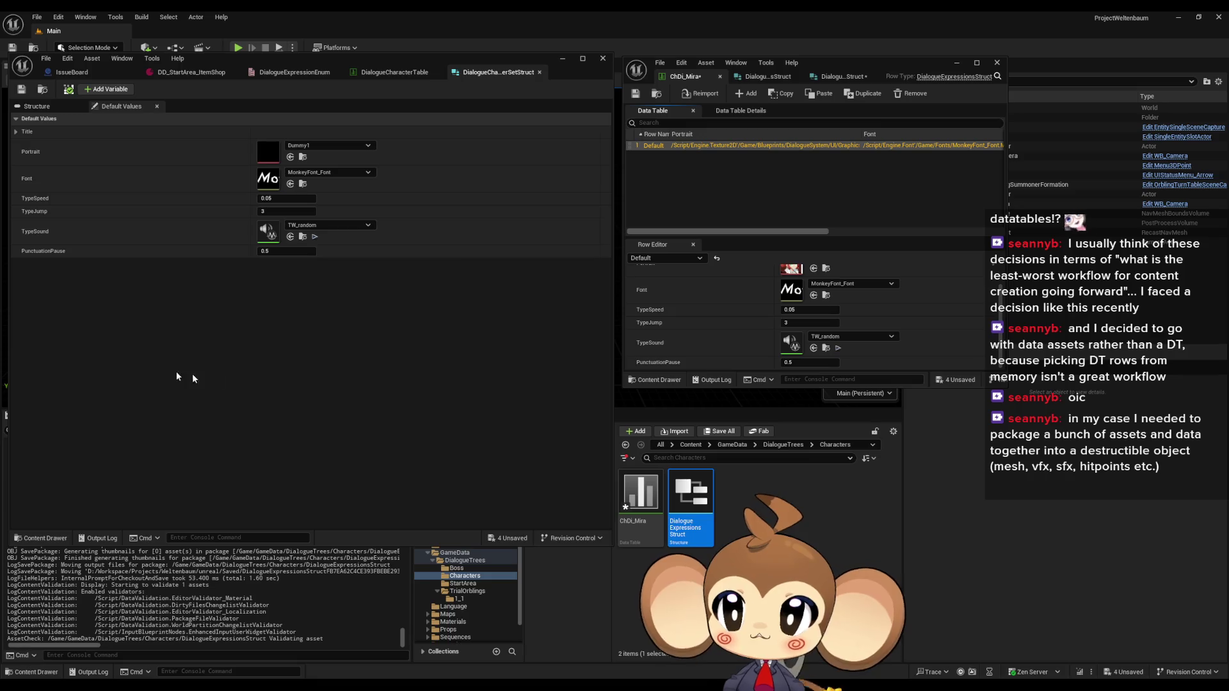
click(400, 76)
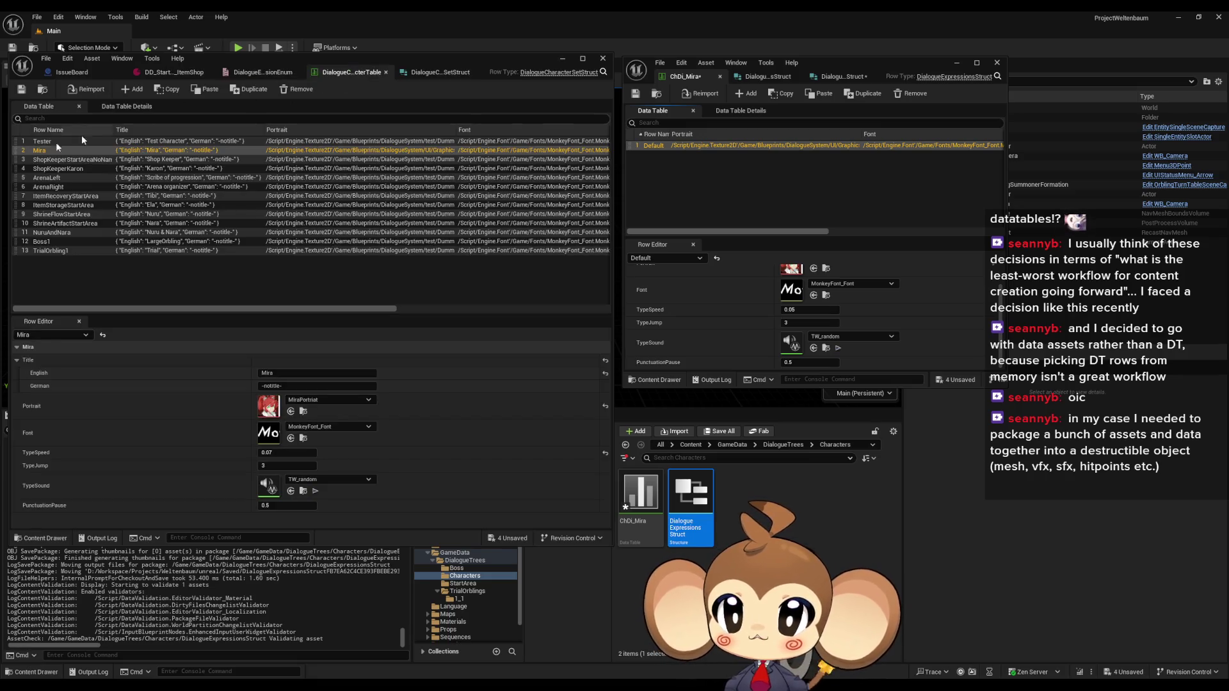